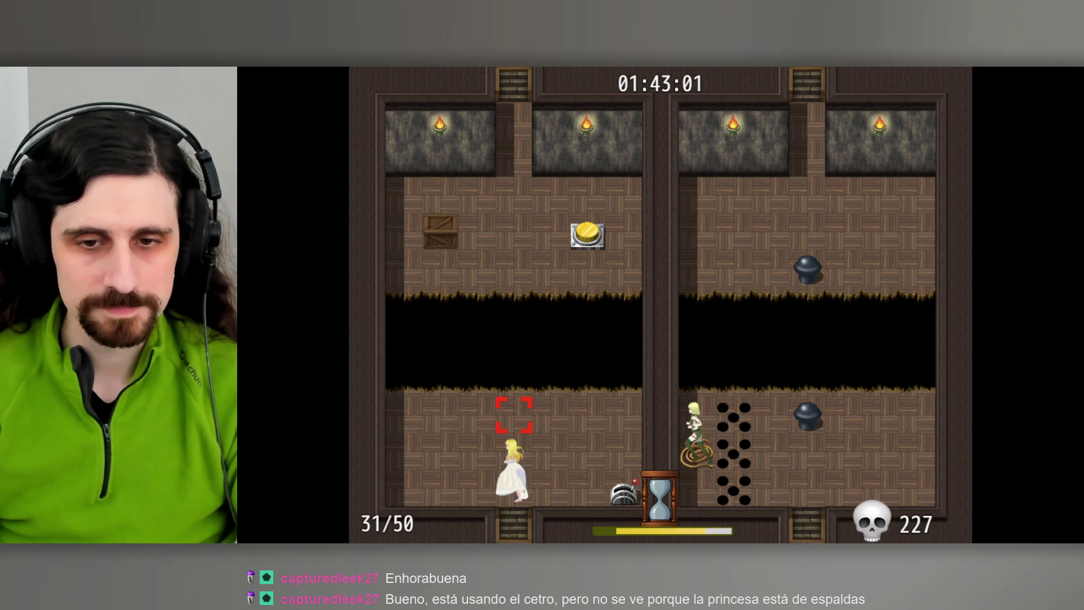
Use the scepter on the room's puzzle, then quit through the pause menu to the title screen.
{"action": "key", "text": "Return"}
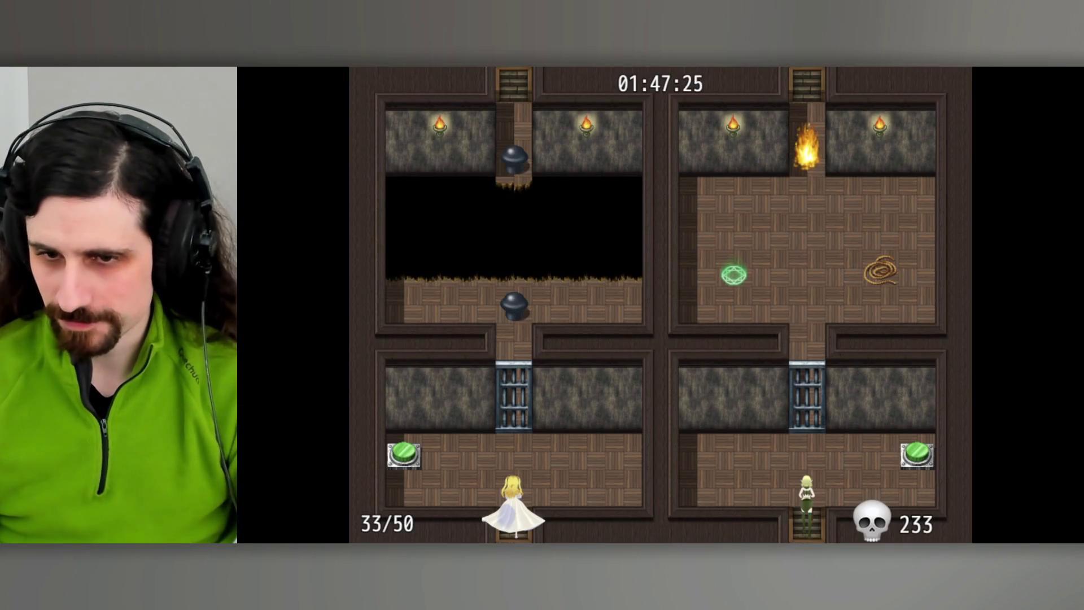
{"action": "key", "text": "Escape"}
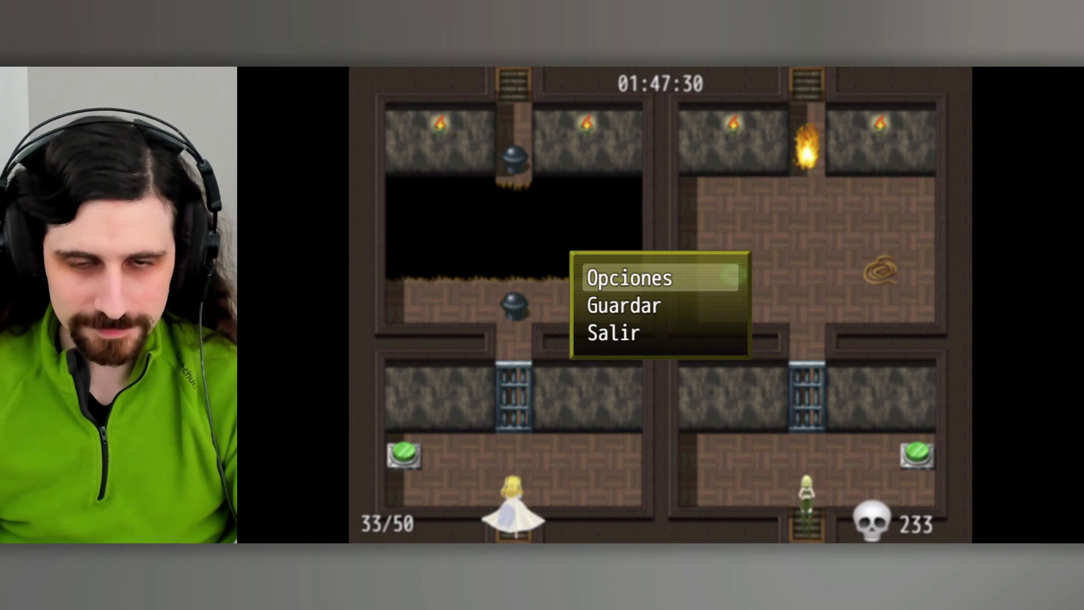
{"action": "key", "text": "Down"}
{"action": "key", "text": "Down"}
{"action": "key", "text": "Up"}
{"action": "key", "text": "Up"}
{"action": "key", "text": "Down"}
{"action": "key", "text": "Down"}
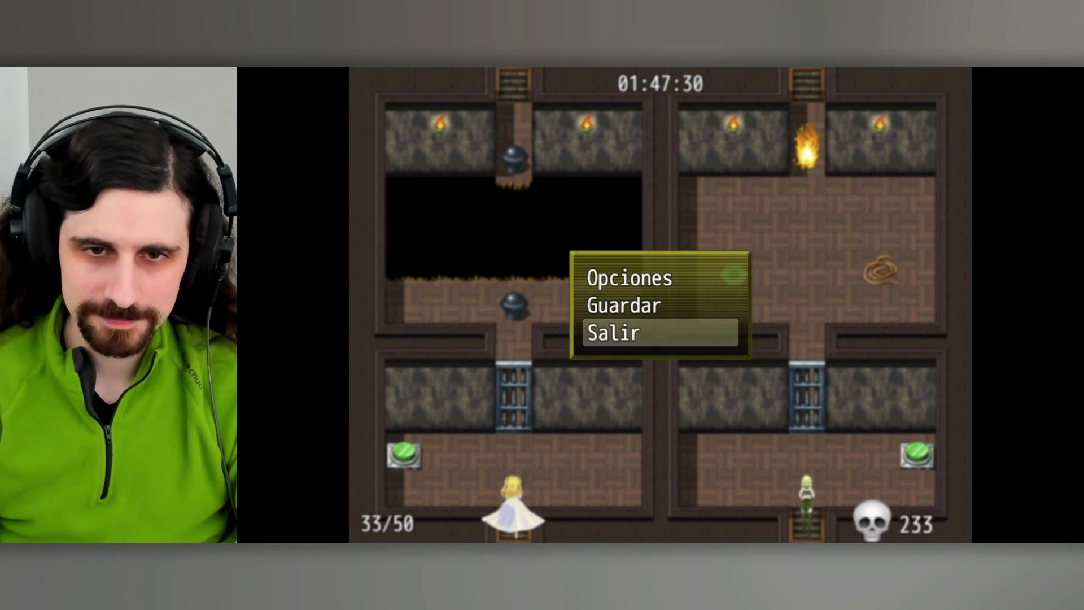
{"action": "key", "text": "Return"}
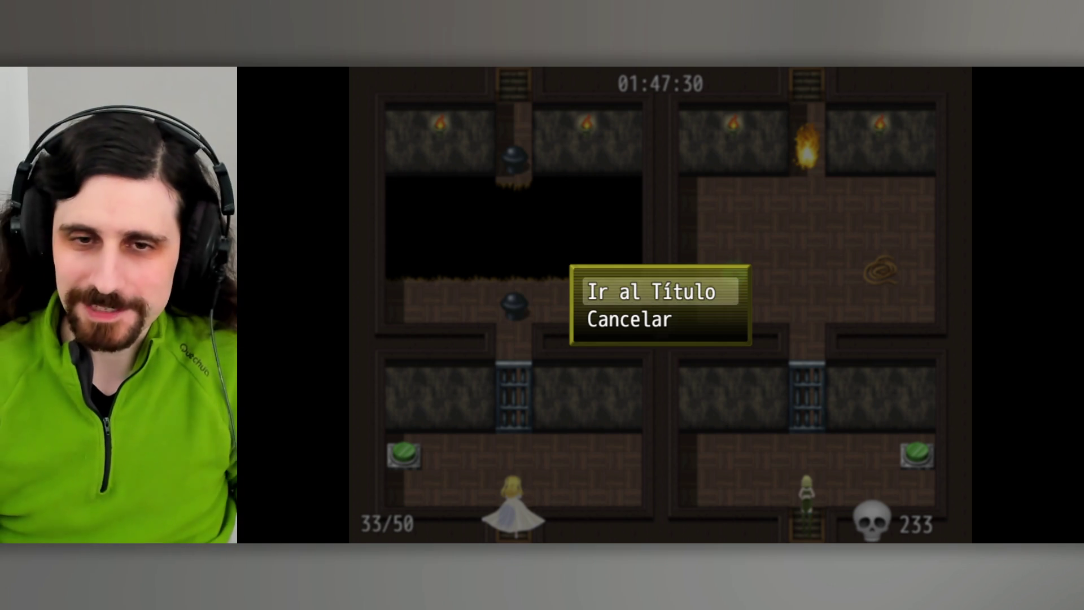
{"action": "key", "text": "Return"}
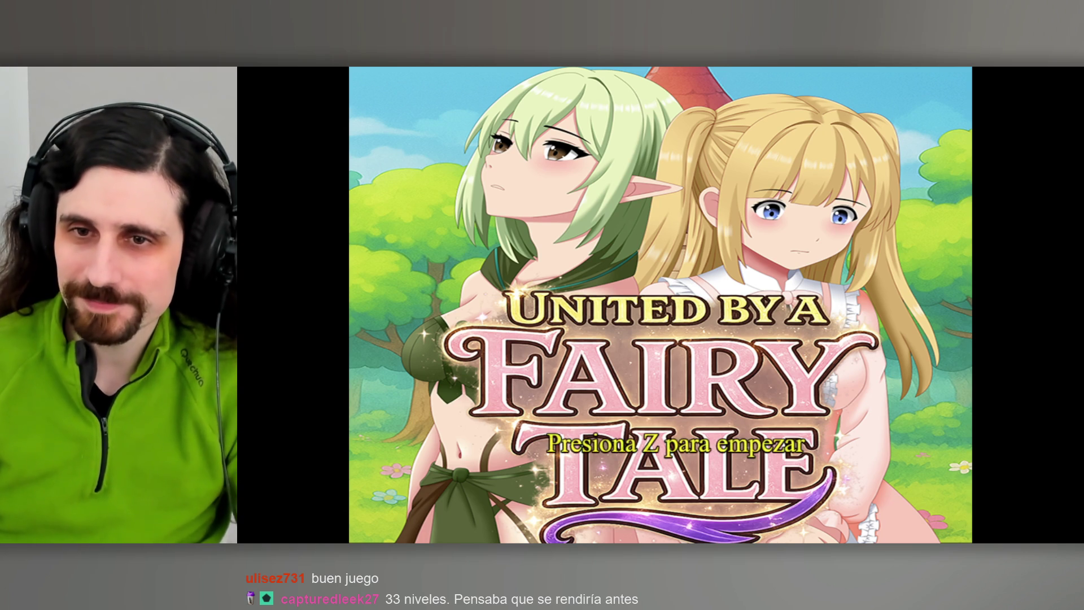
{"action": "key", "text": "z"}
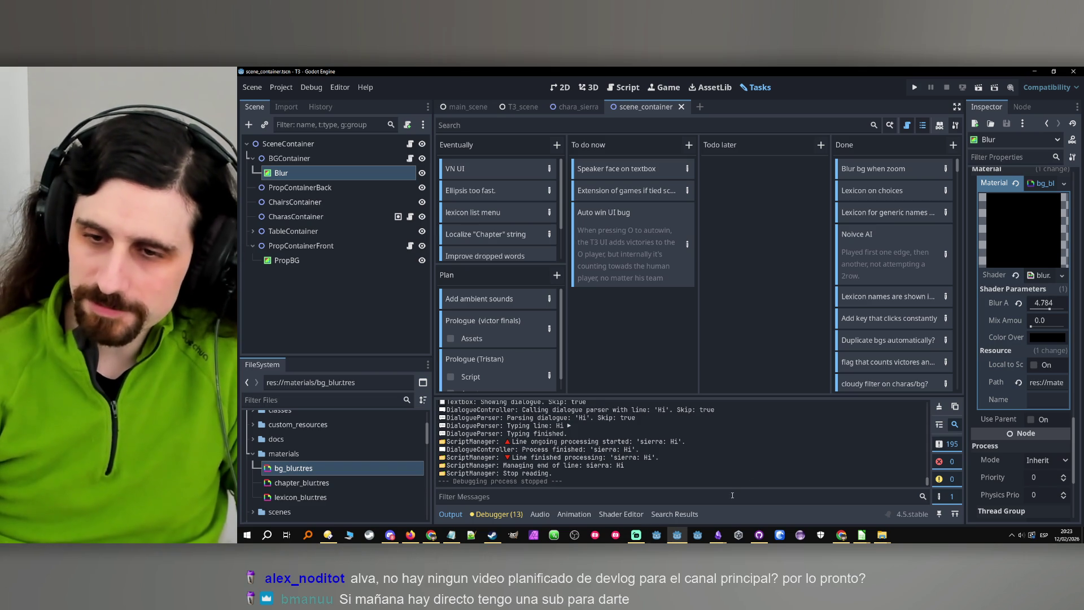
Check the date on the system calendar, then switch Godot to the T3_scene scene.
{"action": "left_click", "coordinate": [1067, 535]}
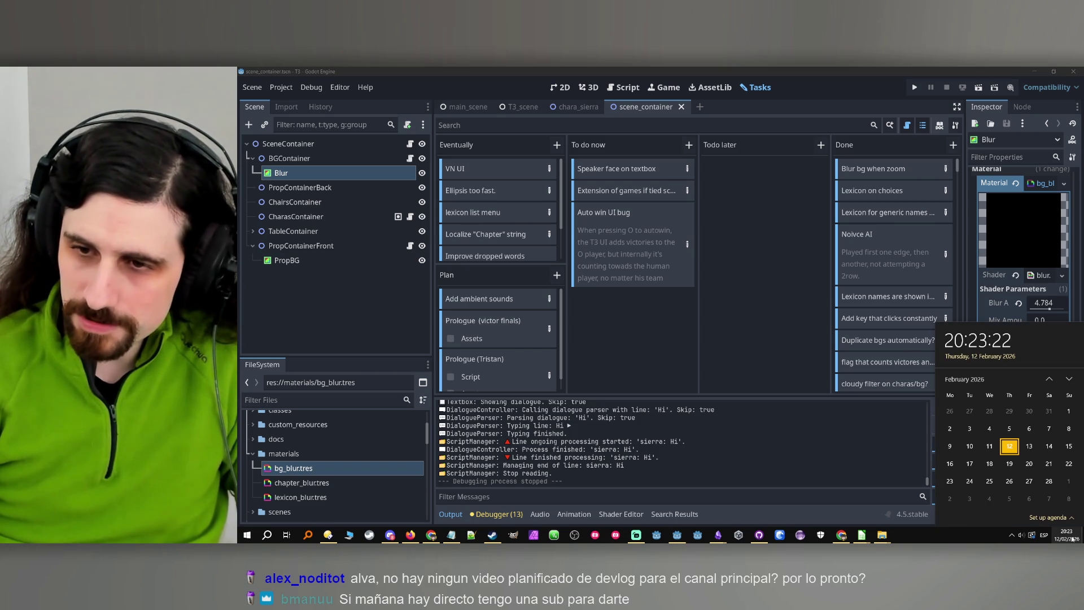
{"action": "left_click", "coordinate": [1066, 535]}
{"action": "left_click", "coordinate": [1008, 503]}
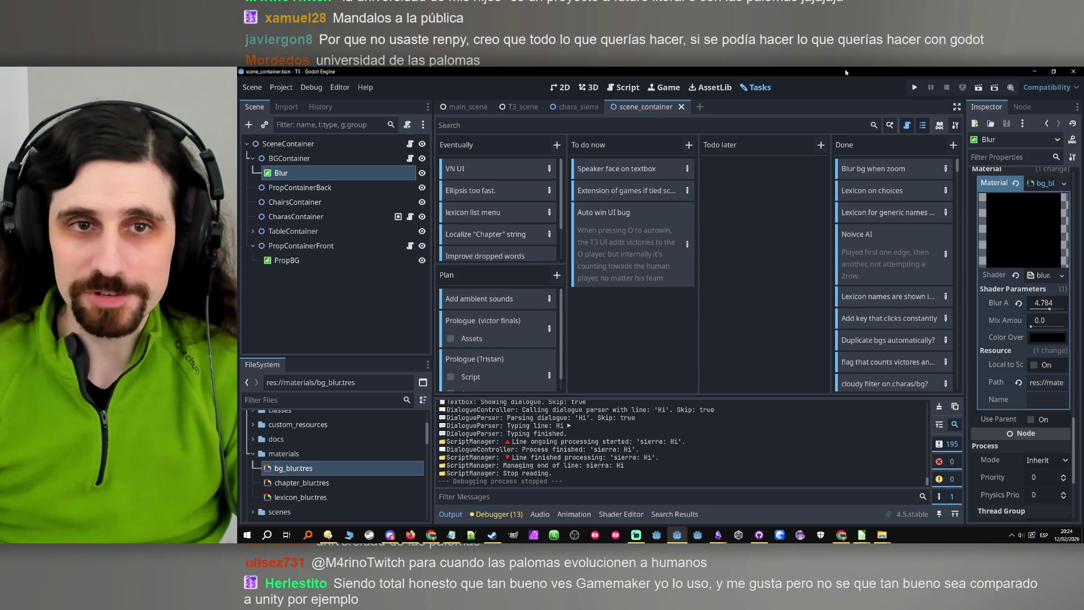
{"action": "left_click", "coordinate": [507, 111]}
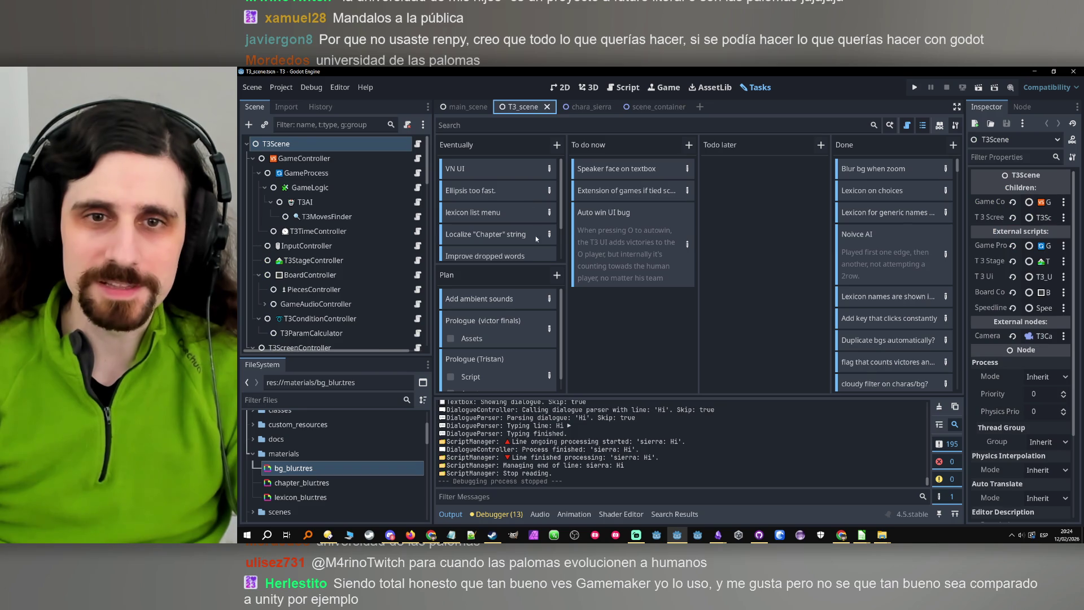
Open main_scene in 2D, collapse MainGameController and ScriptManager, then return to the Tasks board.
{"action": "left_click", "coordinate": [561, 87]}
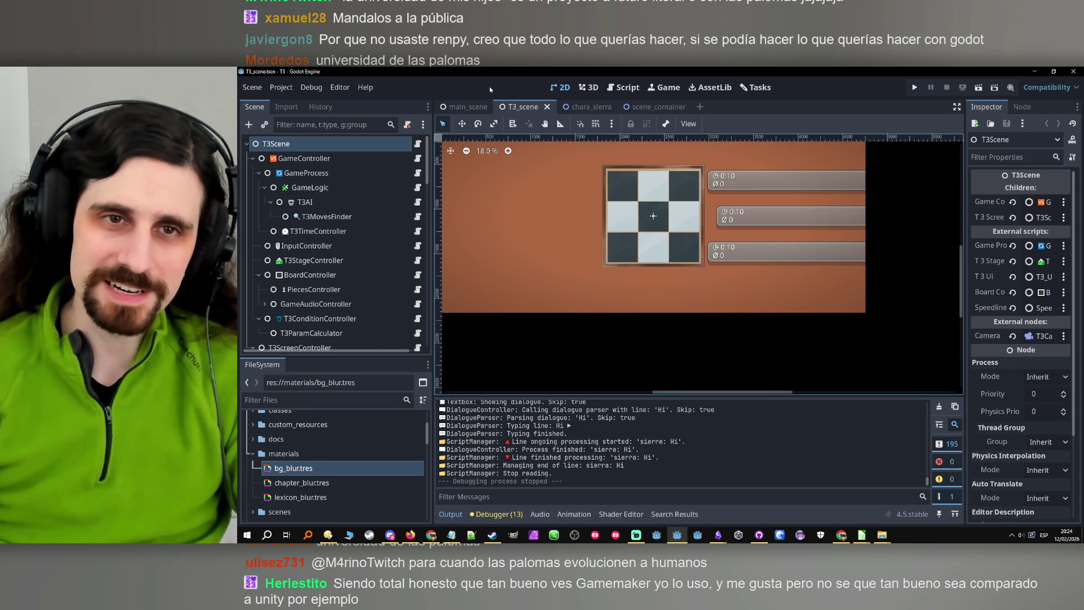
{"action": "left_click", "coordinate": [481, 106]}
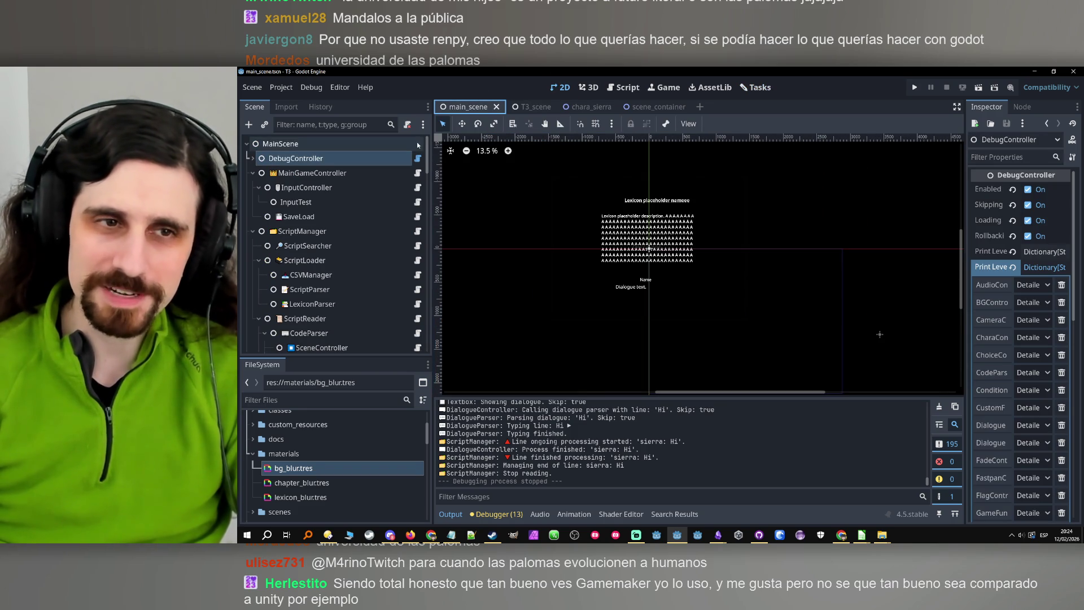
{"action": "left_click", "coordinate": [321, 159]}
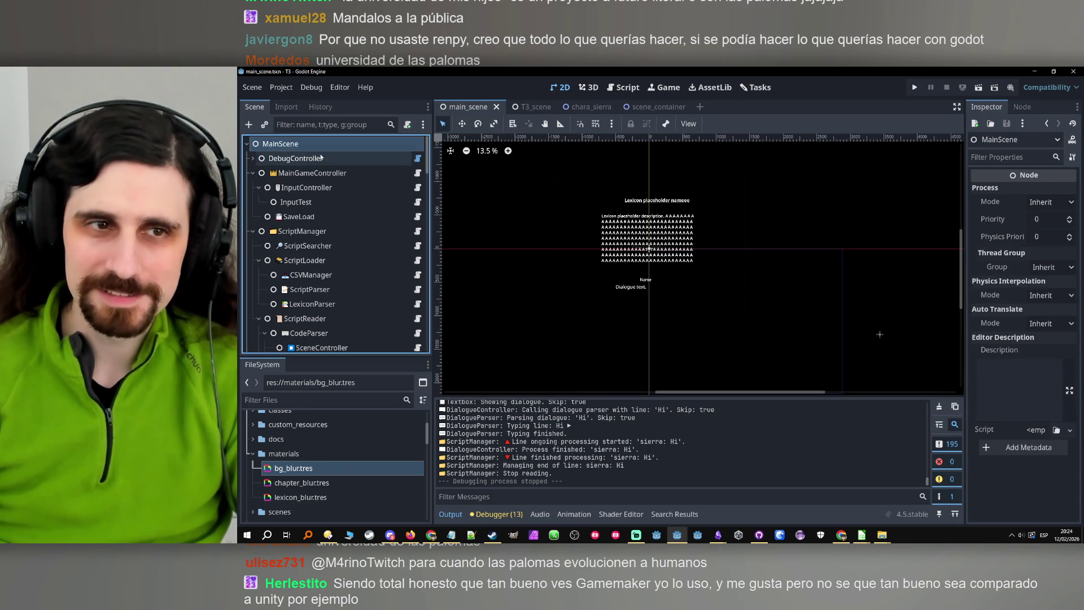
{"action": "left_click", "coordinate": [253, 172]}
{"action": "left_click", "coordinate": [253, 188]}
{"action": "left_click", "coordinate": [294, 190]}
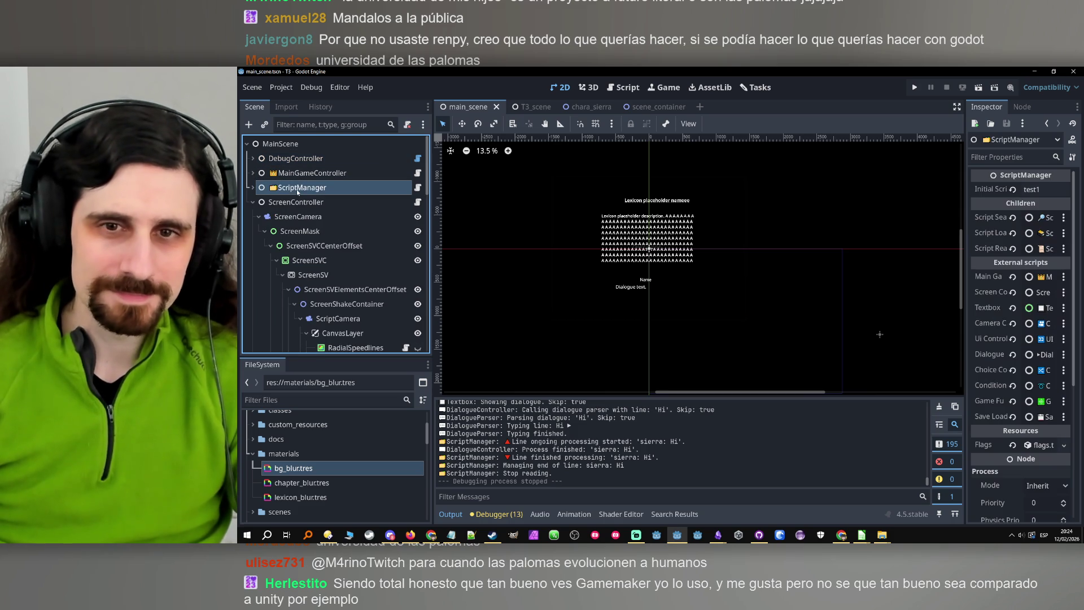
{"action": "left_click", "coordinate": [299, 159]}
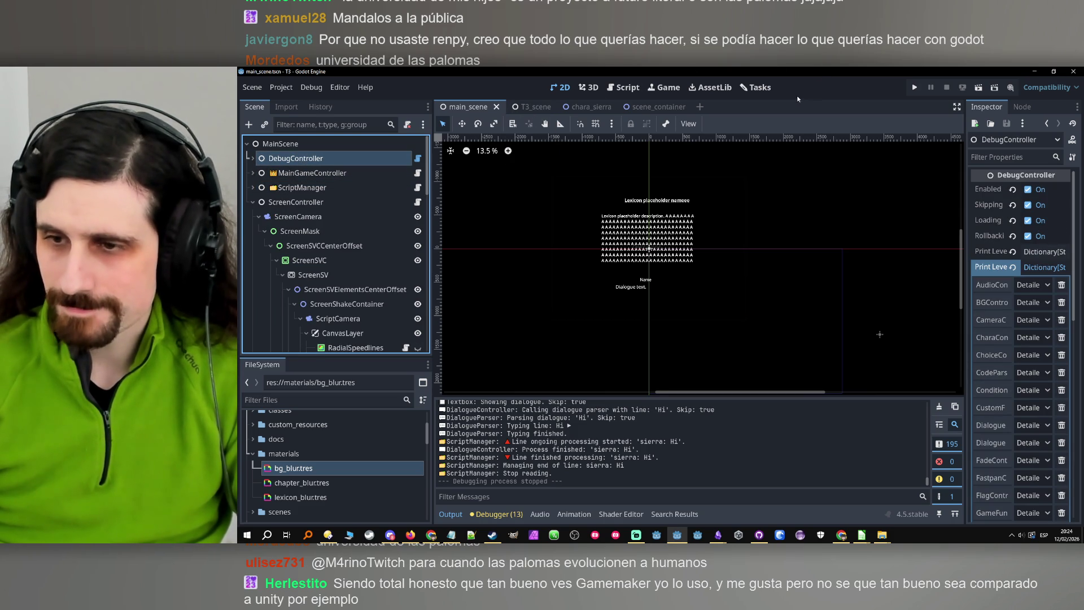
{"action": "left_click", "coordinate": [757, 87]}
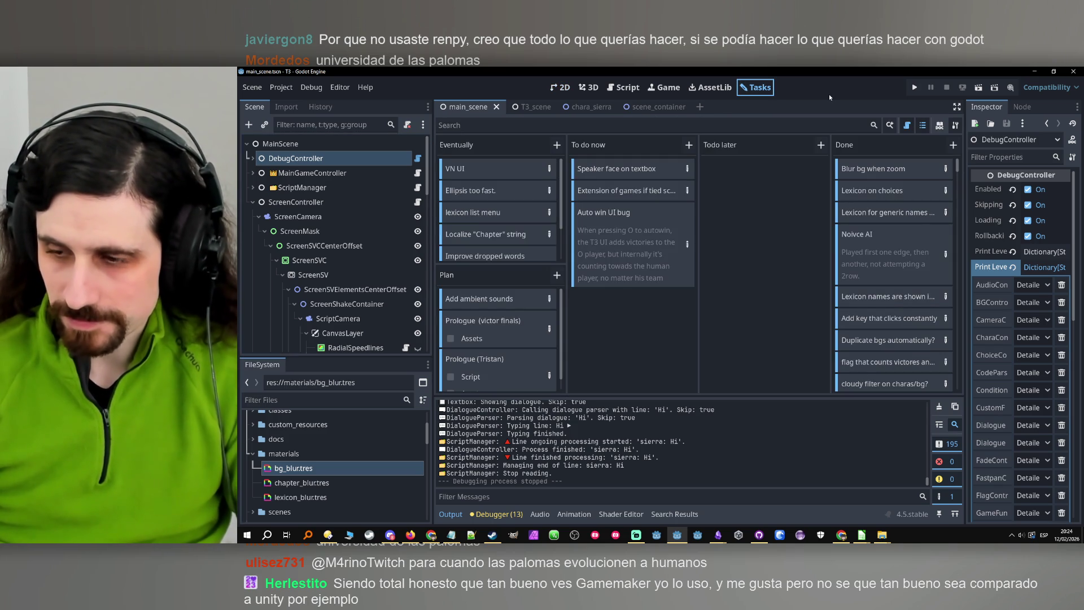
{"action": "key", "text": "Tab"}
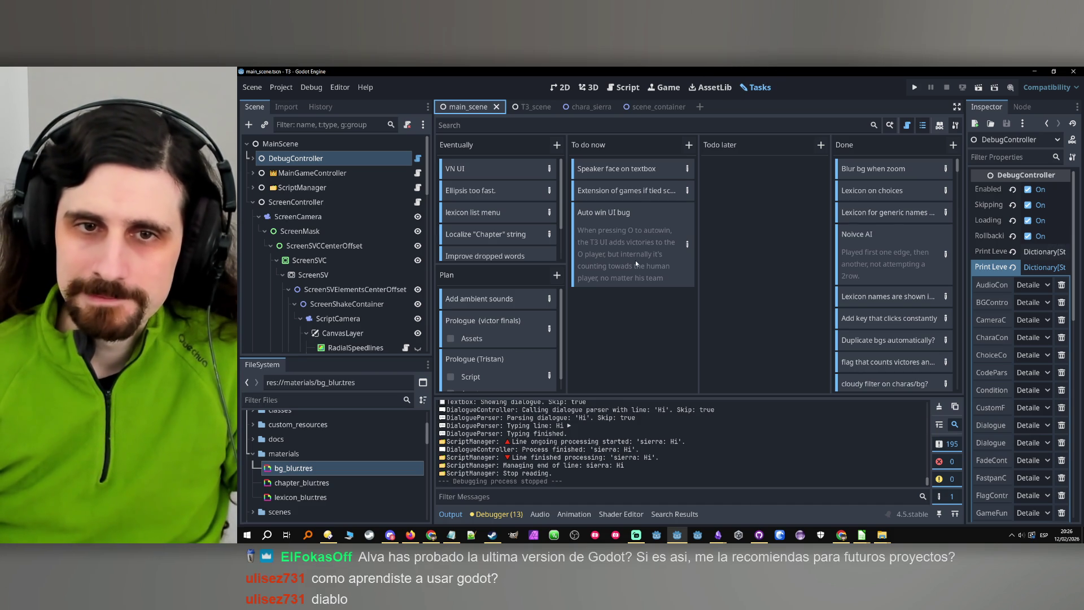
Select the Auto win UI bug and tied-games task cards, then inspect ScreenSVCCenterOffset's layout.
{"action": "left_click", "coordinate": [629, 223]}
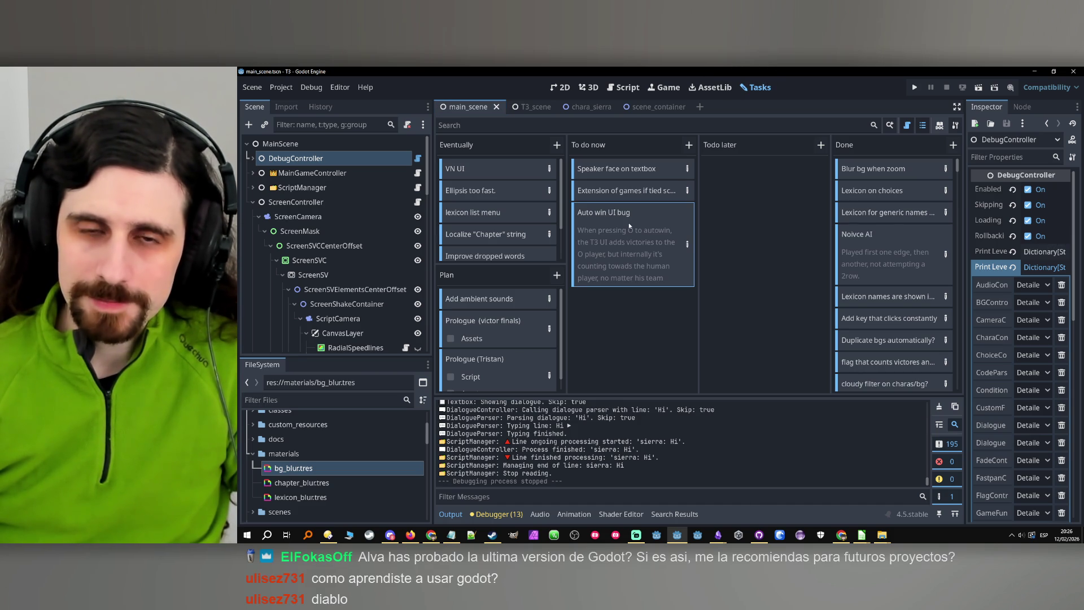
{"action": "left_click", "coordinate": [639, 192]}
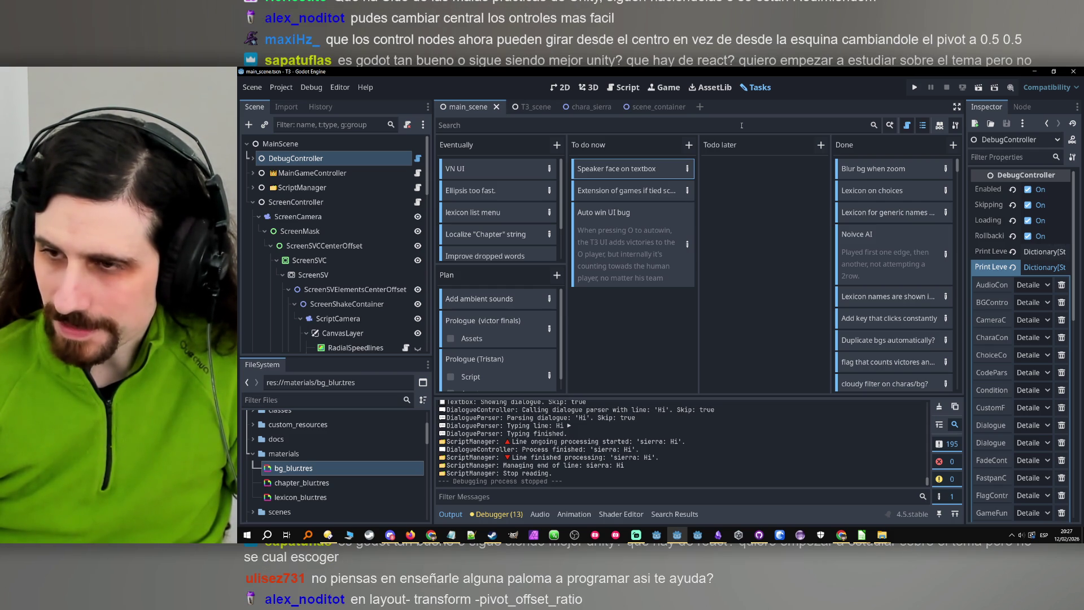
{"action": "left_click", "coordinate": [328, 246]}
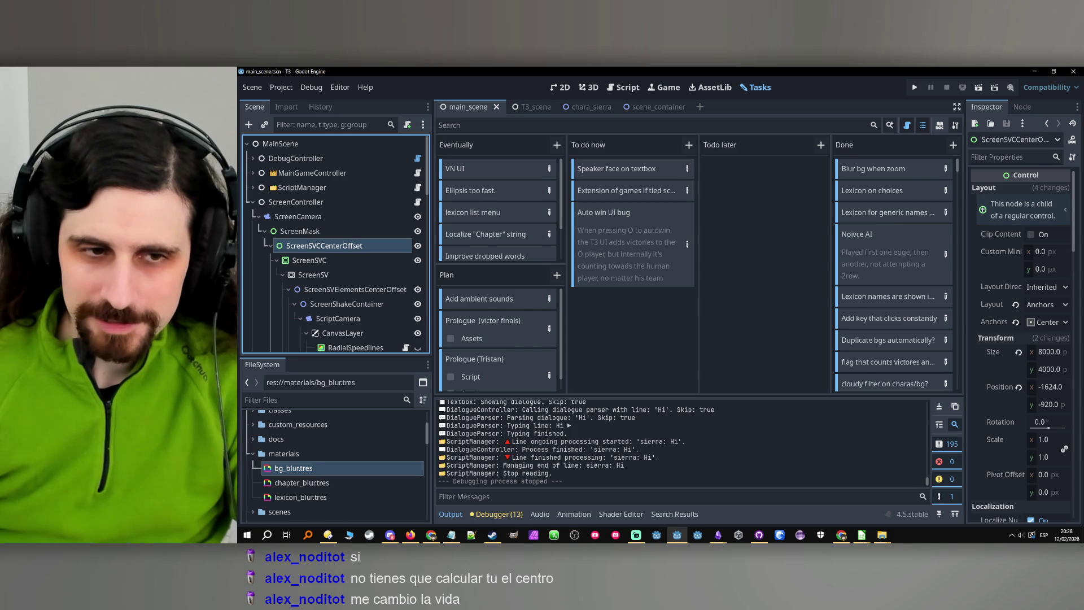
Inspect ScreenSVElementsCenterOffset's transform and select the 'Speaker face on textbox' task card.
{"action": "scroll", "coordinate": [375, 287], "scroll_direction": "down", "scroll_amount": 5}
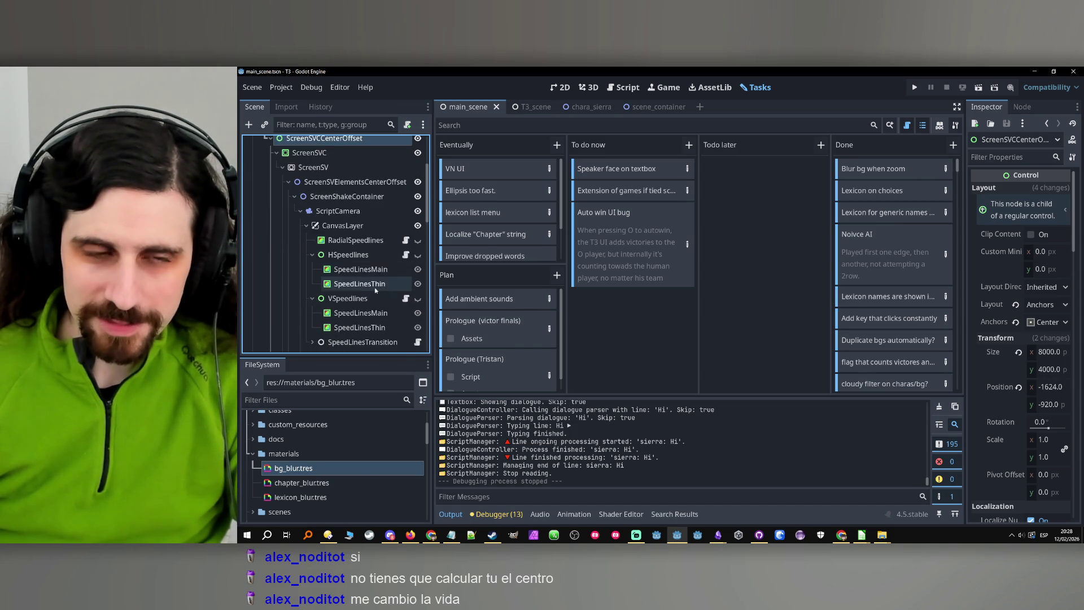
{"action": "scroll", "coordinate": [371, 296], "scroll_direction": "down", "scroll_amount": 3}
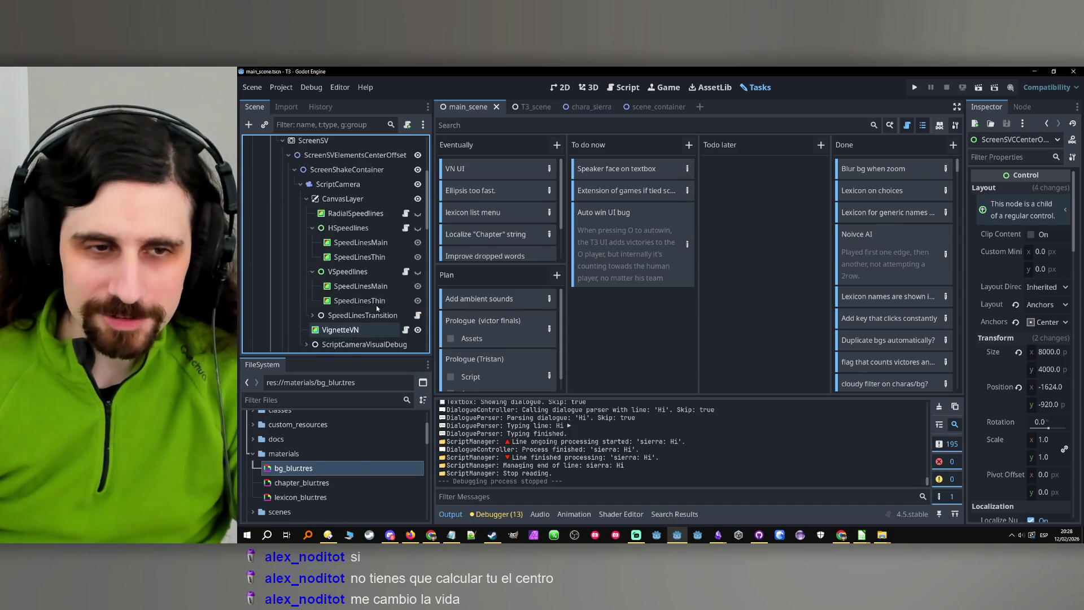
{"action": "scroll", "coordinate": [376, 305], "scroll_direction": "up", "scroll_amount": 4}
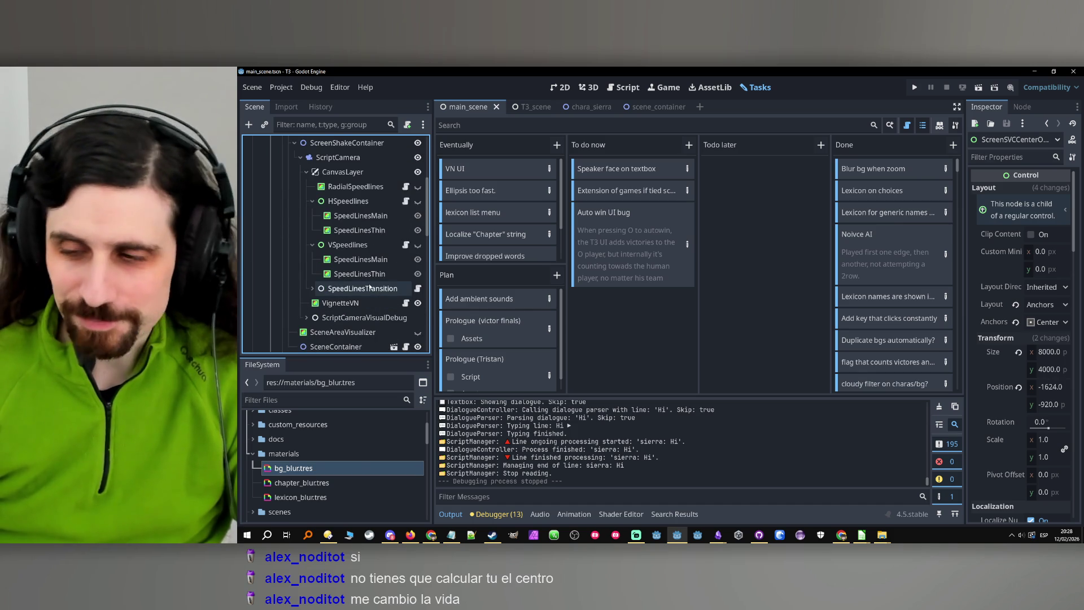
{"action": "scroll", "coordinate": [374, 290], "scroll_direction": "down", "scroll_amount": 3}
{"action": "scroll", "coordinate": [372, 289], "scroll_direction": "down", "scroll_amount": 6}
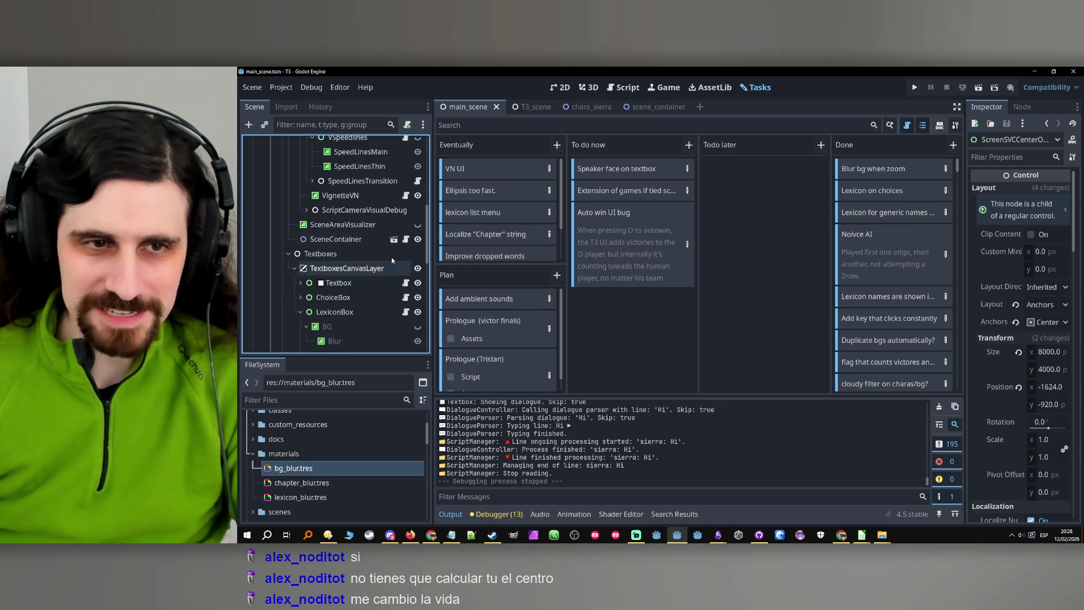
{"action": "scroll", "coordinate": [333, 301], "scroll_direction": "up", "scroll_amount": 15}
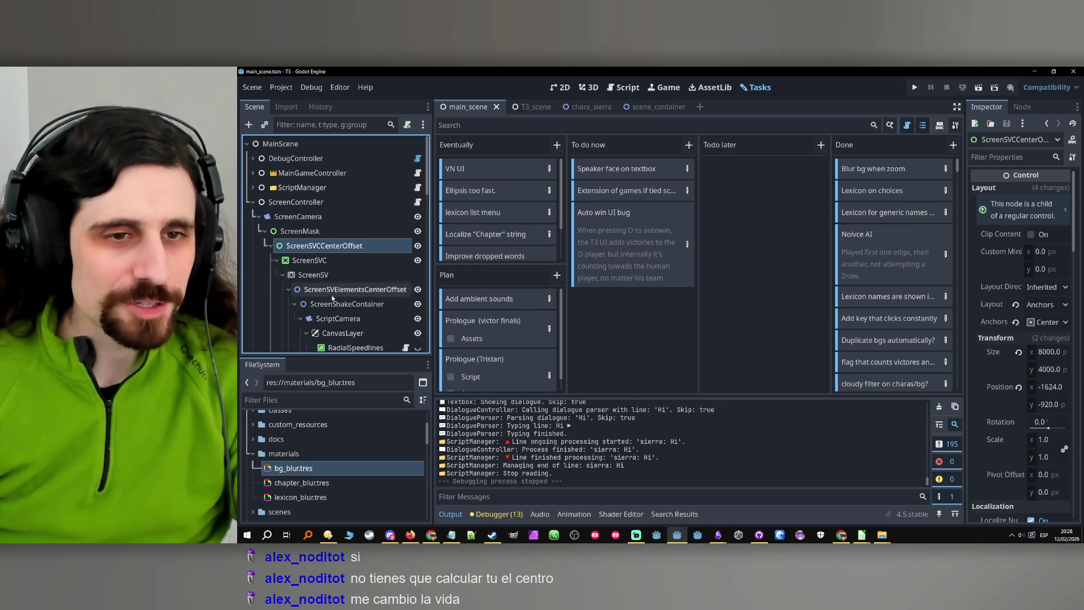
{"action": "left_click", "coordinate": [357, 290]}
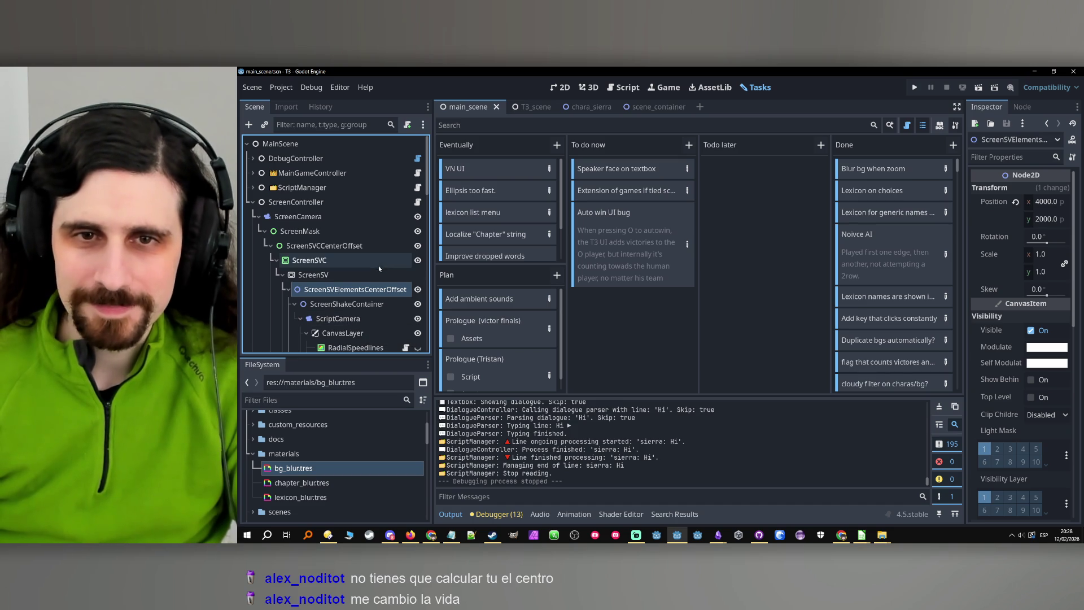
{"action": "left_click", "coordinate": [649, 349]}
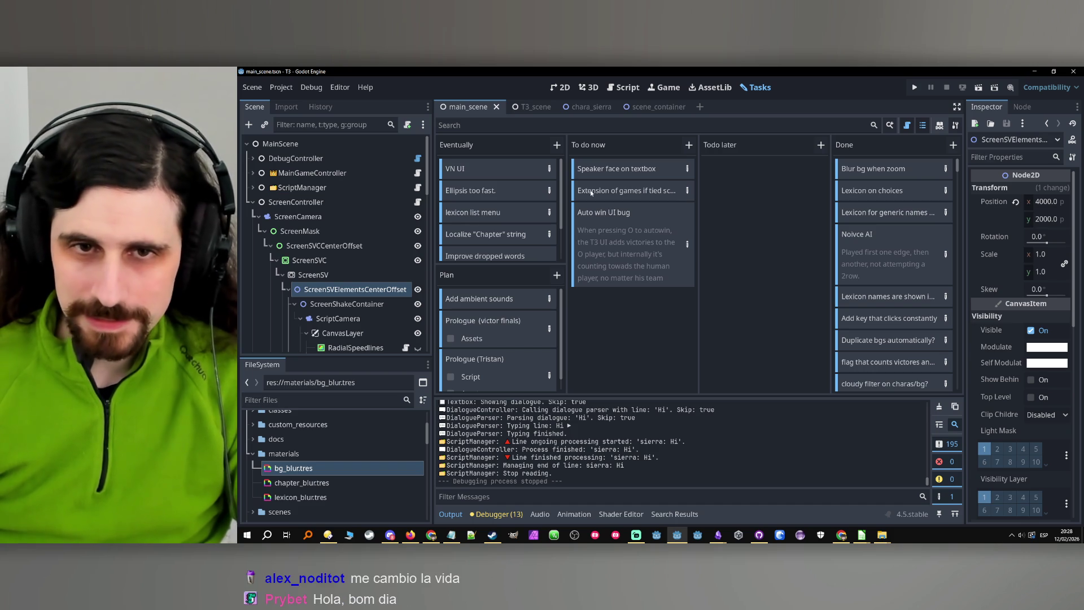
{"action": "left_click", "coordinate": [597, 169]}
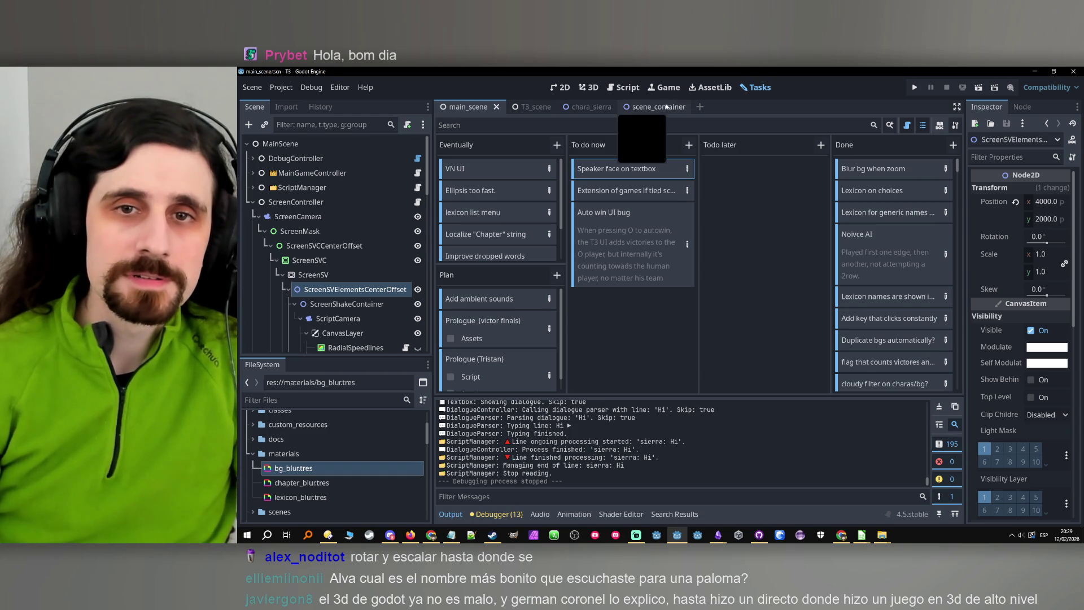
Open scene_container and fold its PropContainerFront and BGContainer groups.
{"action": "left_click", "coordinate": [646, 107]}
{"action": "left_click", "coordinate": [252, 245]}
{"action": "left_click", "coordinate": [252, 159]}
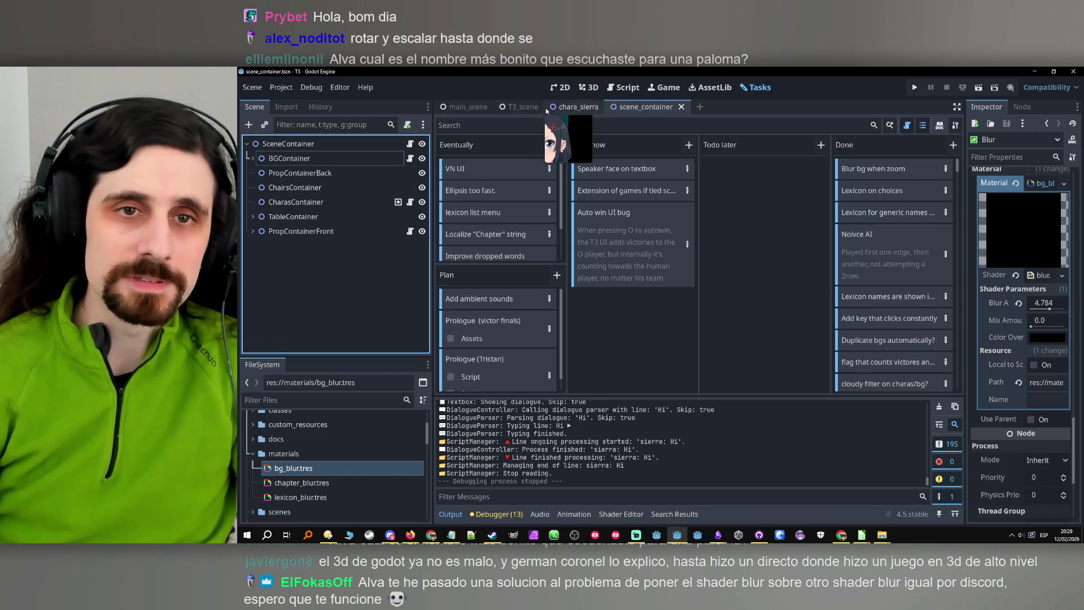
{"action": "mouse_move", "coordinate": [516, 114]}
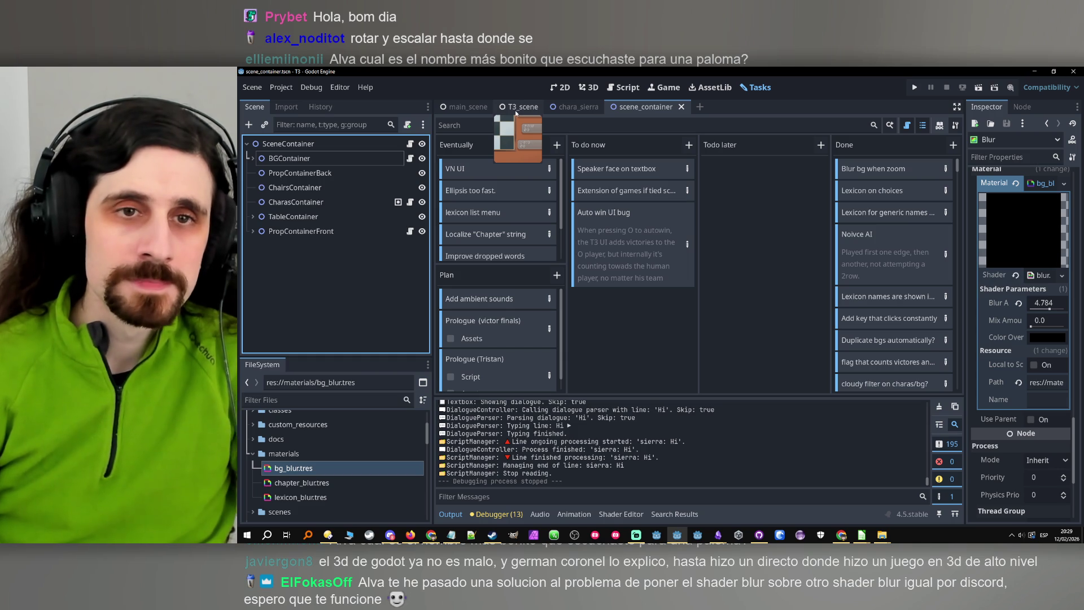
In T3_scene, expand the T3ScreenSVC branch to reveal its child nodes.
{"action": "left_click", "coordinate": [517, 108]}
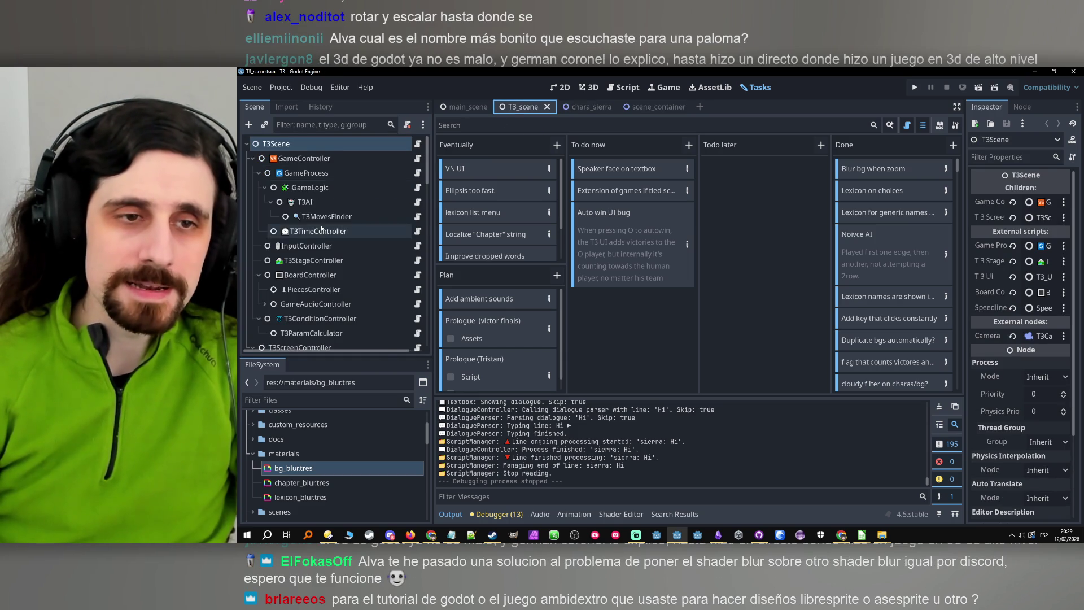
{"action": "scroll", "coordinate": [289, 244], "scroll_direction": "down", "scroll_amount": 5}
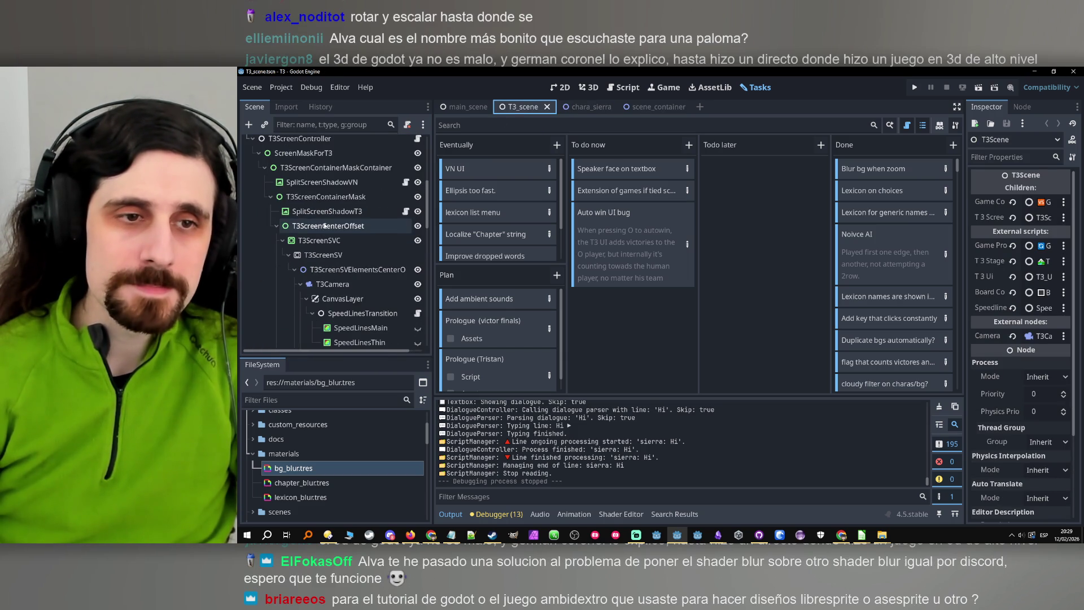
{"action": "left_click", "coordinate": [280, 243]}
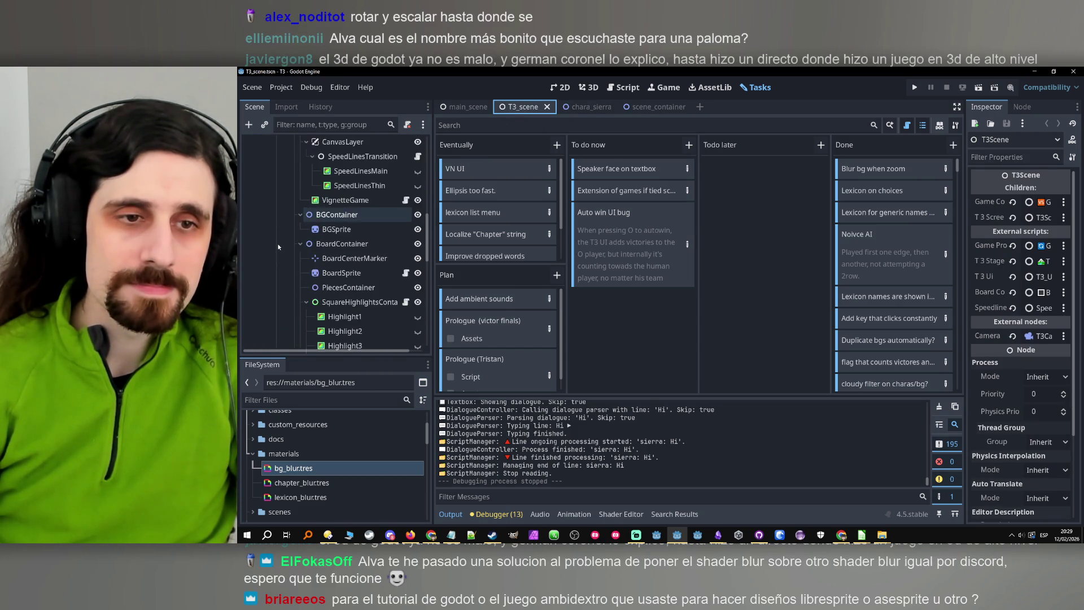
{"action": "left_click", "coordinate": [279, 243]}
{"action": "left_click", "coordinate": [281, 243]}
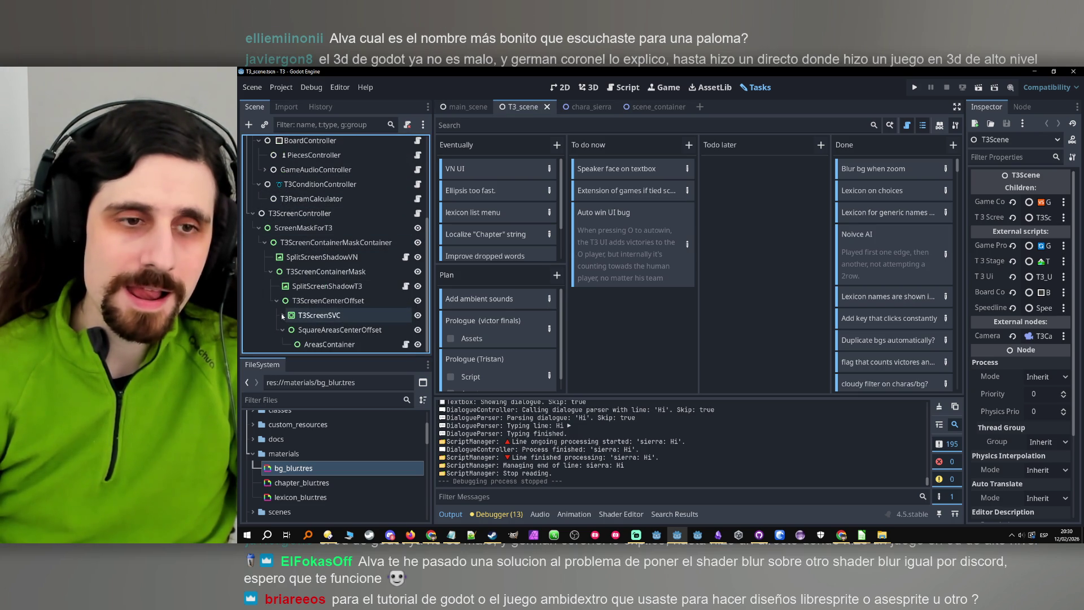
{"action": "left_click", "coordinate": [282, 316]}
{"action": "scroll", "coordinate": [283, 321], "scroll_direction": "down", "scroll_amount": 4}
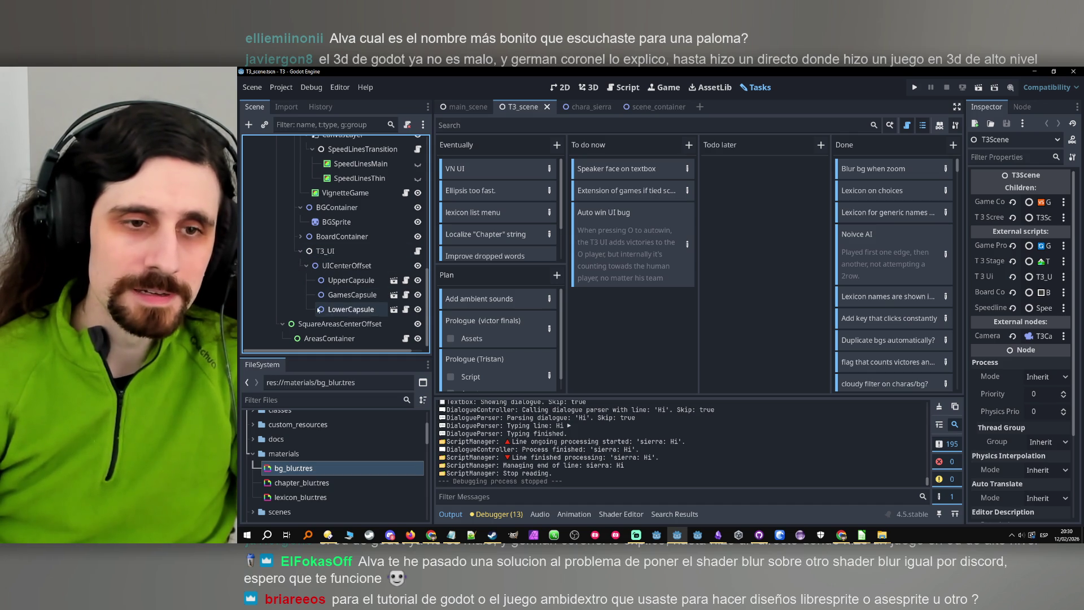
Inspect LowerCapsule, collapse UICenterOffset, and return to main_scene.
{"action": "left_click", "coordinate": [318, 309]}
{"action": "left_click", "coordinate": [306, 266]}
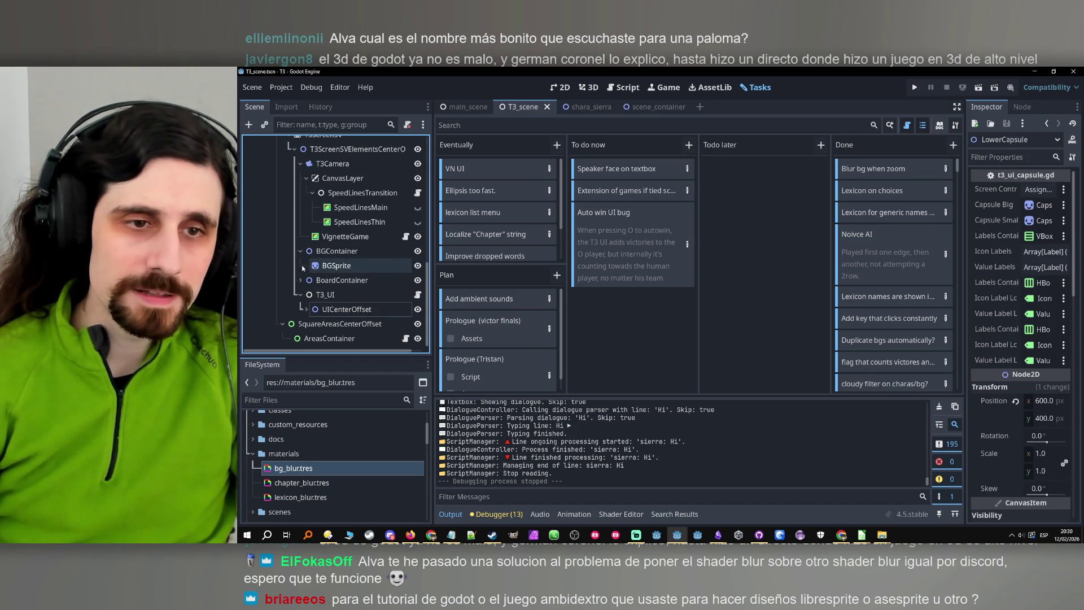
{"action": "scroll", "coordinate": [299, 266], "scroll_direction": "up", "scroll_amount": 1}
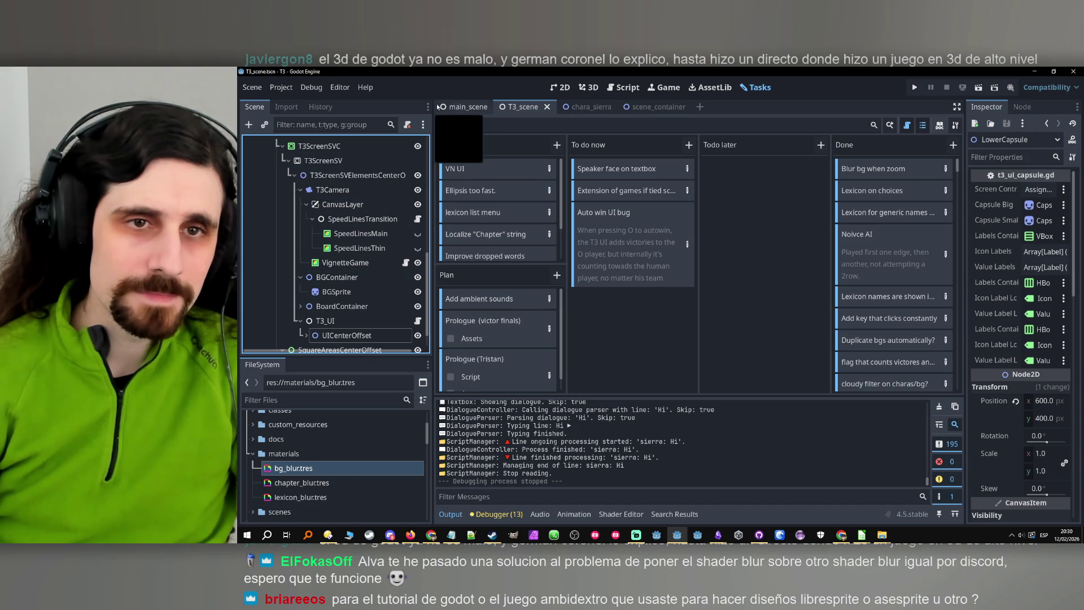
{"action": "left_click", "coordinate": [473, 109]}
{"action": "scroll", "coordinate": [350, 258], "scroll_direction": "down", "scroll_amount": 10}
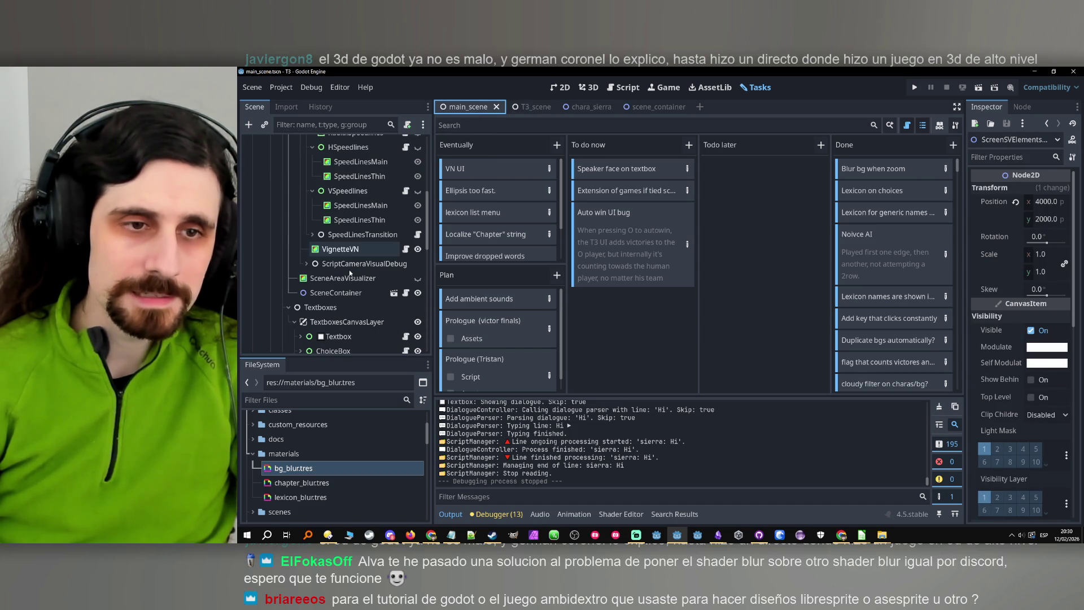
Collapse the TextboxesCanvasLayer, ChapterScreenCanvasLayer, Textboxes and ScreenSVElementsCenterOffset branches.
{"action": "scroll", "coordinate": [350, 258], "scroll_direction": "down", "scroll_amount": 3}
{"action": "left_click", "coordinate": [293, 190]}
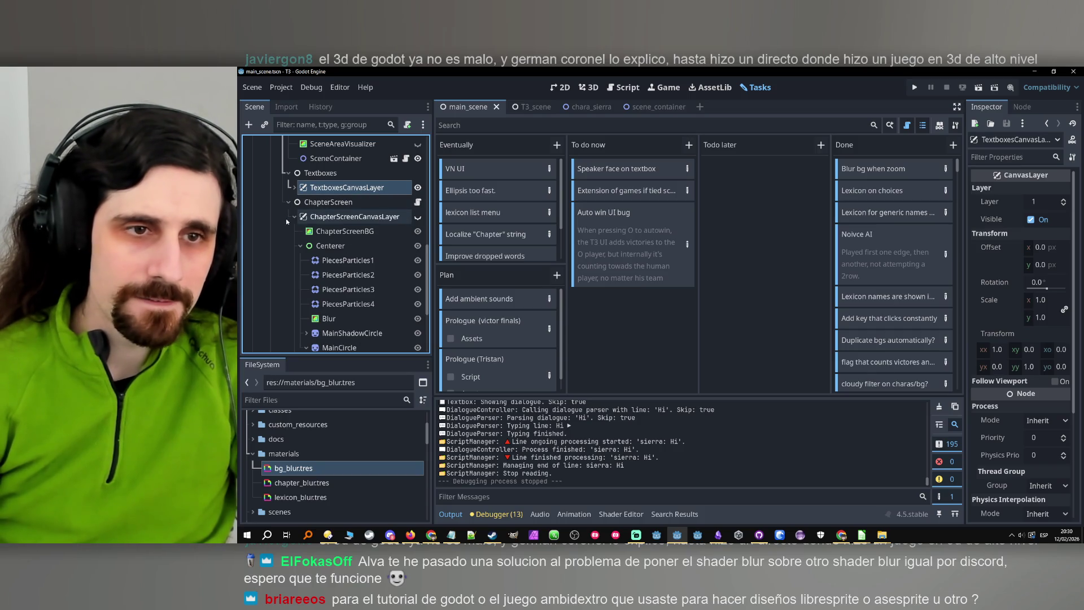
{"action": "left_click", "coordinate": [290, 219]}
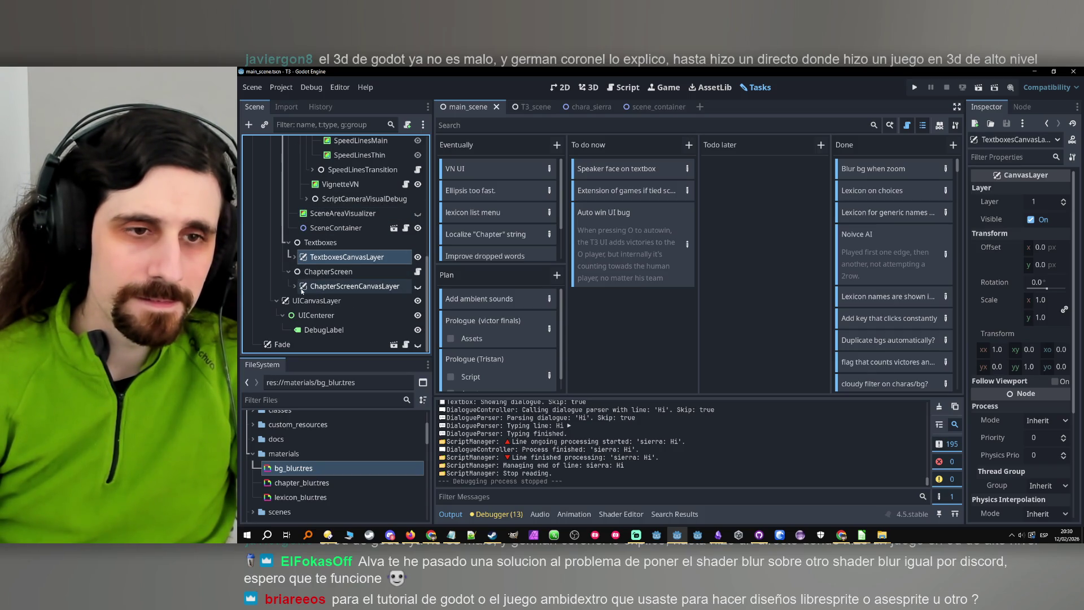
{"action": "left_click", "coordinate": [295, 243]}
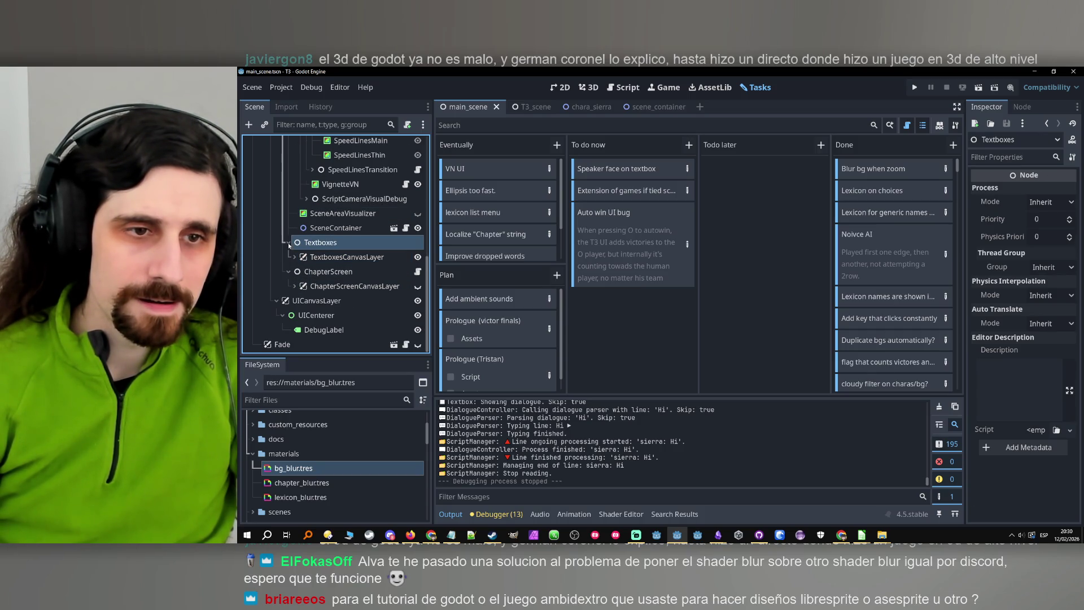
{"action": "left_click", "coordinate": [288, 242]}
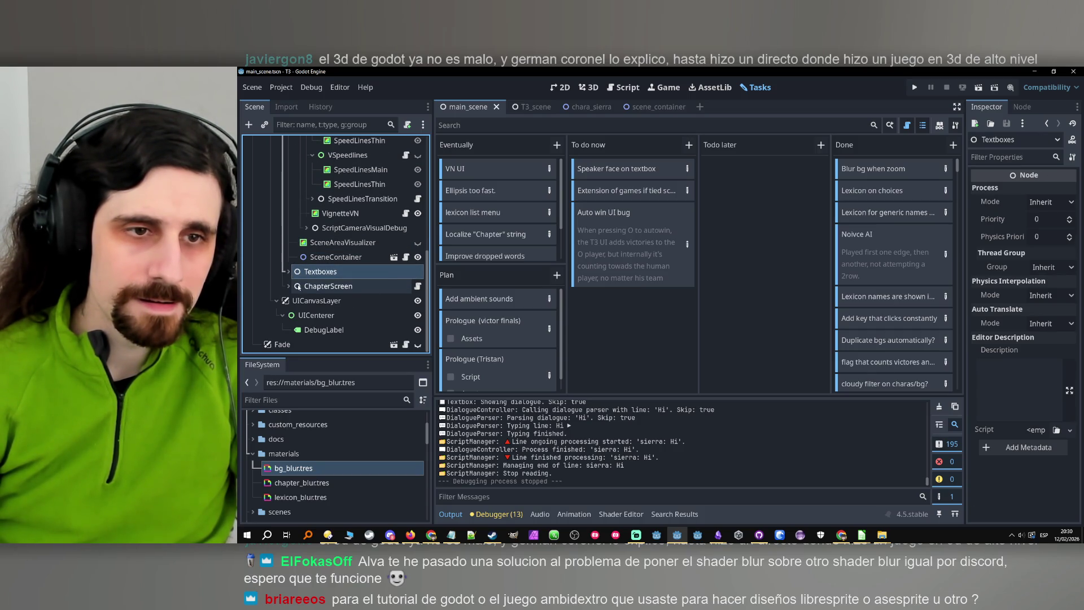
{"action": "scroll", "coordinate": [297, 283], "scroll_direction": "up", "scroll_amount": 5}
{"action": "left_click", "coordinate": [289, 200]}
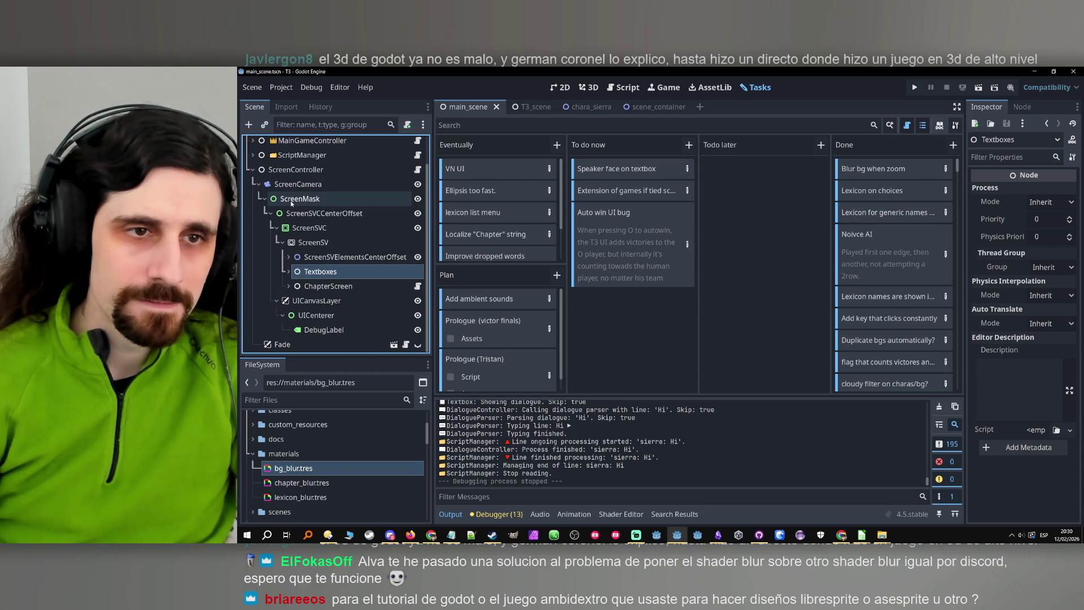
Add a plain Node child under ScreenSV, keeping its default name.
{"action": "right_click", "coordinate": [309, 244]}
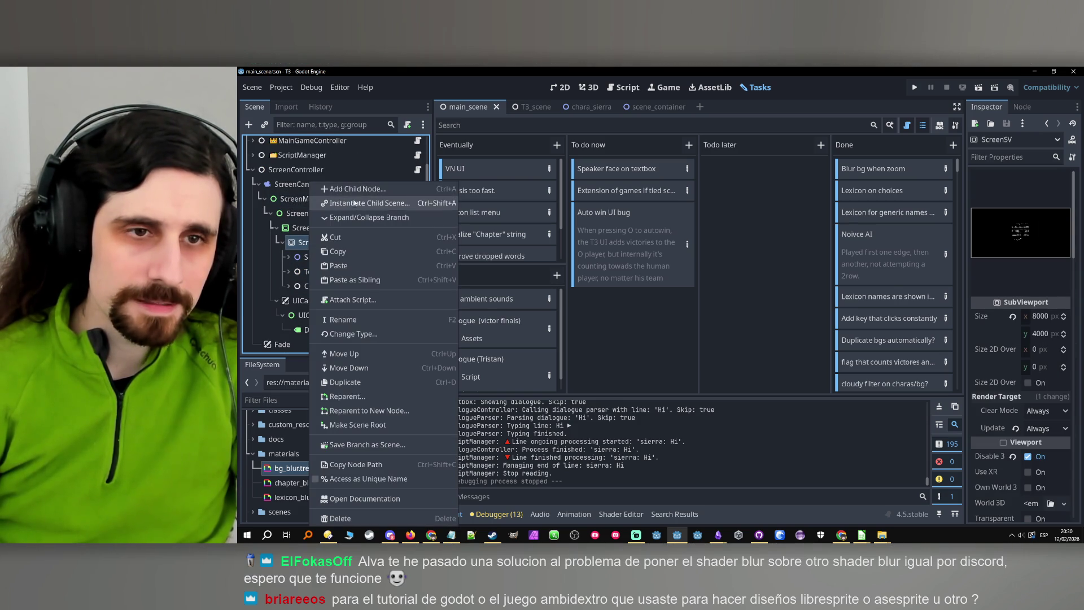
{"action": "left_click", "coordinate": [356, 189]}
{"action": "left_click", "coordinate": [561, 170]}
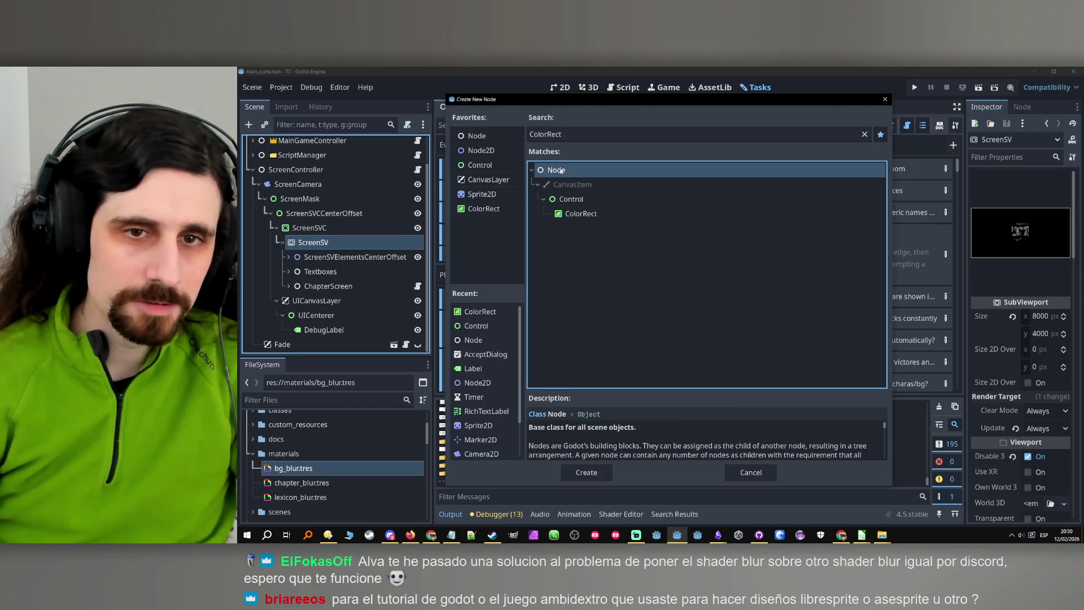
{"action": "double_click", "coordinate": [561, 170]}
{"action": "double_click", "coordinate": [317, 299]}
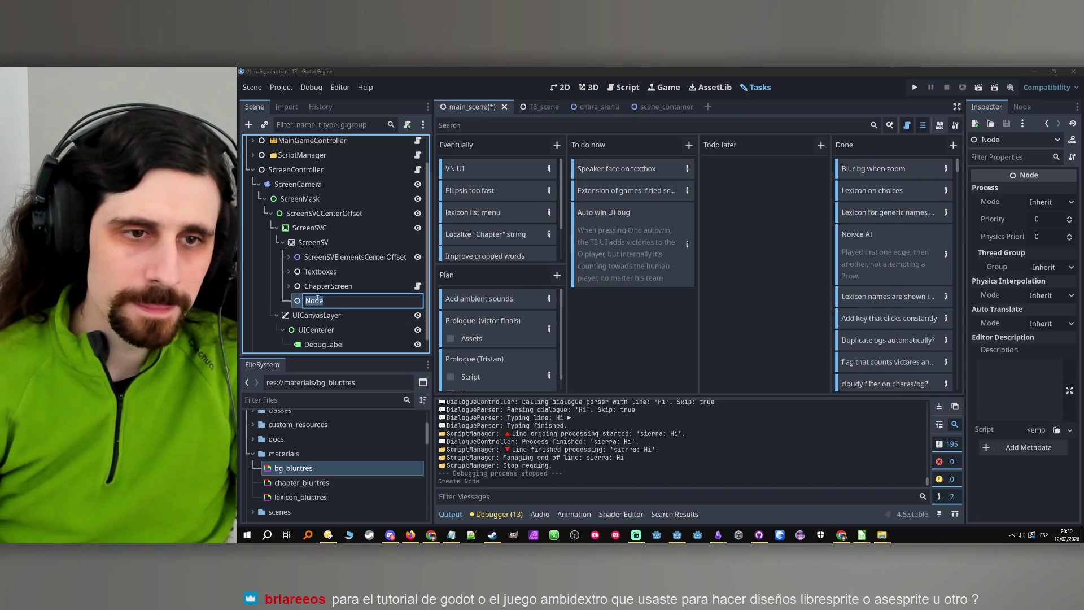
{"action": "key", "text": "ctrl+a"}
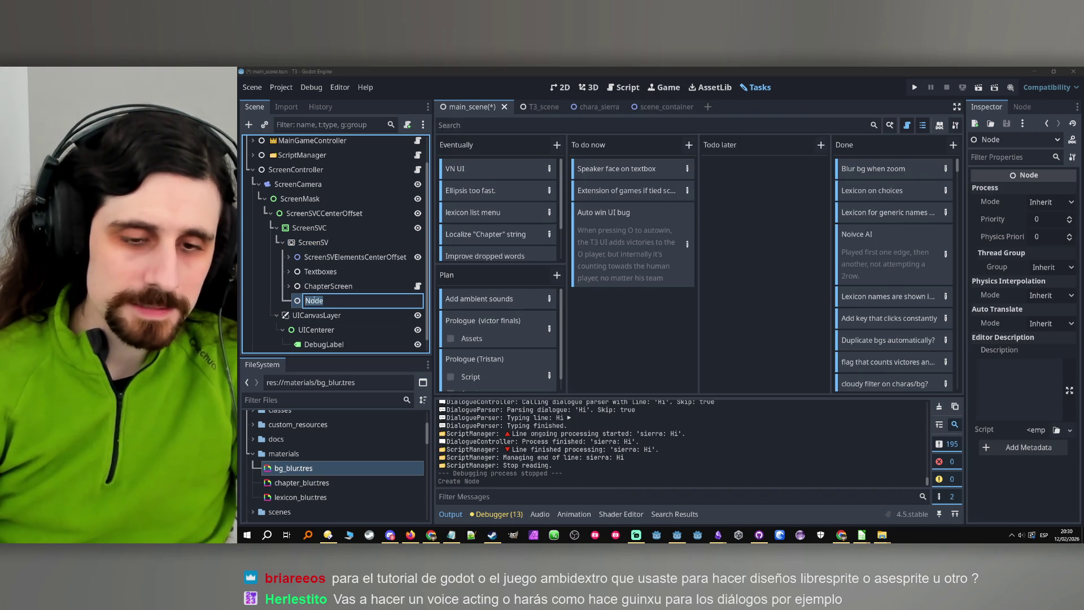
{"action": "left_click", "coordinate": [320, 276]}
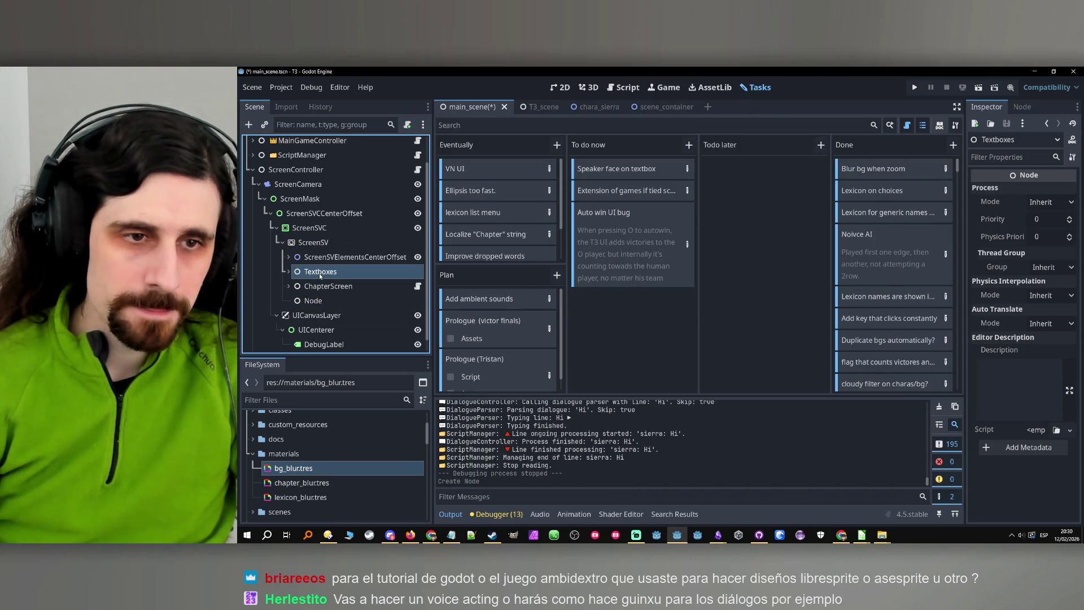
Delete the stray Node and expand TextboxesCanvasLayer to show its textboxes.
{"action": "left_click", "coordinate": [289, 272]}
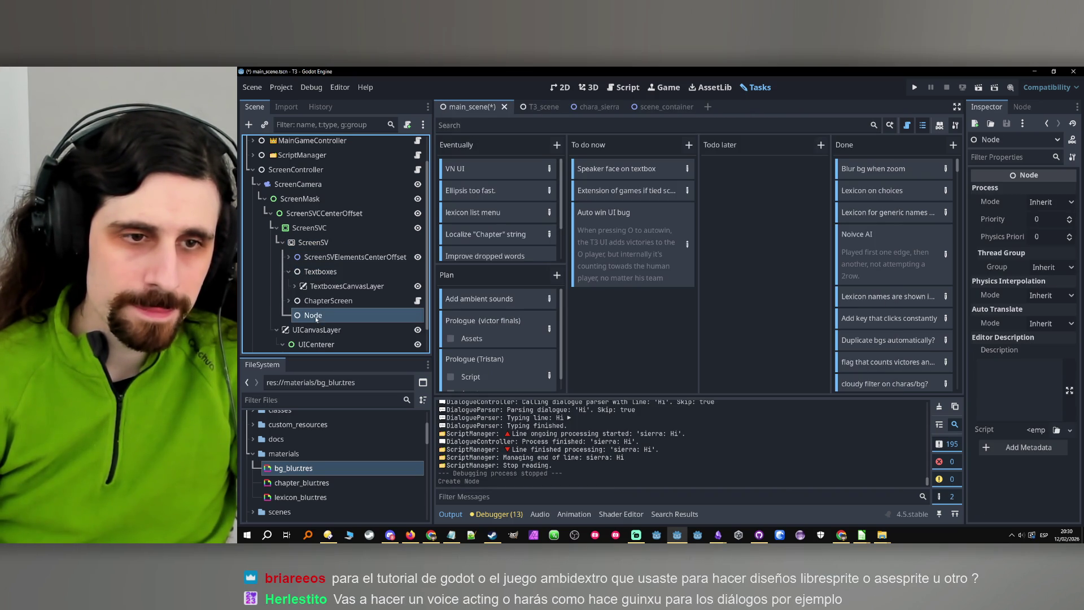
{"action": "left_click", "coordinate": [339, 316]}
{"action": "key", "text": "Delete"}
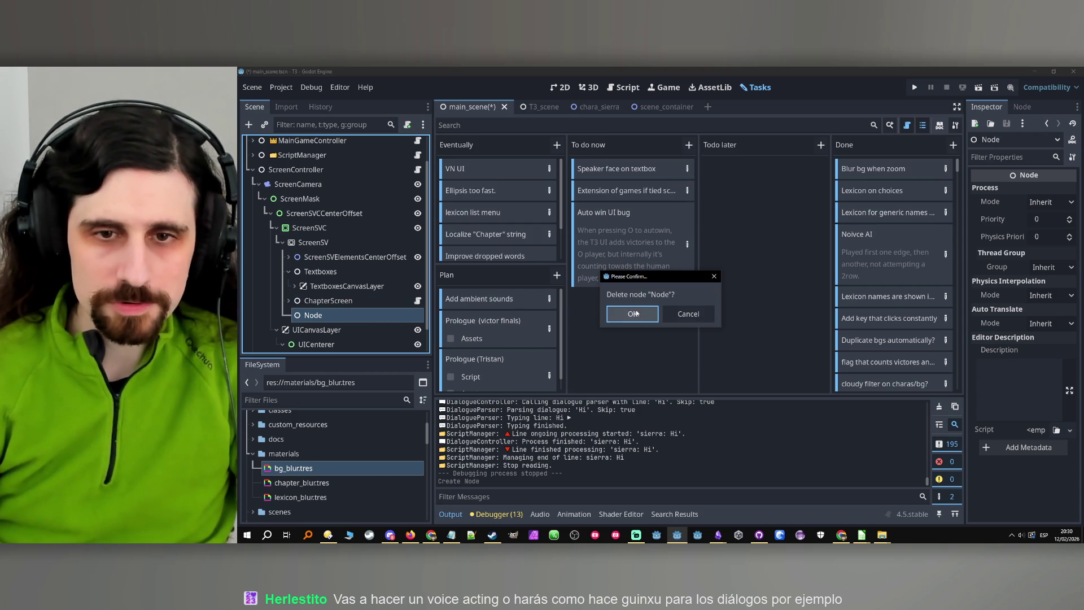
{"action": "key", "text": "Return"}
{"action": "left_click", "coordinate": [328, 286]}
{"action": "left_click", "coordinate": [295, 287]}
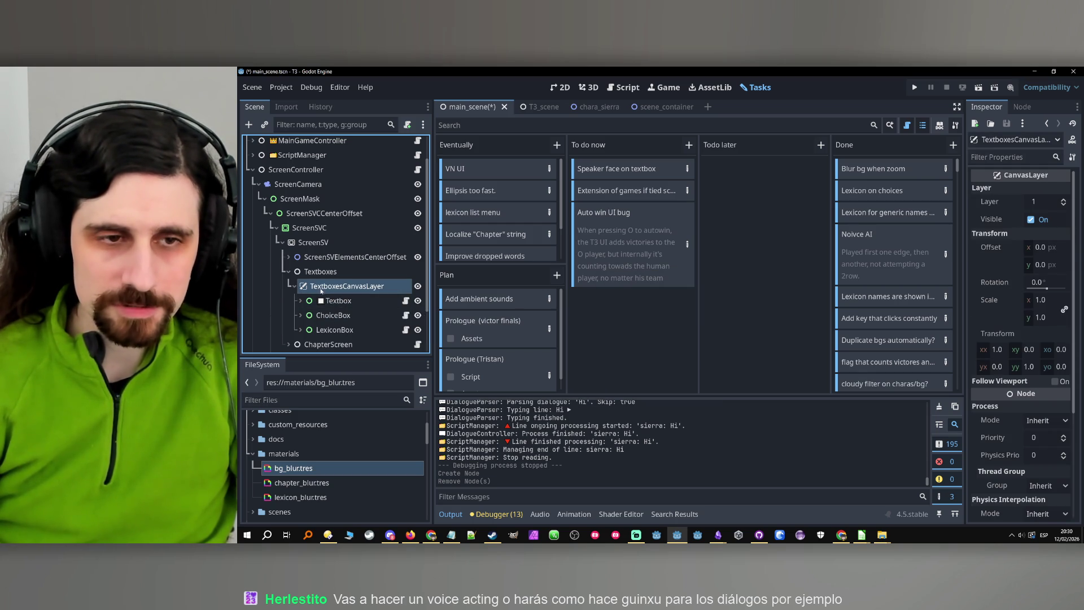
Add a Control child under TextboxesCanvasLayer and rename it CharaBox.
{"action": "right_click", "coordinate": [306, 287]}
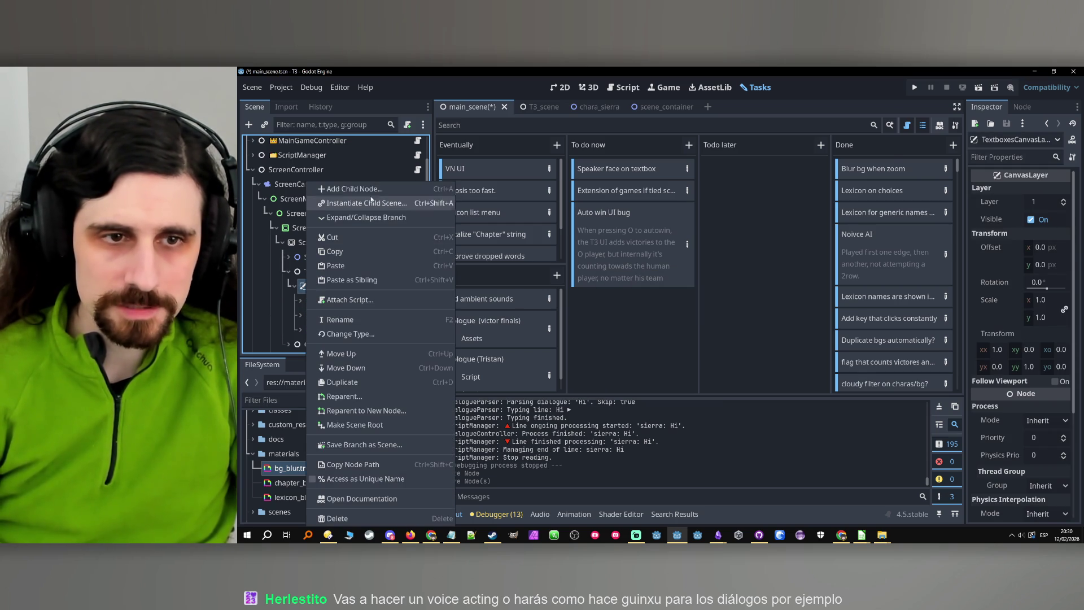
{"action": "left_click", "coordinate": [373, 188]}
{"action": "double_click", "coordinate": [563, 199]}
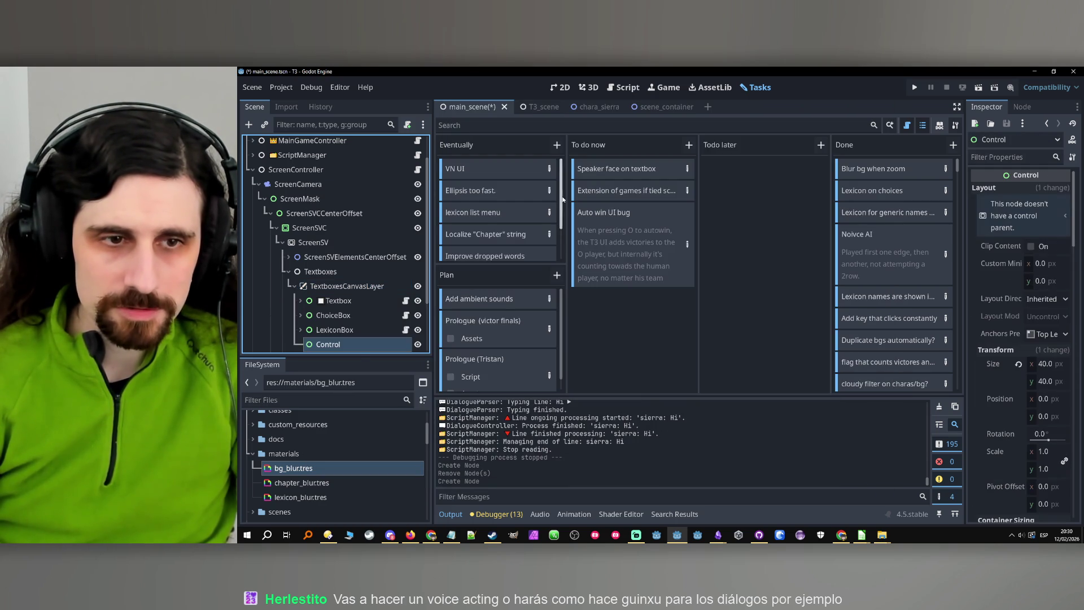
{"action": "scroll", "coordinate": [350, 339], "scroll_direction": "down", "scroll_amount": 2}
{"action": "double_click", "coordinate": [332, 291]}
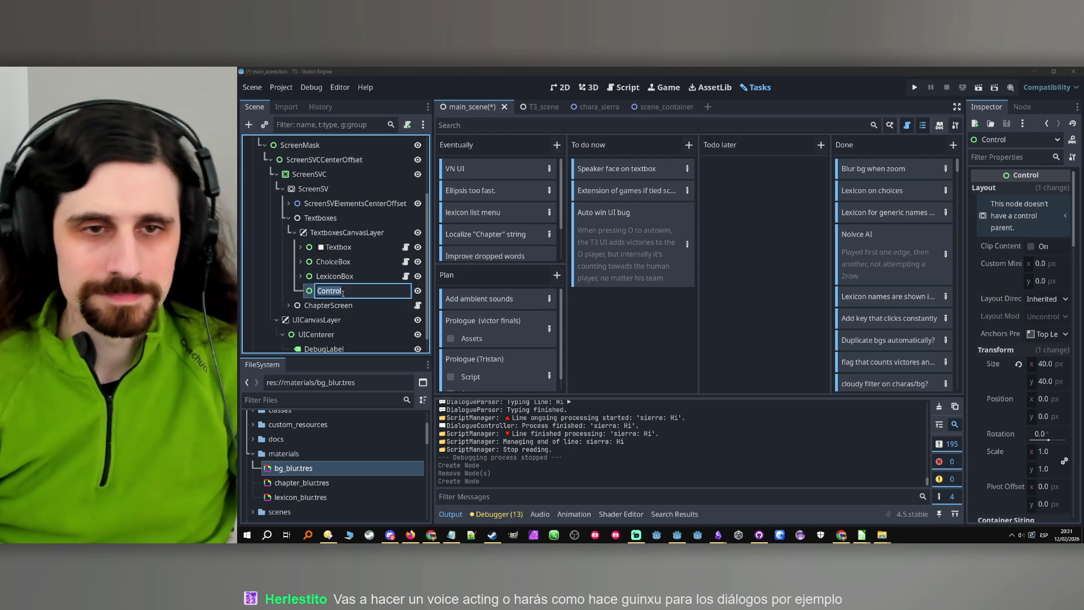
{"action": "type", "text": "C"}
{"action": "key", "text": "Caps_Lock"}
{"action": "type", "text": "hara"}
{"action": "key", "text": "Caps_Lock"}
{"action": "type", "text": "B"}
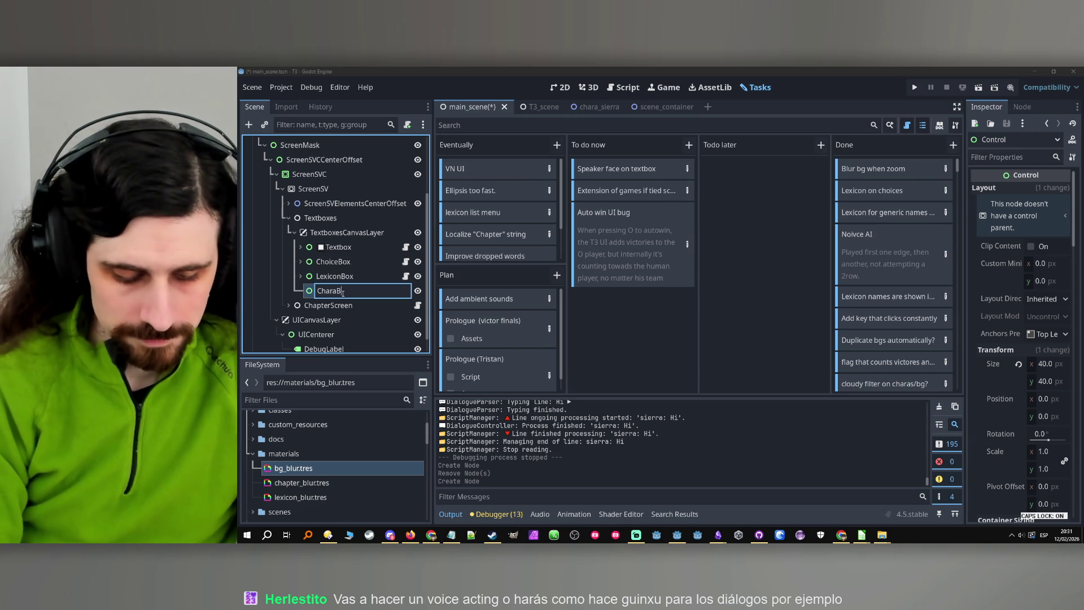
{"action": "key", "text": "Return"}
Reselect the CharaBox node, briefly checking LexiconBox beside it.
{"action": "left_click", "coordinate": [335, 276]}
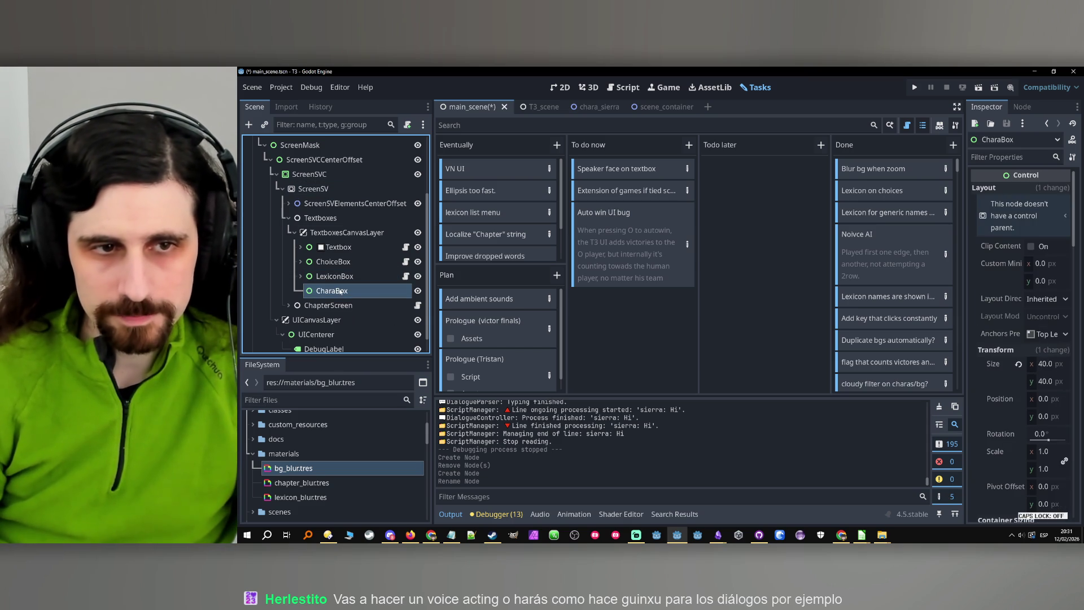
{"action": "left_click", "coordinate": [339, 290]}
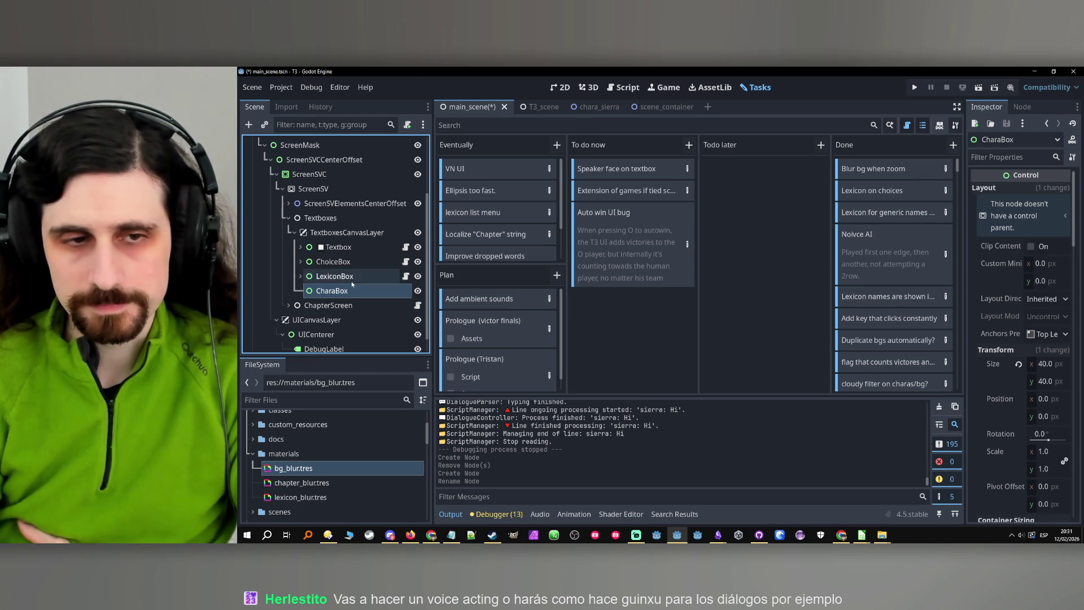
{"action": "left_click", "coordinate": [341, 291]}
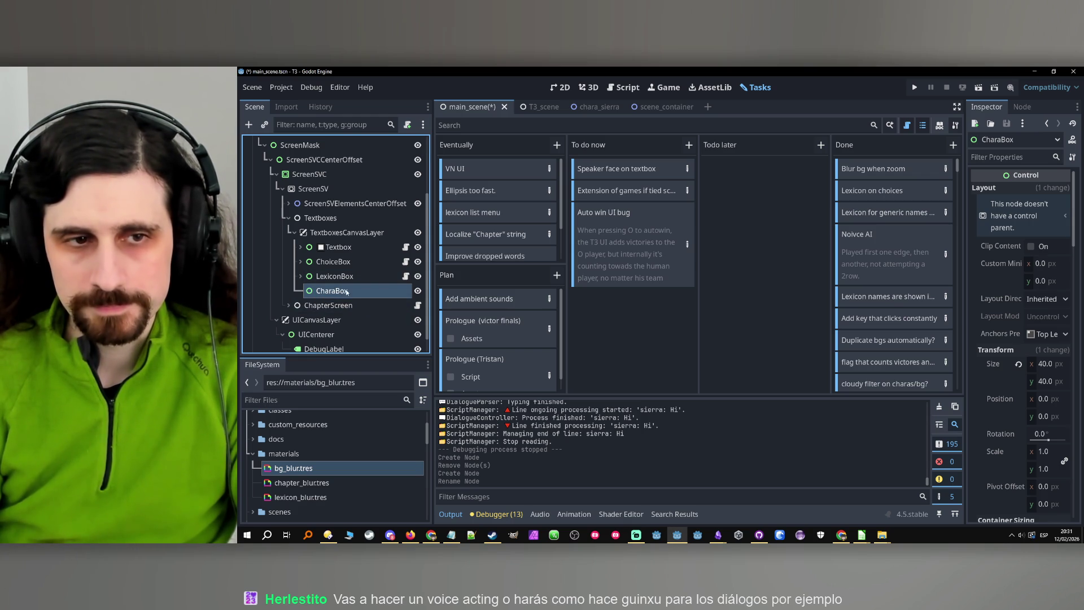
{"action": "left_click", "coordinate": [340, 276]}
{"action": "left_click", "coordinate": [344, 290]}
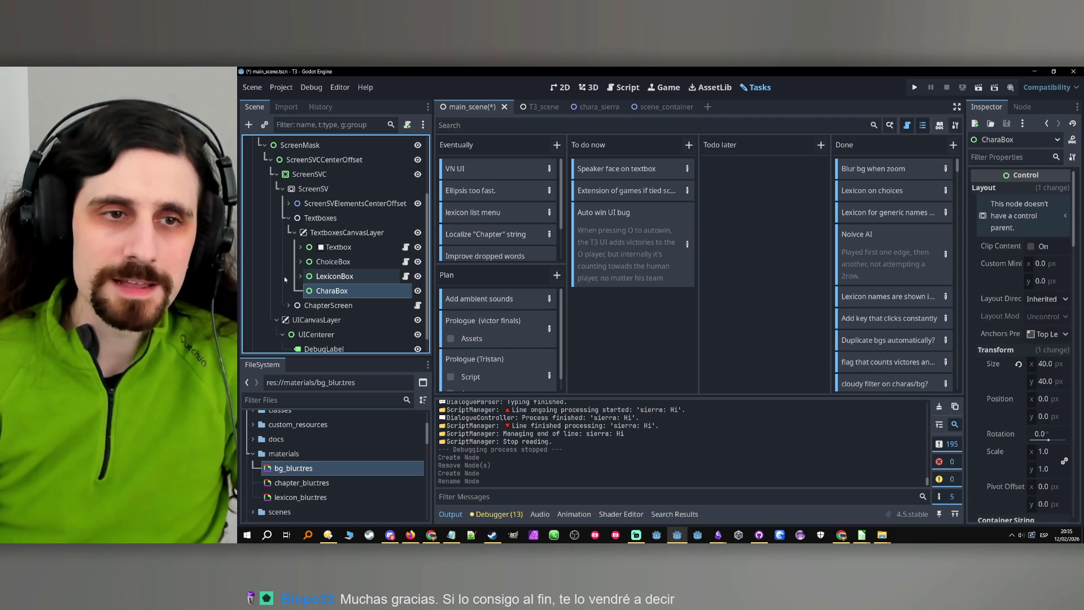
{"action": "scroll", "coordinate": [311, 291], "scroll_direction": "up", "scroll_amount": 3}
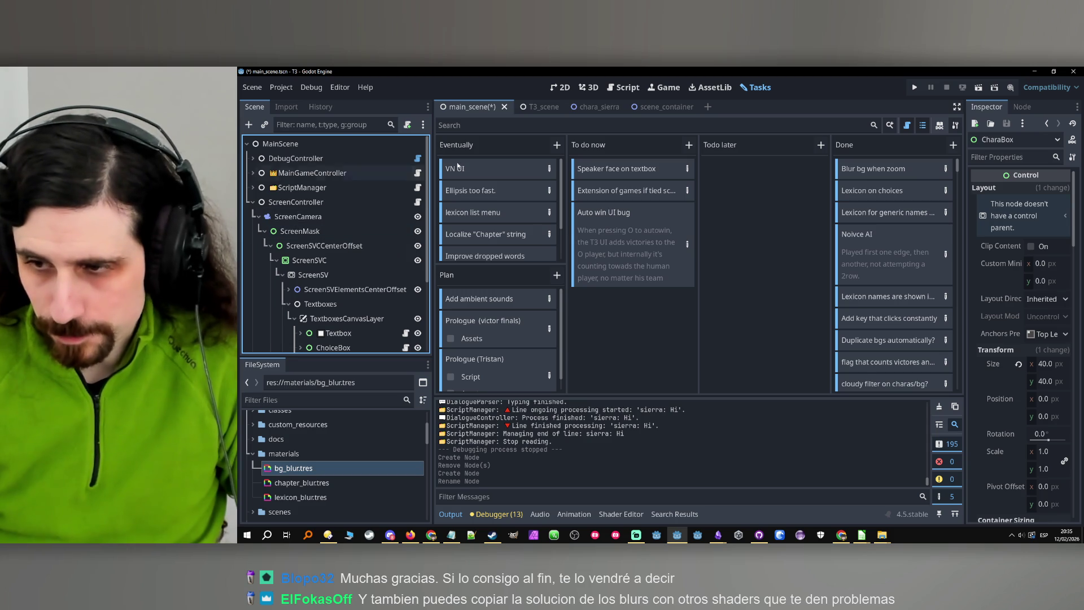
Open a new blank Notepad document from the taskbar.
{"action": "left_click", "coordinate": [451, 535]}
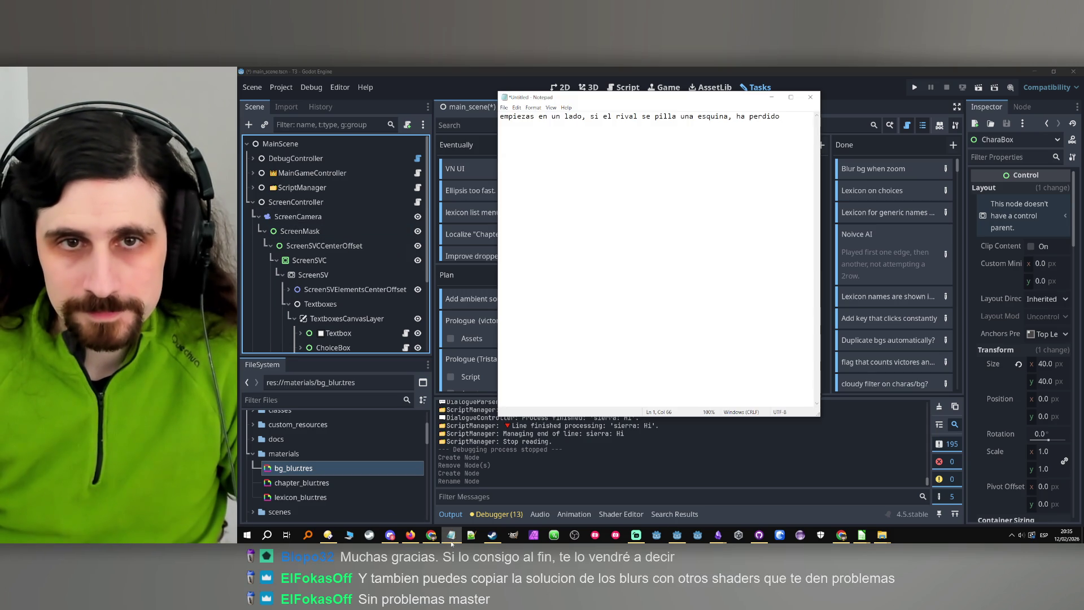
{"action": "left_click", "coordinate": [452, 541]}
{"action": "right_click", "coordinate": [452, 541]}
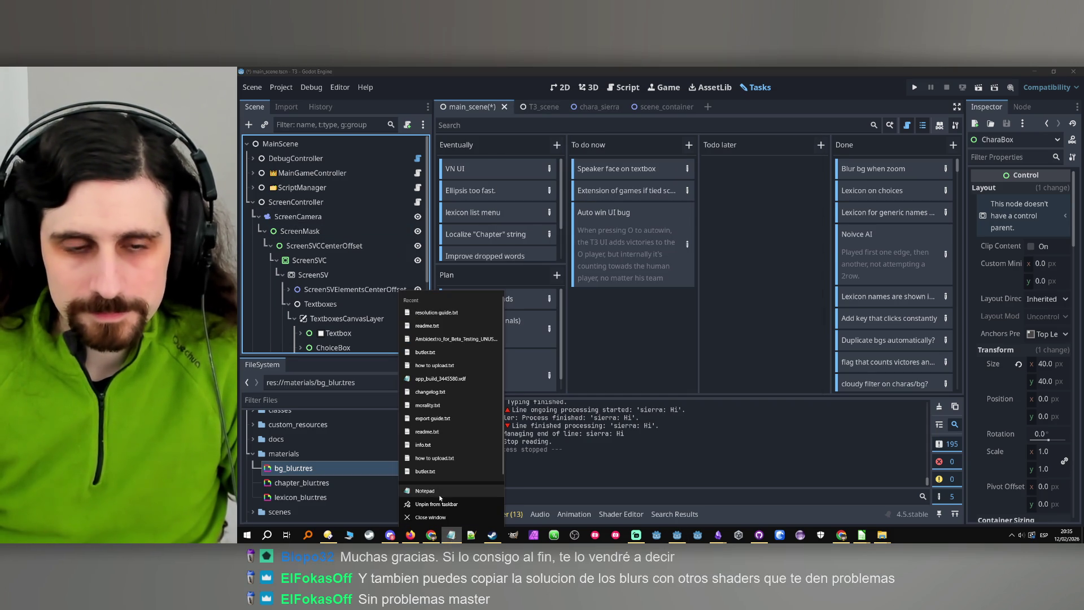
{"action": "left_click", "coordinate": [440, 492]}
Write the notes 'personajes se spawnean en charaBox' and 'la camara ignora los personajes de charaBox'.
{"action": "type", "text": "- "}
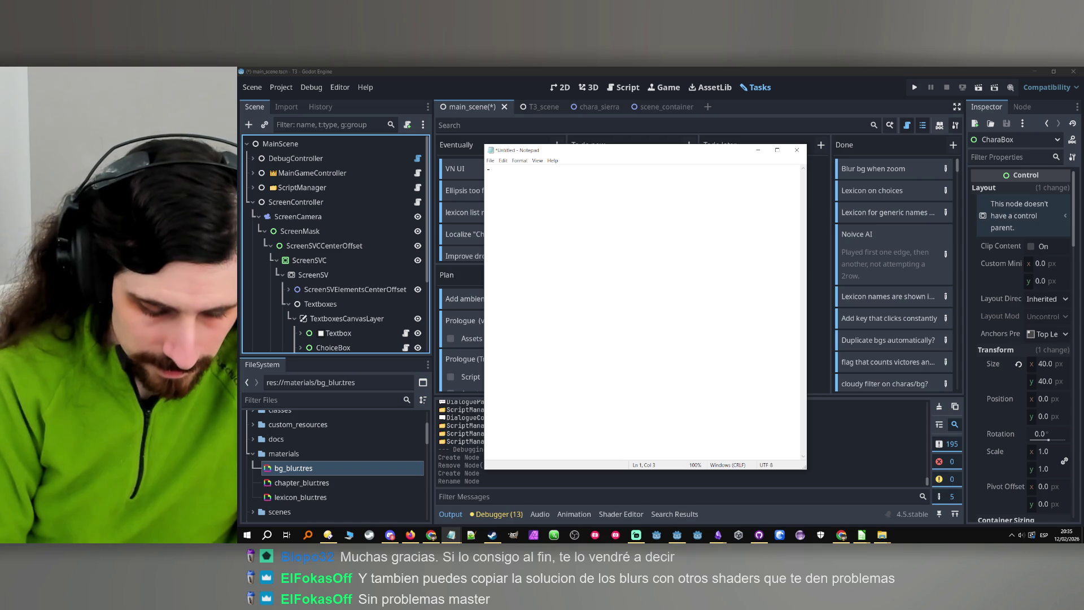
{"action": "type", "text": "person"}
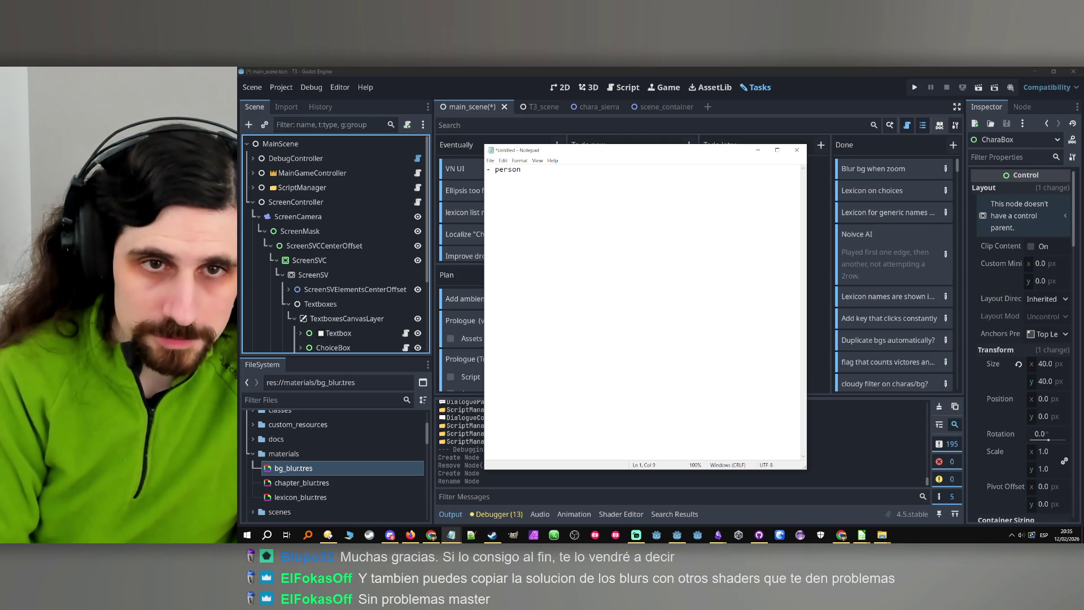
{"action": "type", "text": "ajes se sp"}
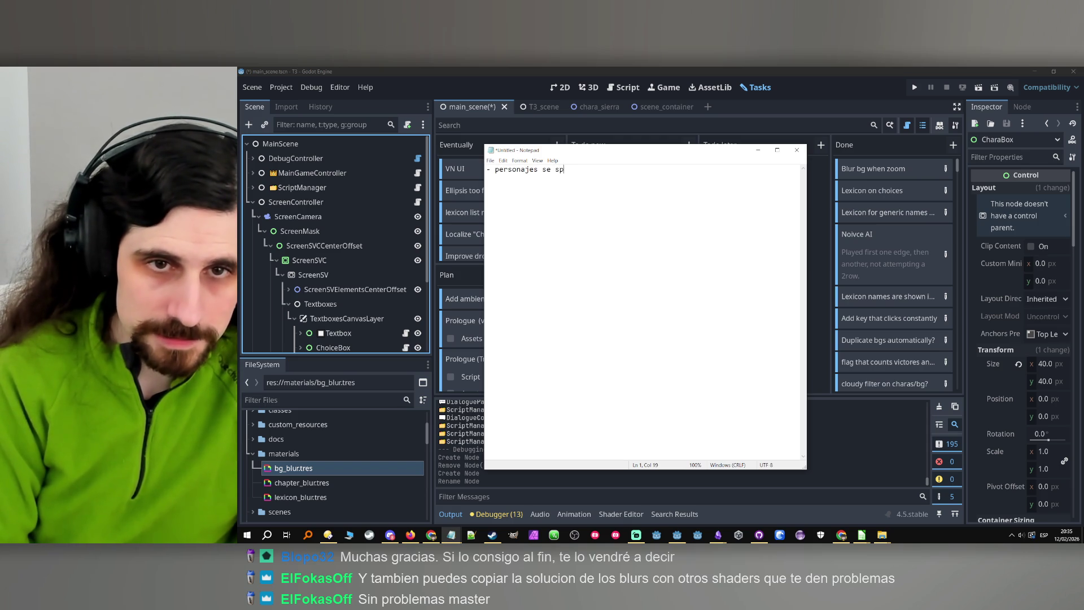
{"action": "type", "text": "awnean en"}
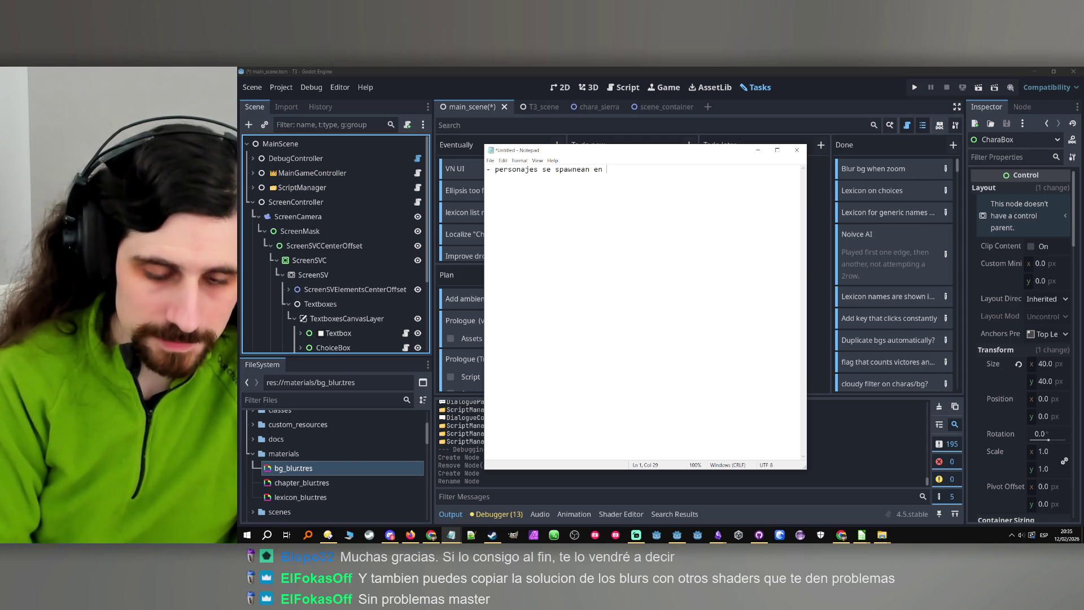
{"action": "type", "text": " charaBox"}
{"action": "key", "text": "Return"}
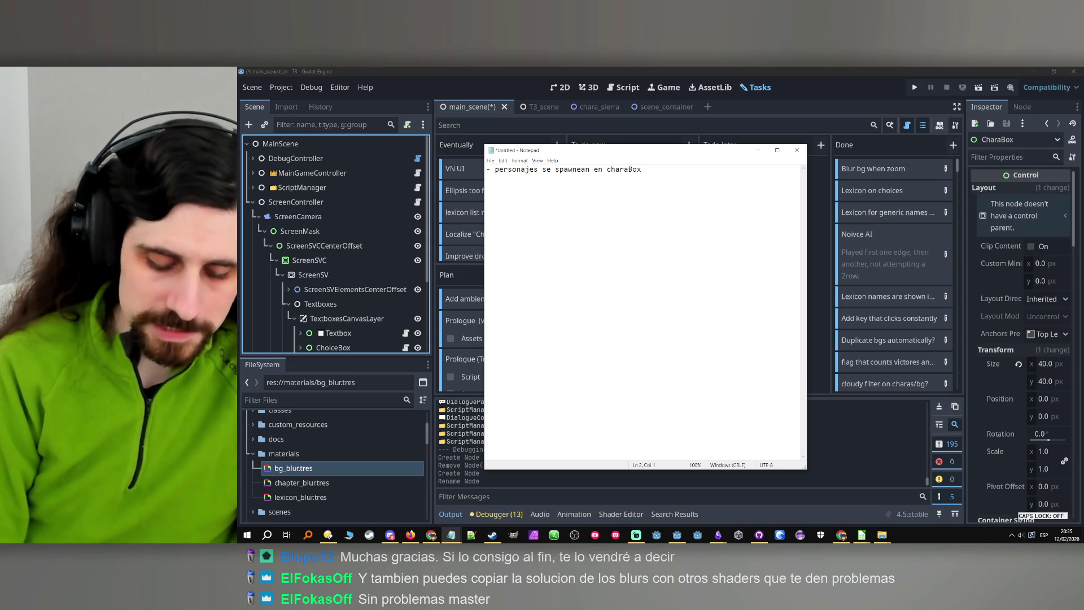
{"action": "type", "text": "- "}
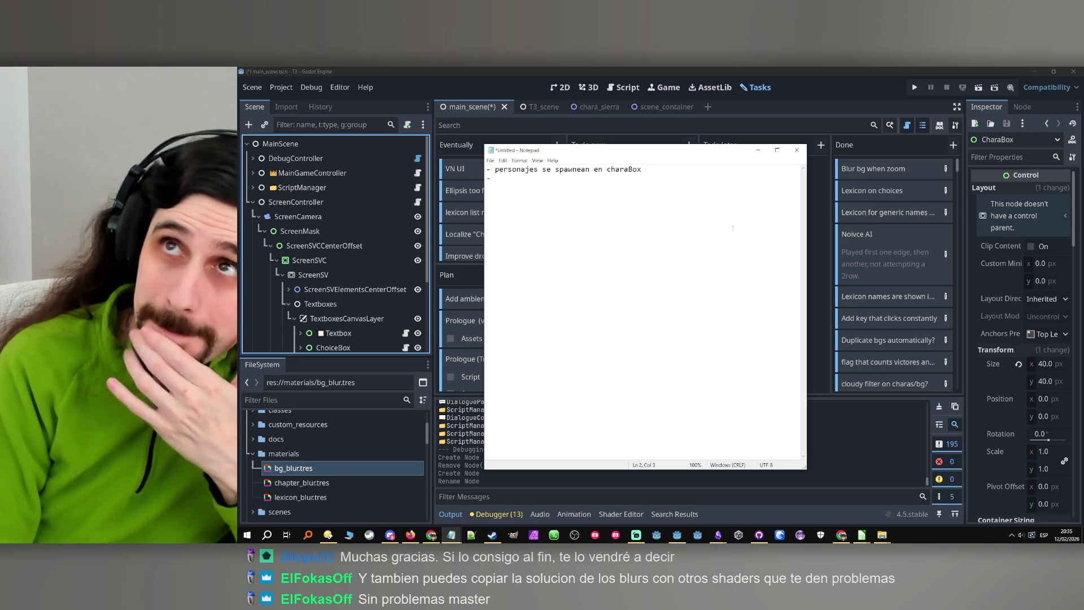
{"action": "type", "text": "la xc"}
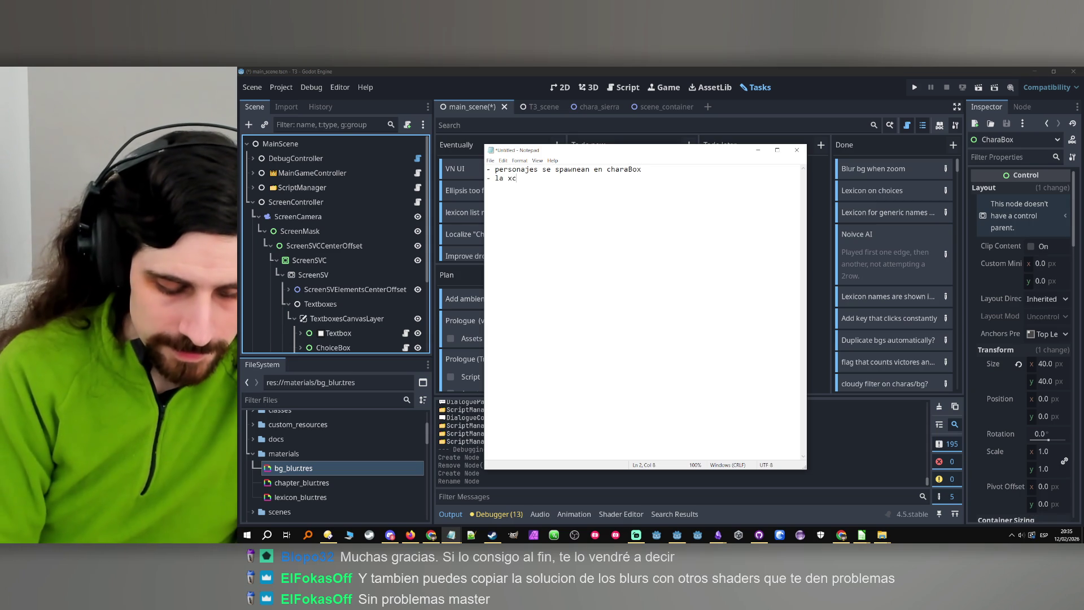
{"action": "type", "text": "amr"}
{"action": "key", "text": "BackSpace"}
{"action": "key", "text": "BackSpace"}
{"action": "key", "text": "BackSpace"}
{"action": "type", "text": "los personajes de chara"}
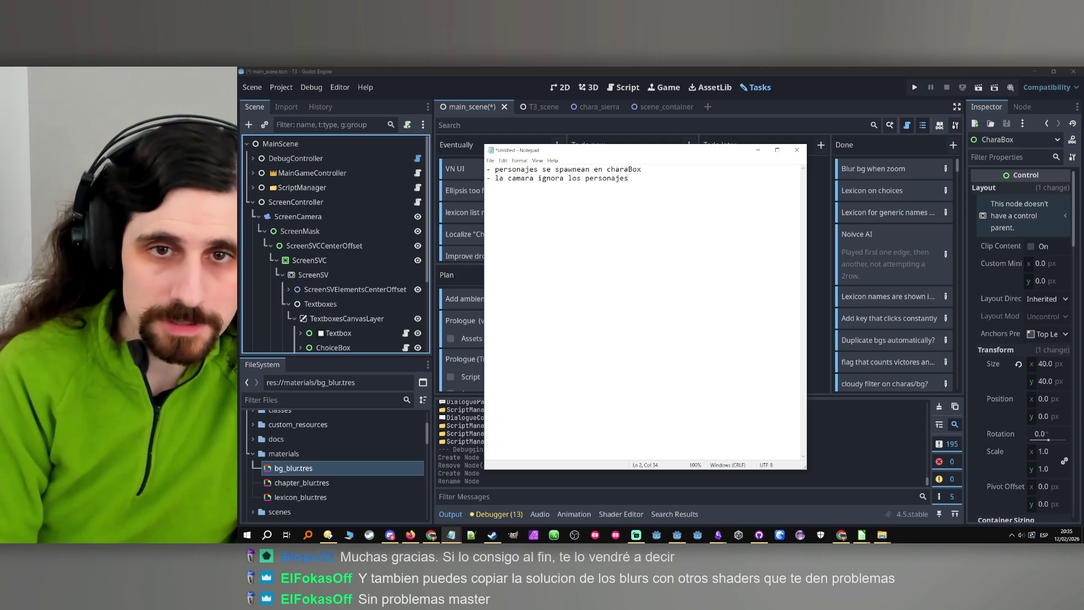
{"action": "type", "text": "Box"}
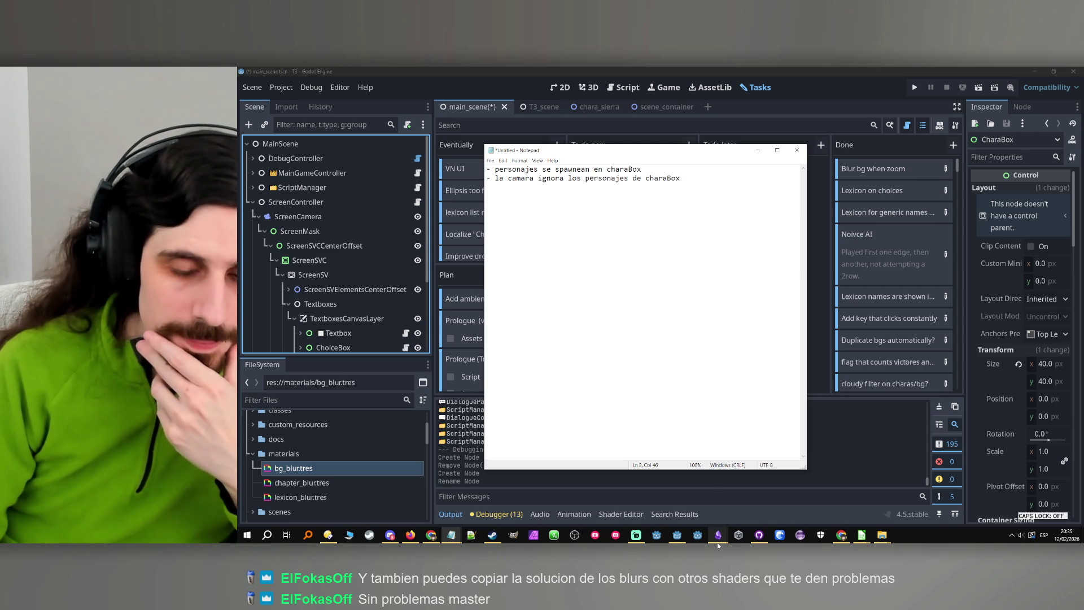
{"action": "mouse_move", "coordinate": [717, 537]}
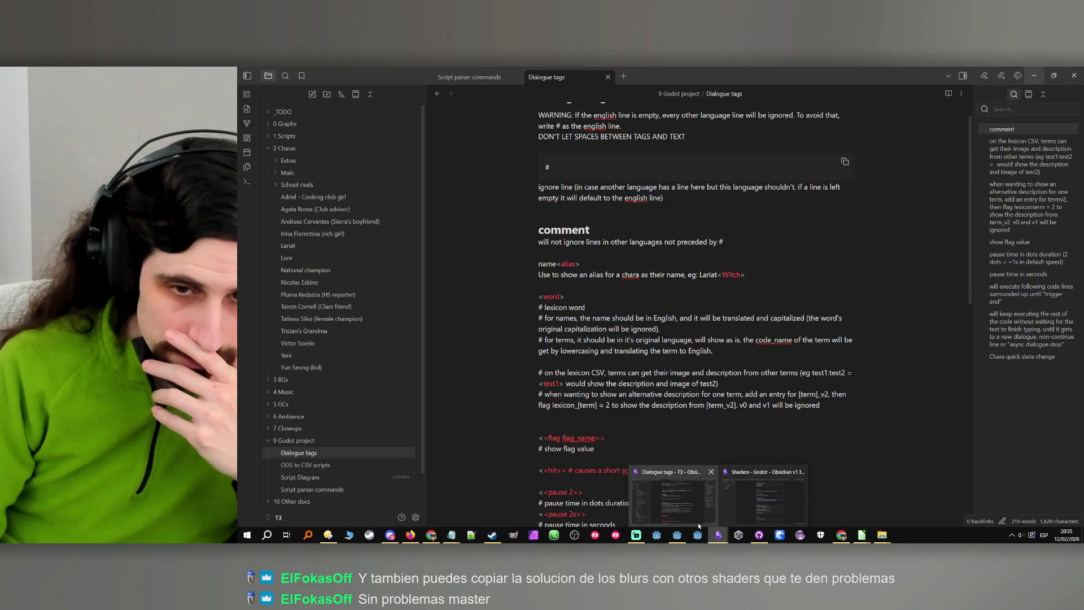
{"action": "left_click", "coordinate": [700, 527]}
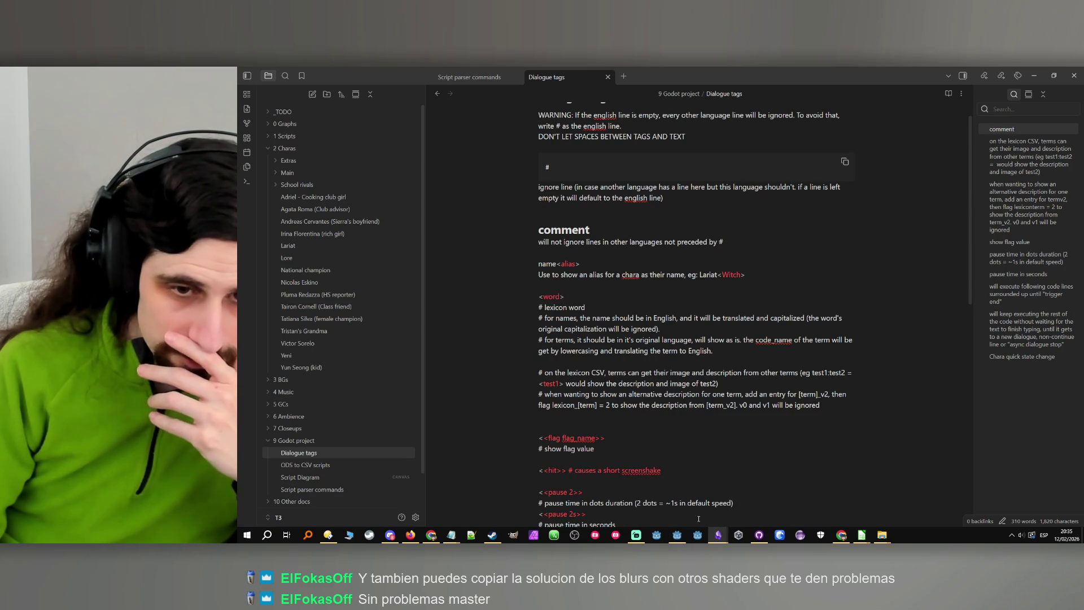
Open the Script parser commands note, jump to the Chara section, and place the caret under Values.
{"action": "left_click", "coordinate": [312, 489]}
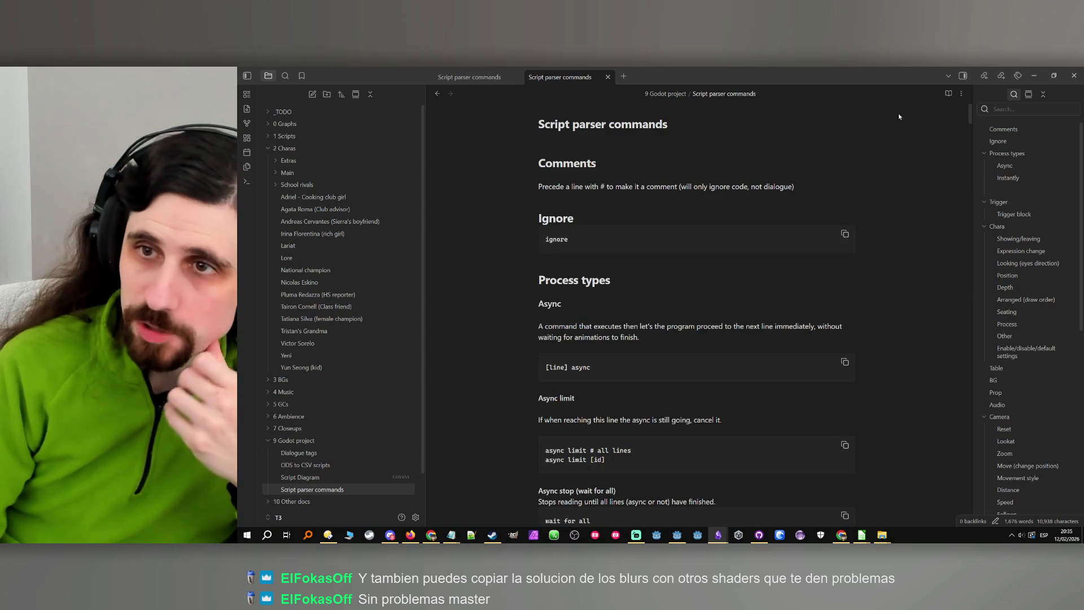
{"action": "left_click", "coordinate": [1004, 108]}
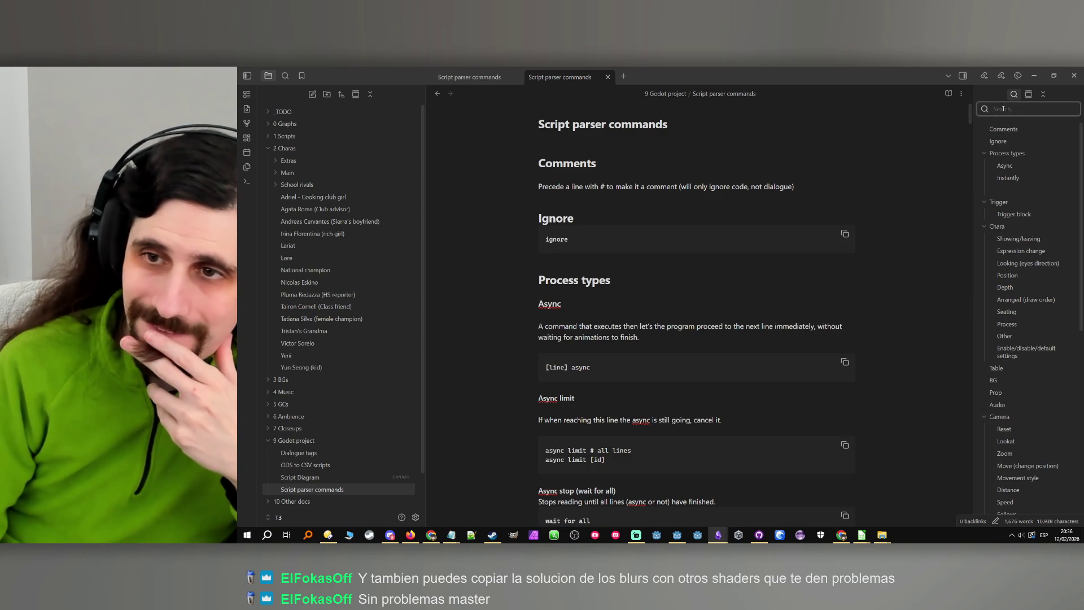
{"action": "left_click", "coordinate": [1024, 231]}
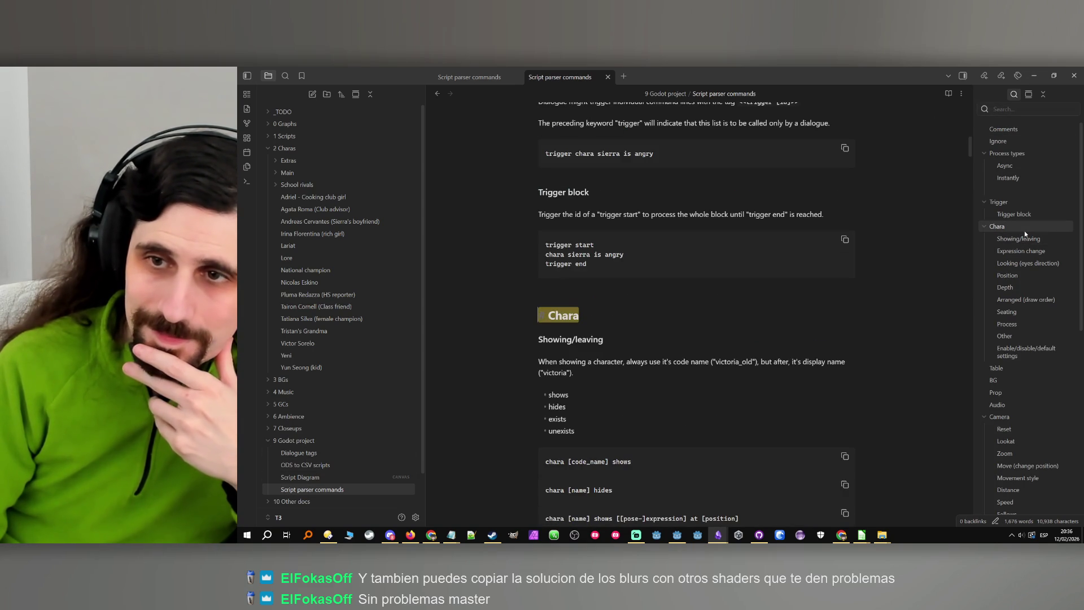
{"action": "scroll", "coordinate": [805, 305], "scroll_direction": "down", "scroll_amount": 10}
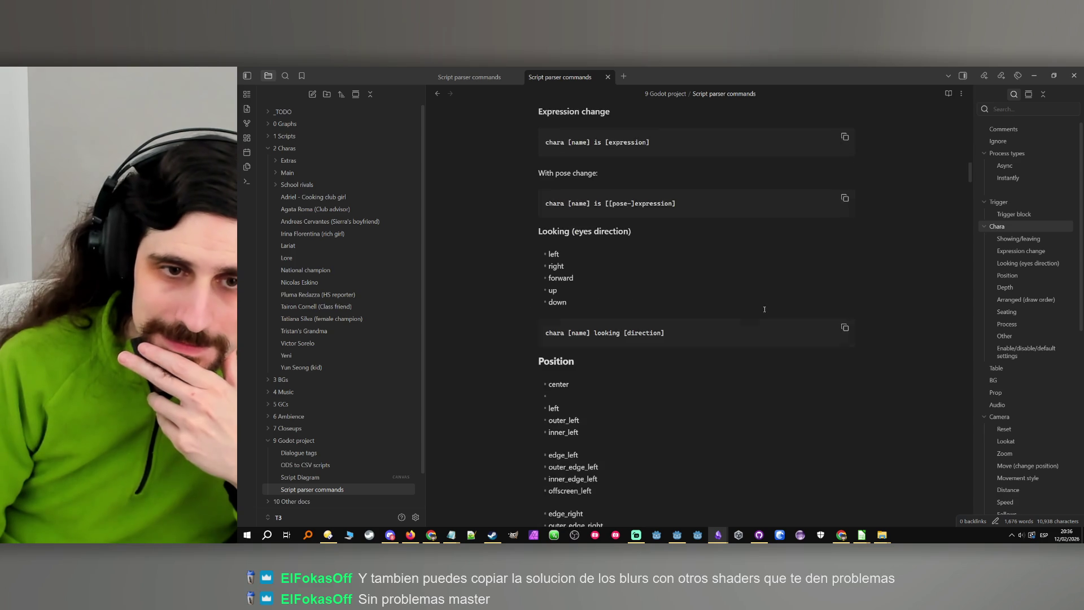
{"action": "scroll", "coordinate": [759, 305], "scroll_direction": "down", "scroll_amount": 4}
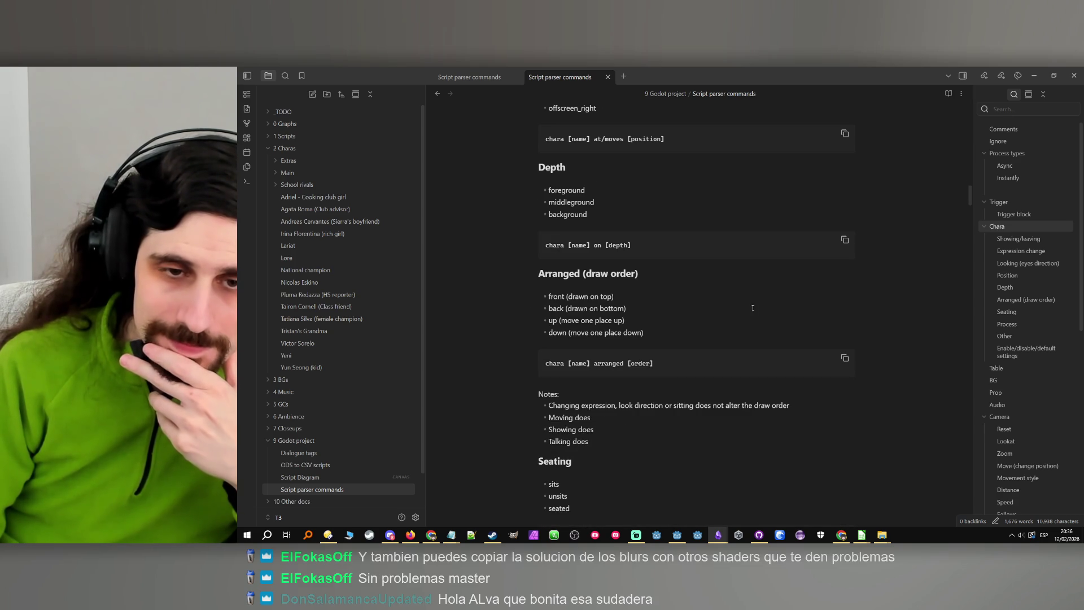
{"action": "scroll", "coordinate": [747, 310], "scroll_direction": "down", "scroll_amount": 3}
{"action": "scroll", "coordinate": [748, 310], "scroll_direction": "down", "scroll_amount": 6}
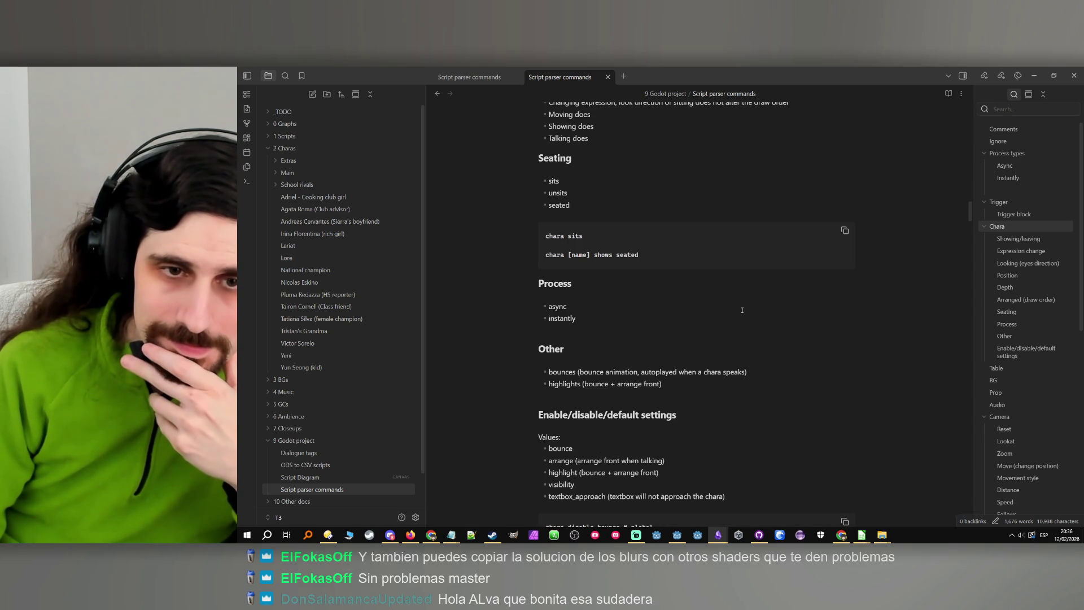
{"action": "scroll", "coordinate": [742, 310], "scroll_direction": "down", "scroll_amount": 3}
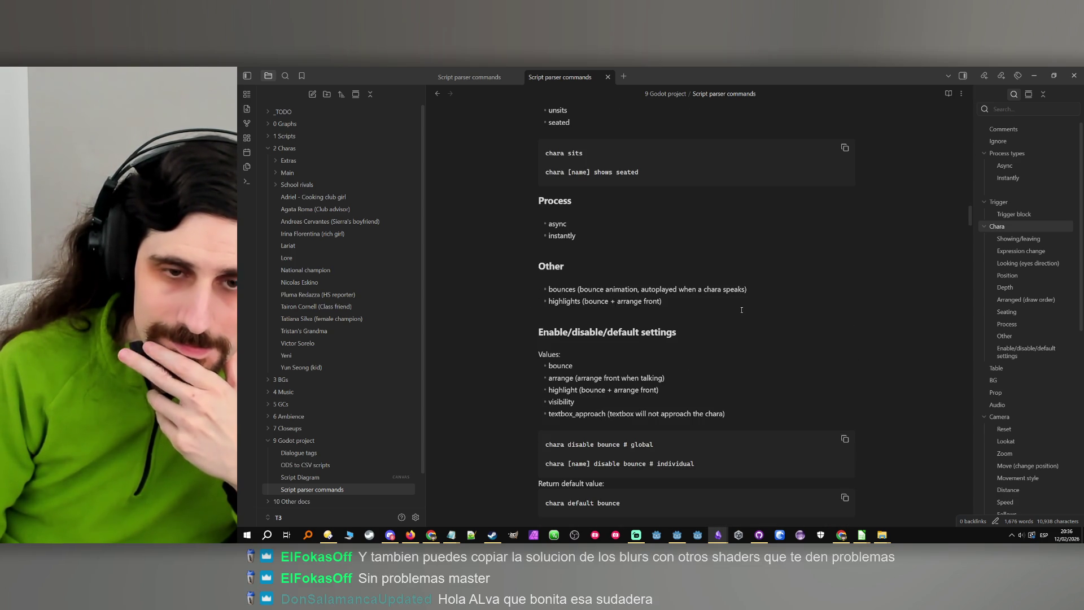
{"action": "scroll", "coordinate": [741, 310], "scroll_direction": "down", "scroll_amount": 2}
{"action": "left_click", "coordinate": [741, 310]}
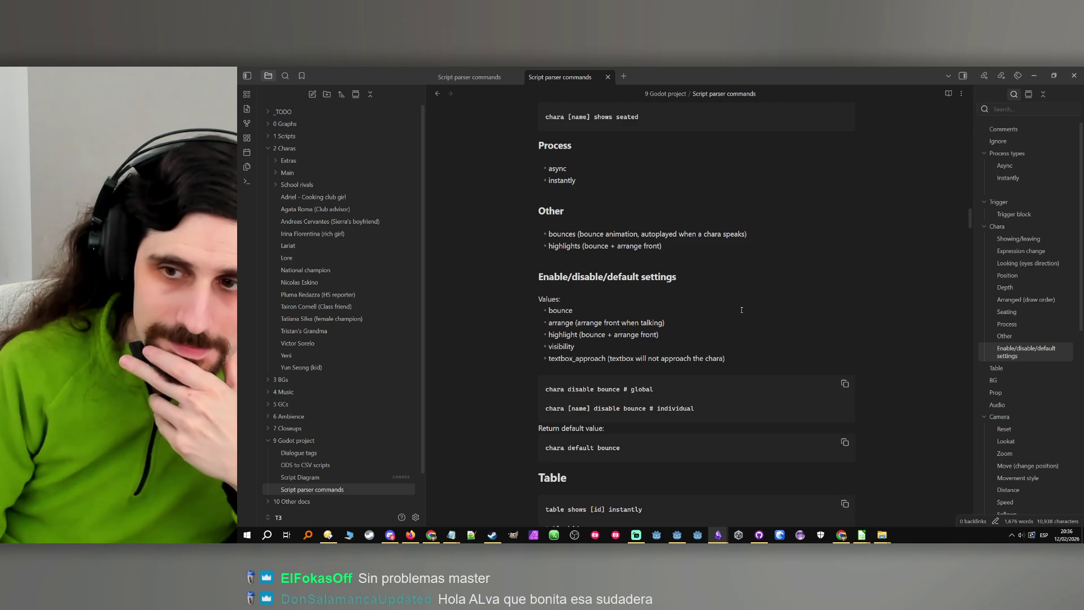
{"action": "left_click", "coordinate": [730, 304]}
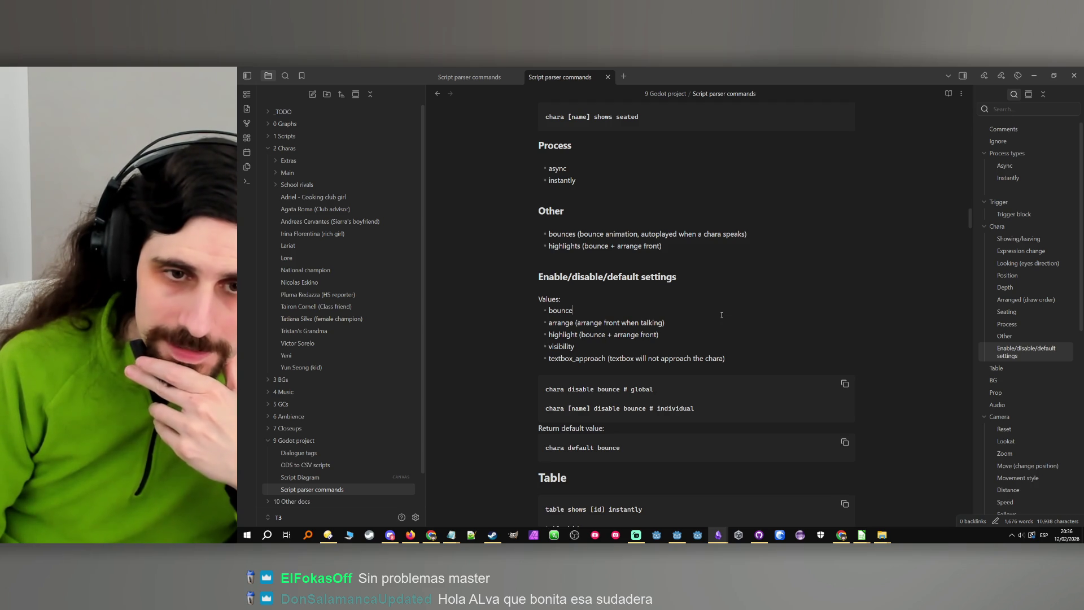
{"action": "scroll", "coordinate": [722, 315], "scroll_direction": "down", "scroll_amount": 2}
{"action": "scroll", "coordinate": [722, 315], "scroll_direction": "up", "scroll_amount": 2}
Insert a new empty list item above 'bounce' under Values.
{"action": "left_click", "coordinate": [722, 314]}
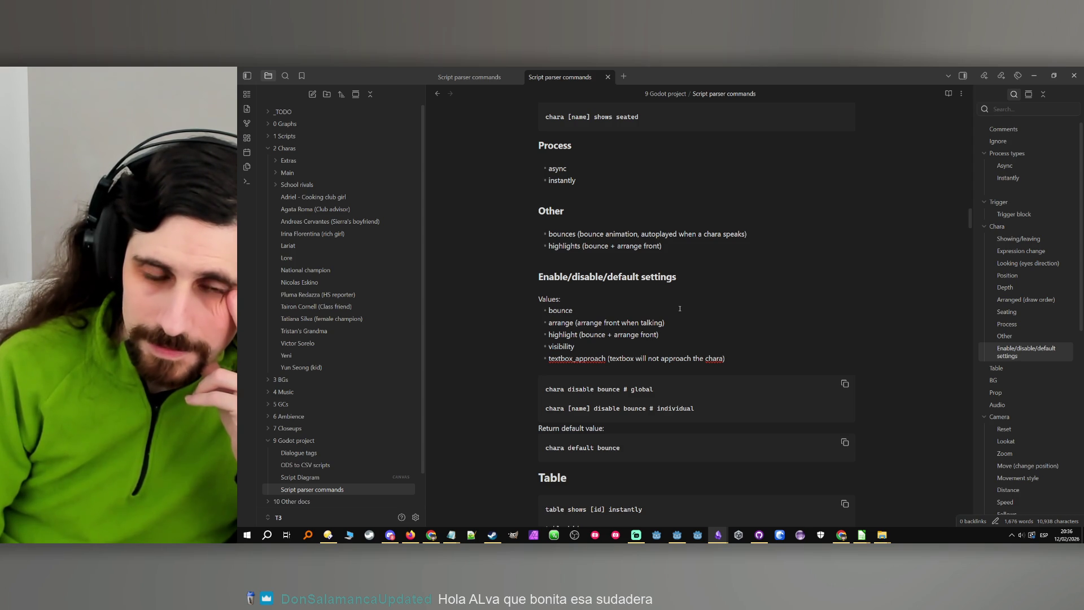
{"action": "key", "text": "Return"}
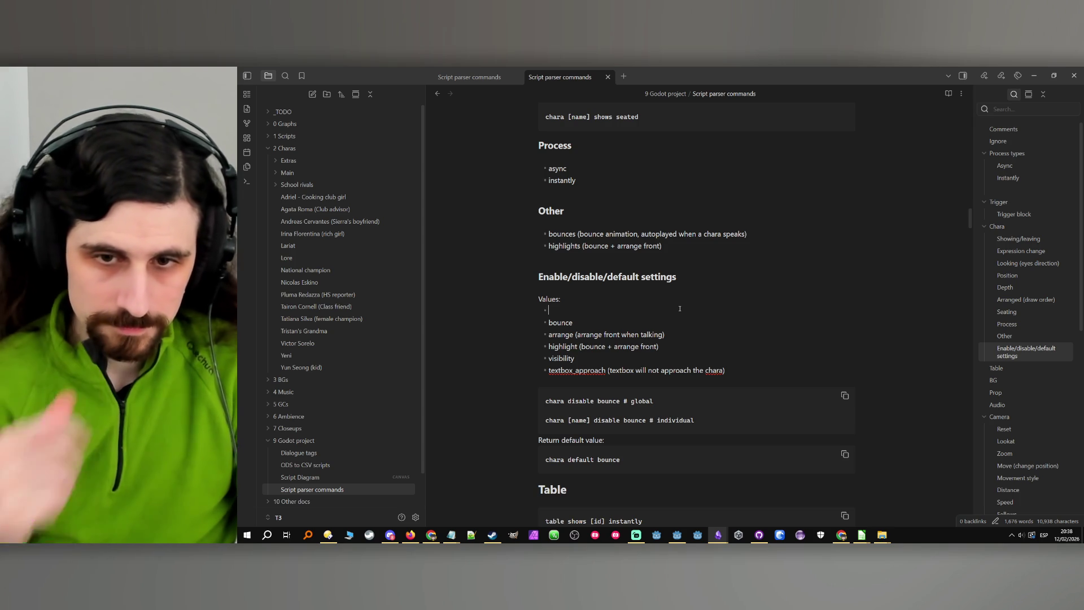
Replace the empty bullet with '- textbox_frame (shows chara face near the textbox)' after textbox_approach.
{"action": "key", "text": "BackSpace"}
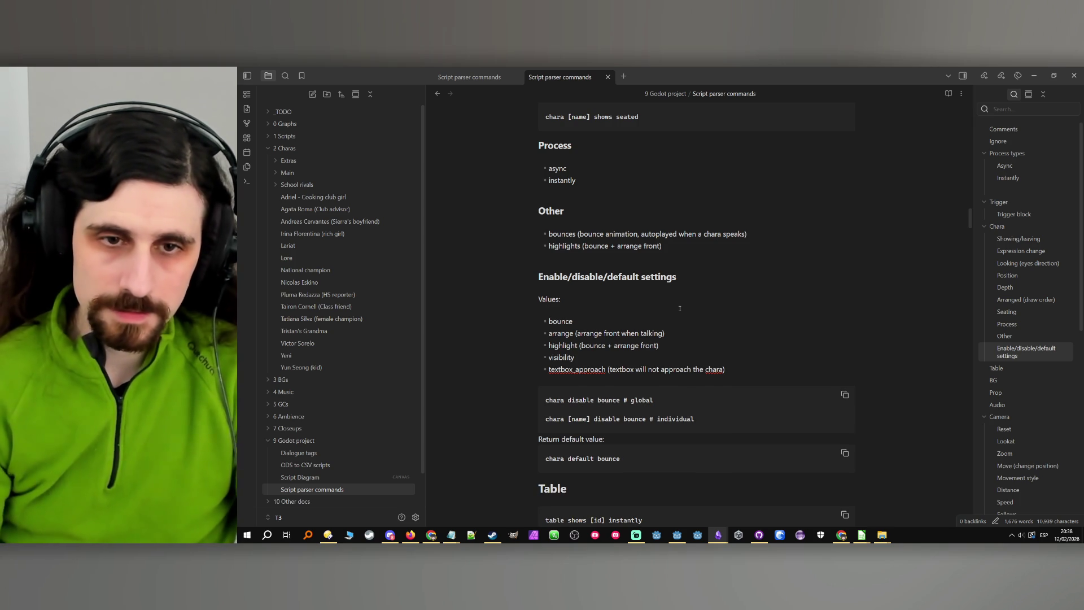
{"action": "key", "text": "BackSpace"}
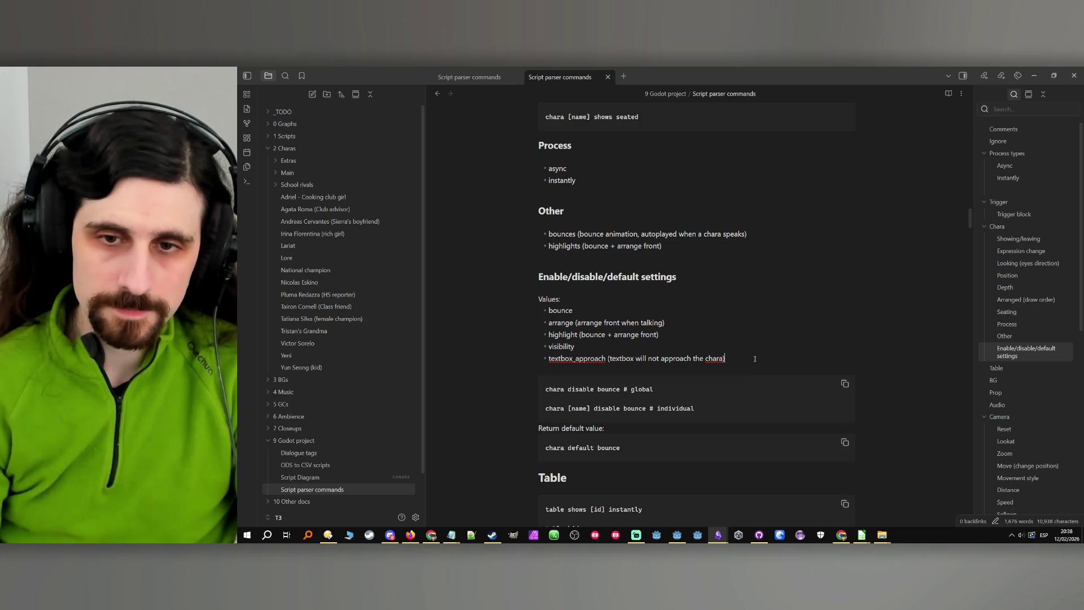
{"action": "key", "text": "Return"}
{"action": "type", "text": "te"}
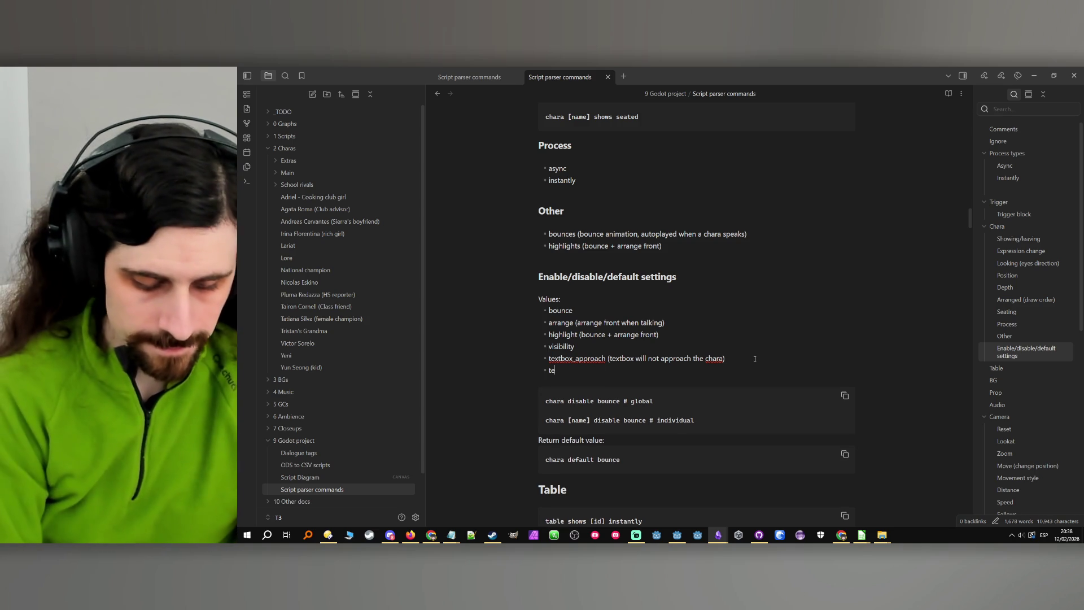
{"action": "type", "text": "xtbox_"}
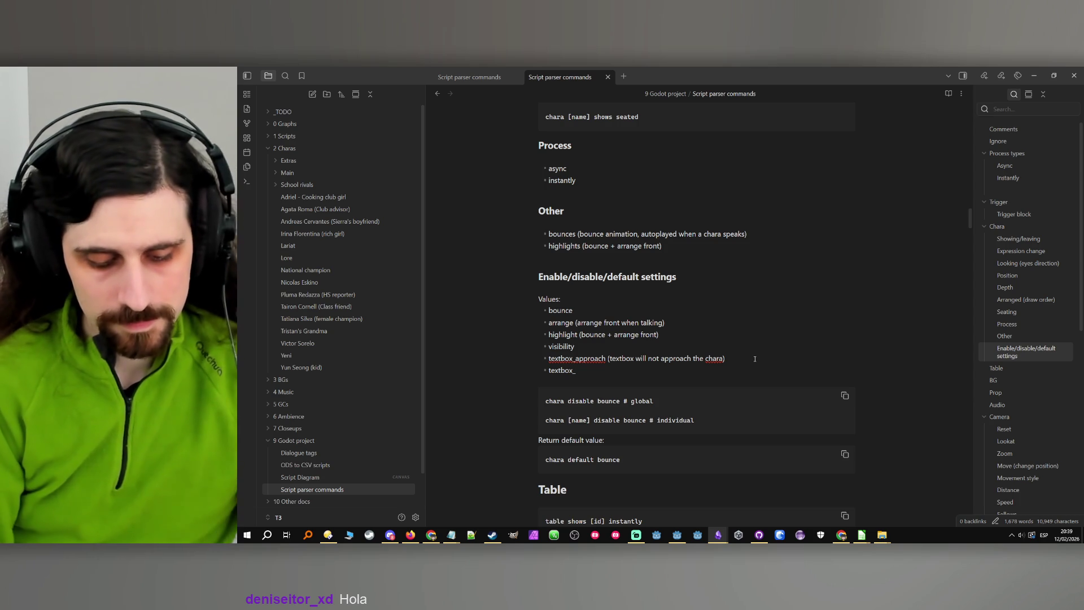
{"action": "type", "text": "frame"}
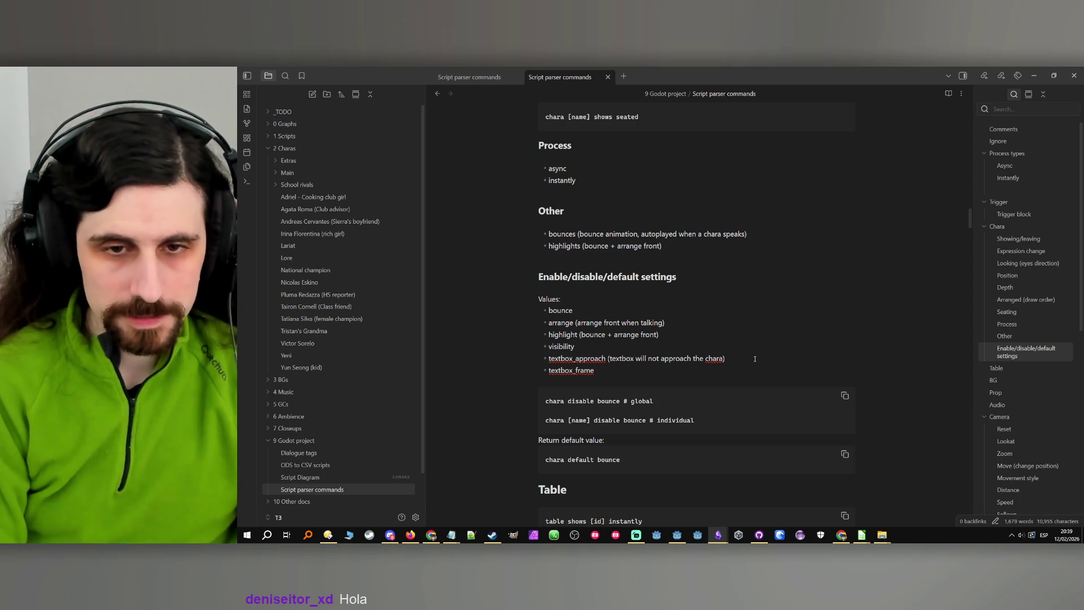
{"action": "type", "text": " ("}
{"action": "type", "text": "shows cha"}
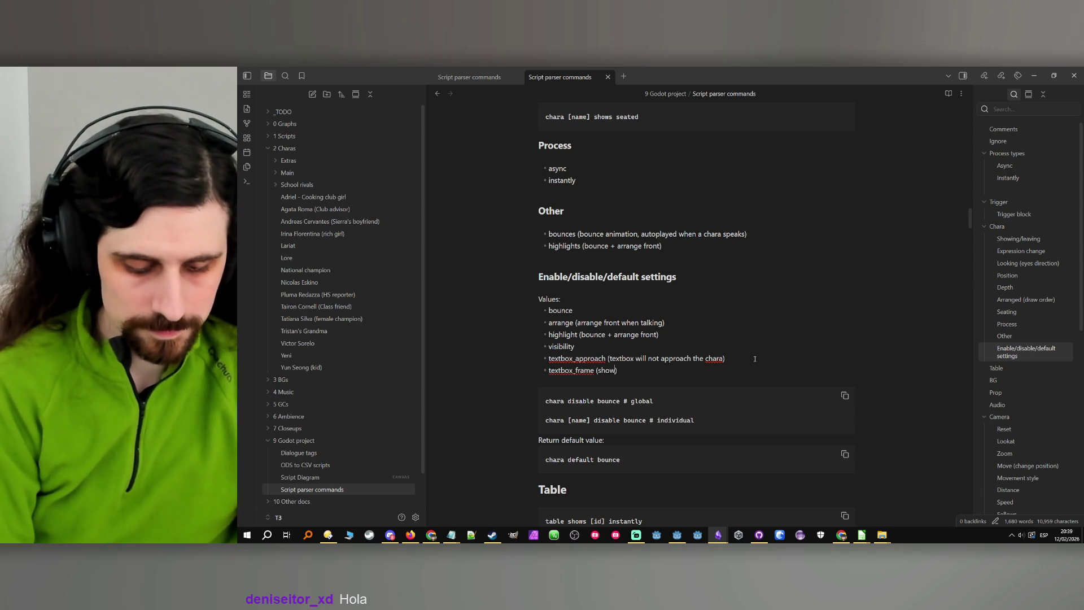
{"action": "type", "text": "ra near the"}
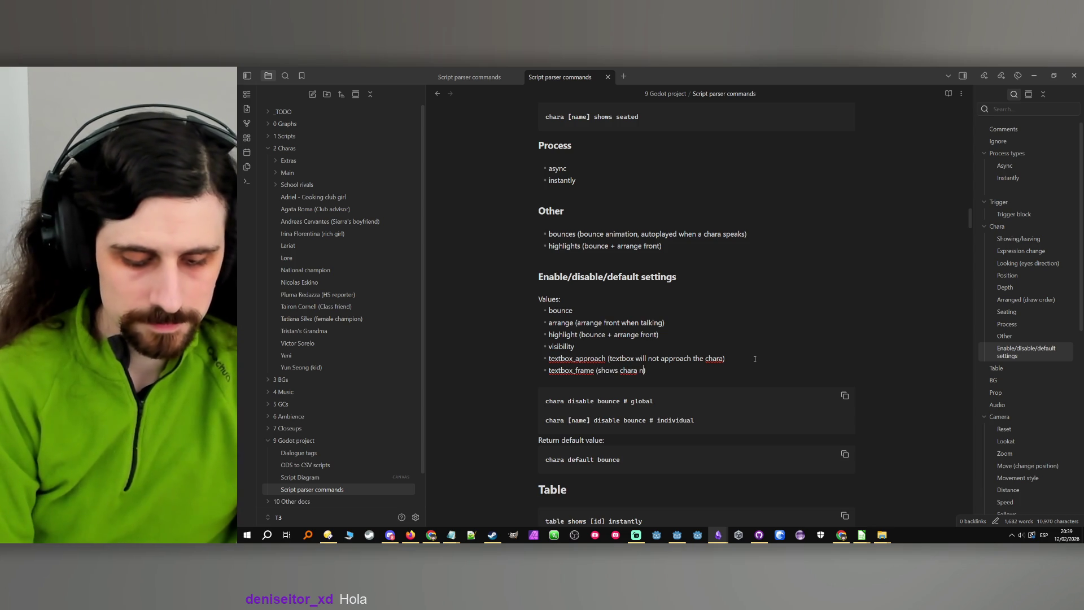
{"action": "type", "text": " textbox"}
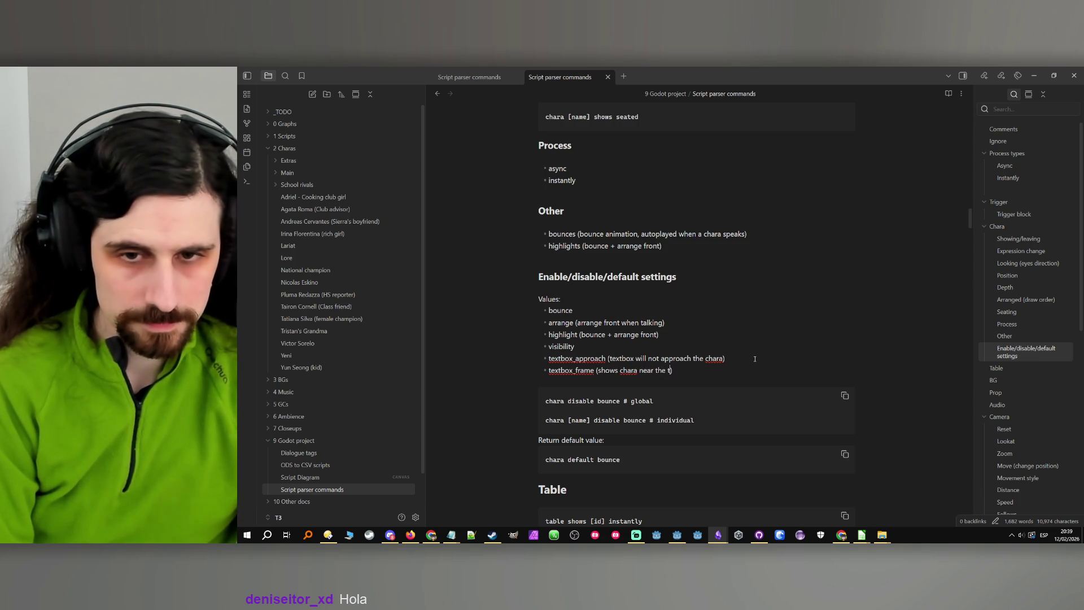
{"action": "key", "text": "BackSpace"}
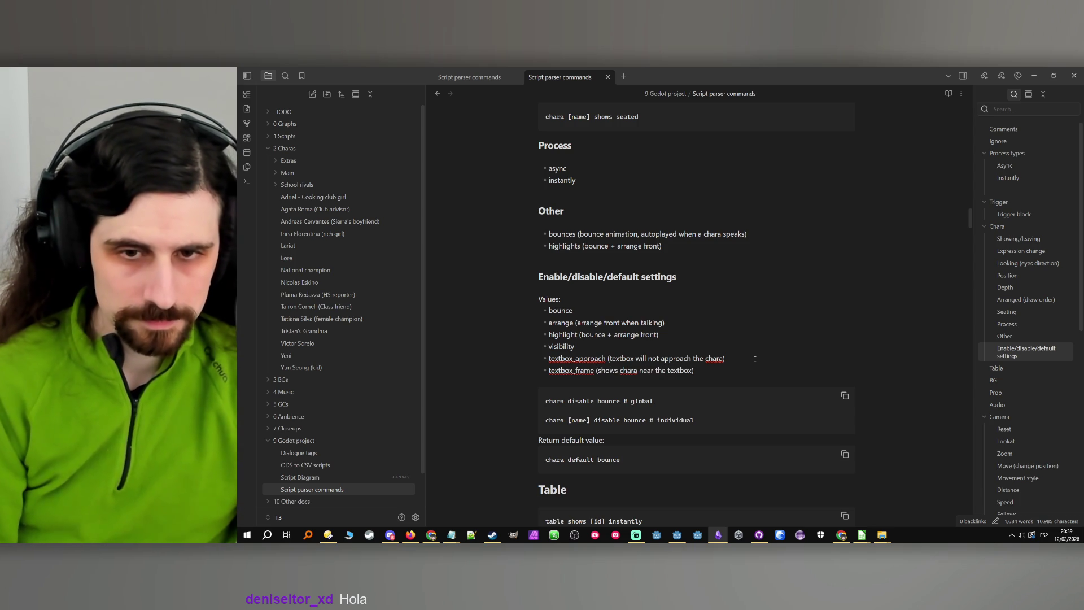
{"action": "type", "text": "face"}
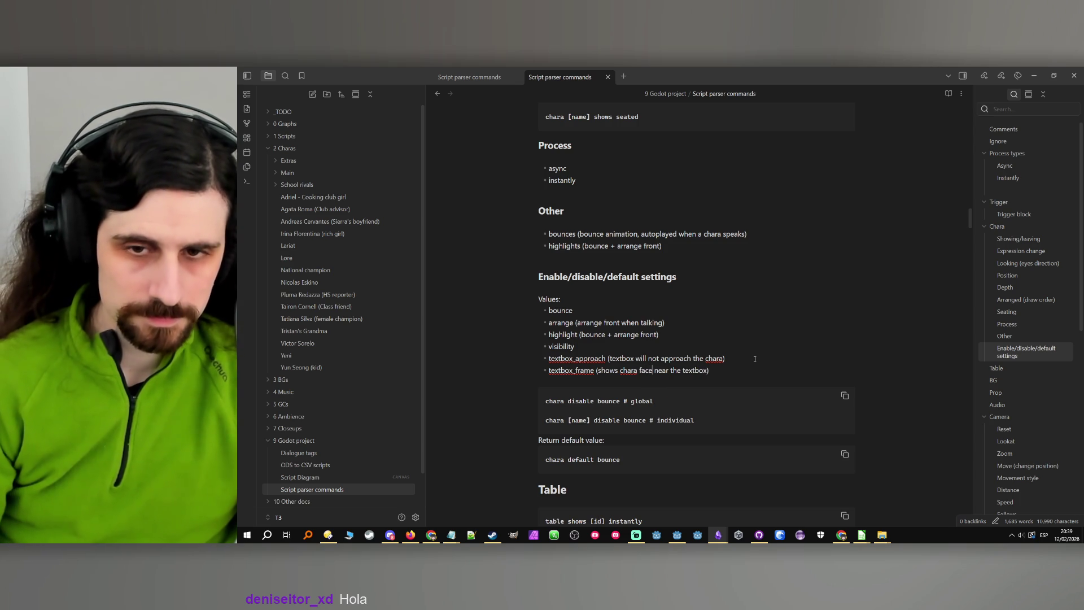
Review the new textbox_frame entry and minimize the Obsidian notes.
{"action": "double_click", "coordinate": [586, 370]}
{"action": "left_click", "coordinate": [790, 360]}
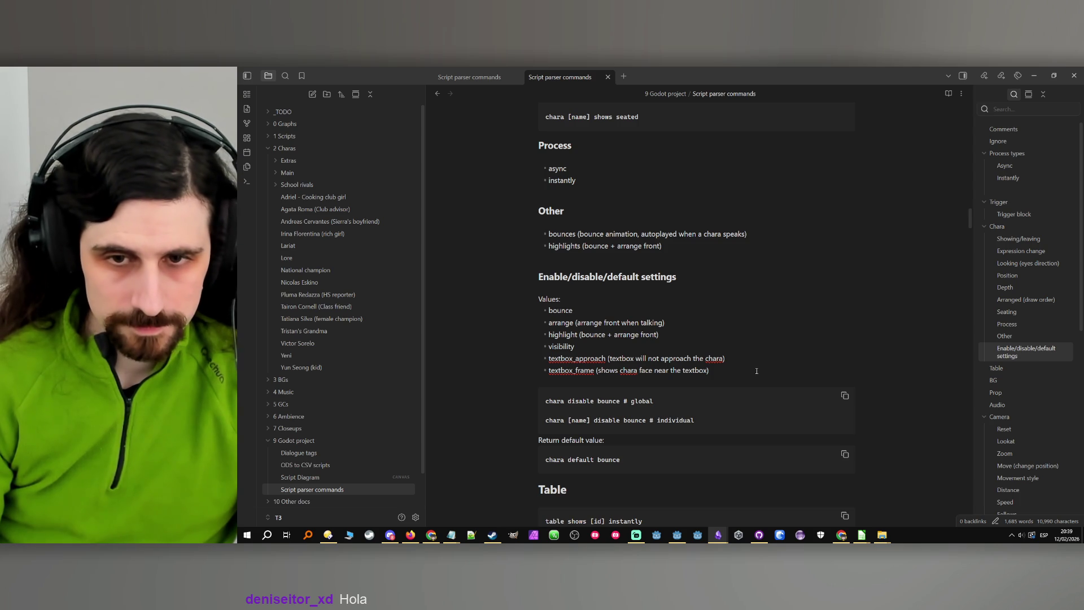
{"action": "left_click", "coordinate": [1039, 75]}
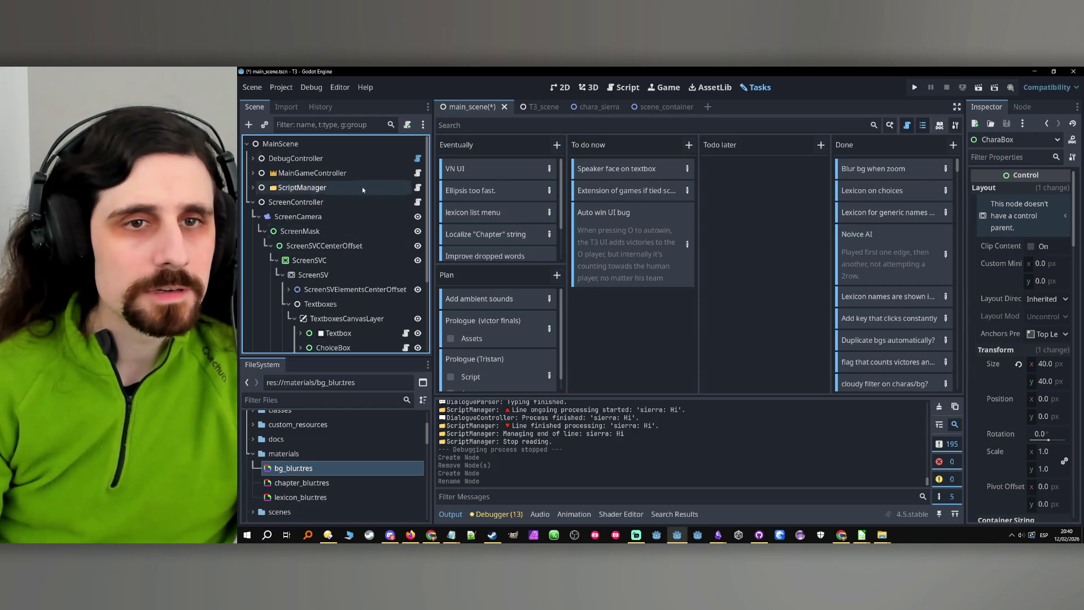
Open ScriptParser's script_parser.gd and jump to the _parse_chara function.
{"action": "scroll", "coordinate": [326, 215], "scroll_direction": "down", "scroll_amount": 3}
{"action": "scroll", "coordinate": [327, 215], "scroll_direction": "up", "scroll_amount": 3}
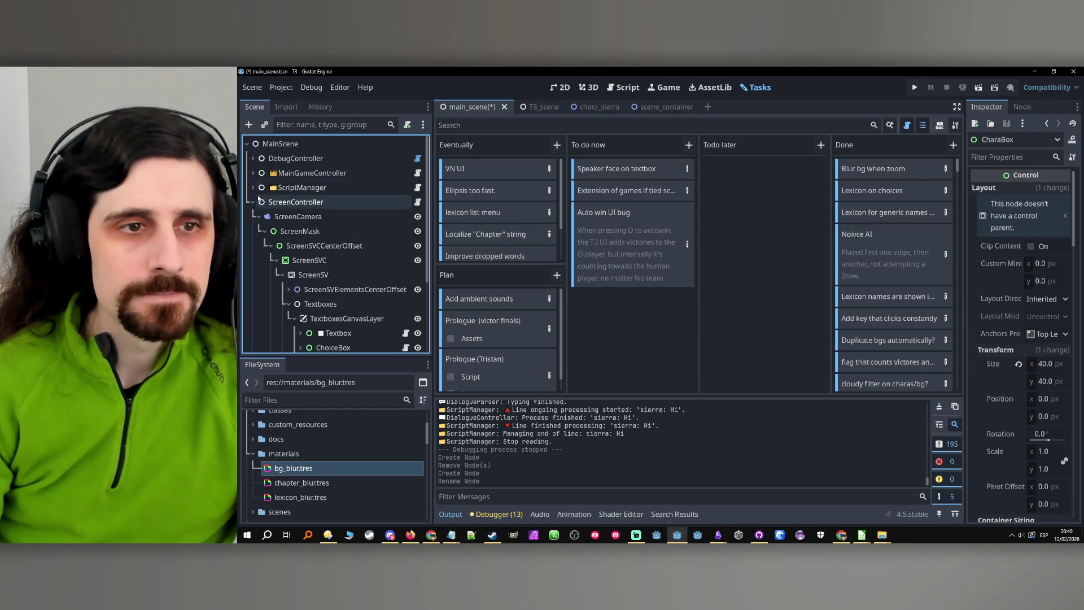
{"action": "left_click", "coordinate": [252, 187]}
{"action": "left_click", "coordinate": [309, 246]}
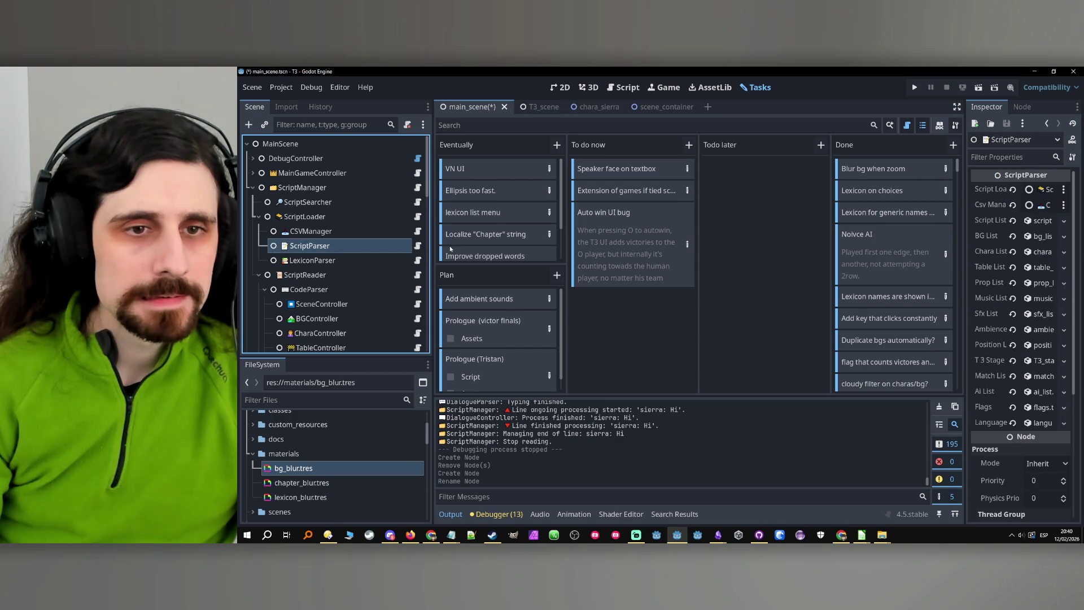
{"action": "left_click", "coordinate": [417, 246]}
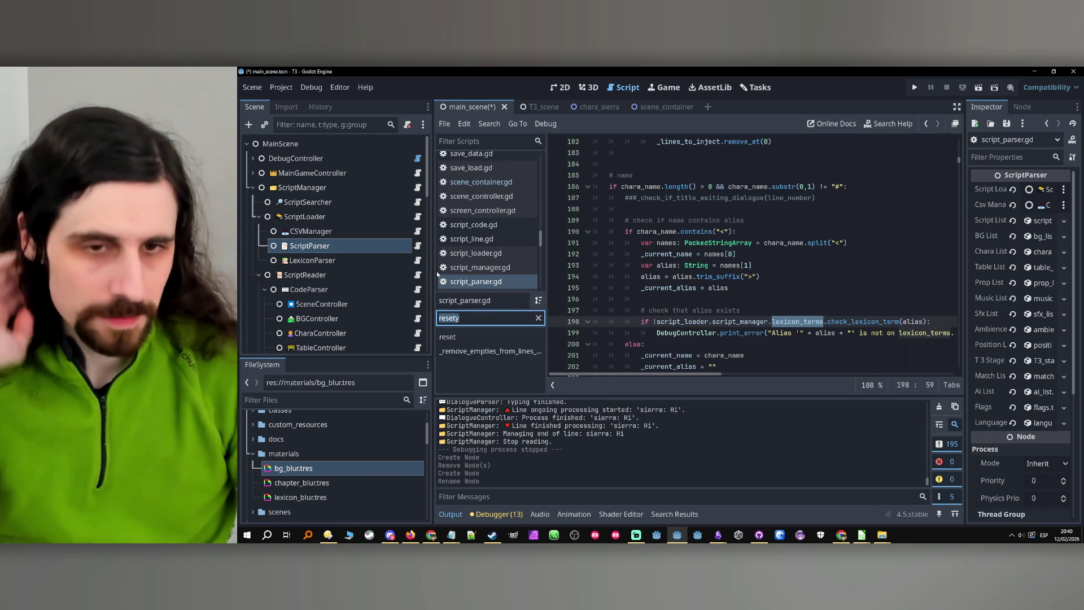
{"action": "type", "text": "chara"}
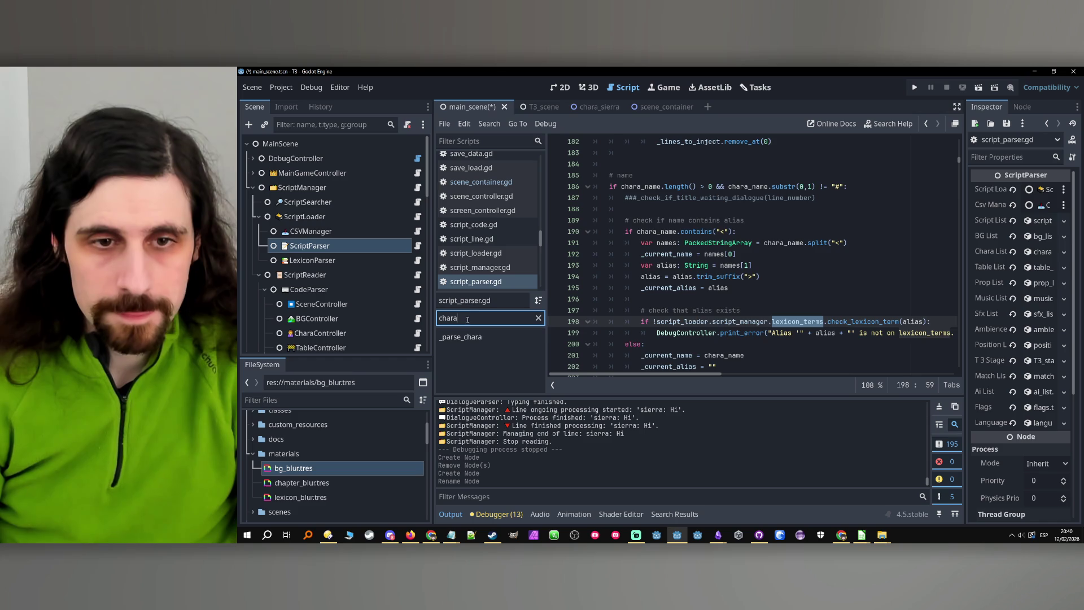
{"action": "left_click", "coordinate": [462, 337]}
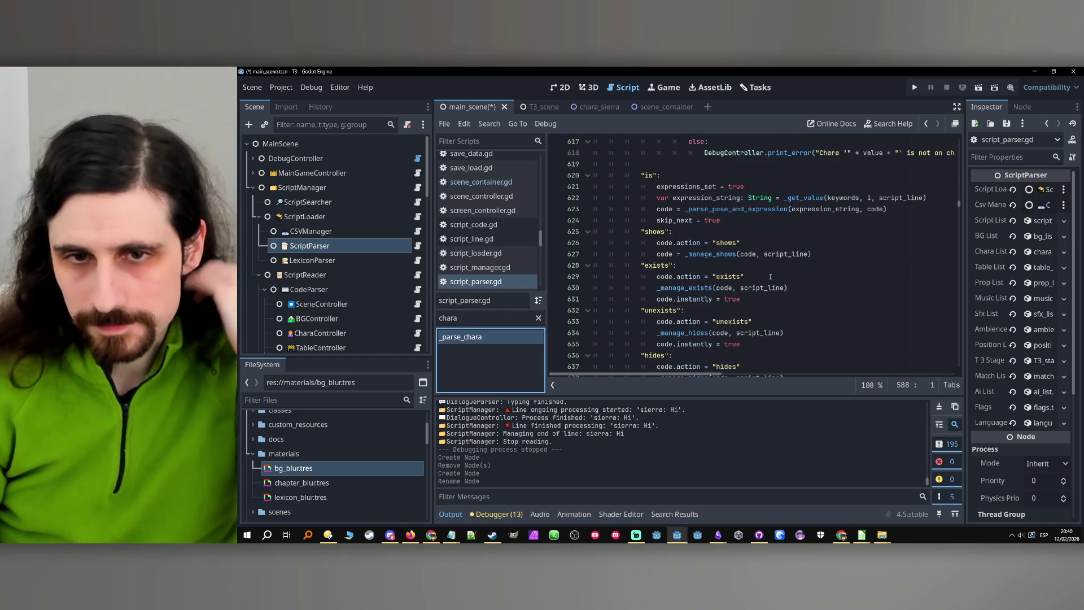
Copy the textbox_approach name from the Obsidian notes.
{"action": "scroll", "coordinate": [771, 276], "scroll_direction": "down", "scroll_amount": 13}
{"action": "scroll", "coordinate": [775, 264], "scroll_direction": "down", "scroll_amount": 3}
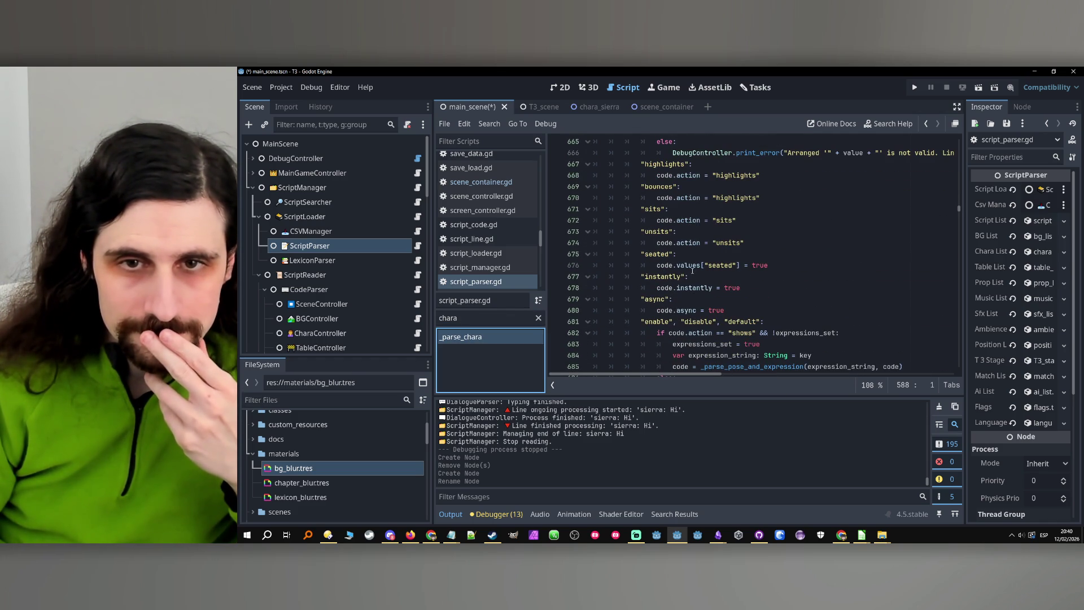
{"action": "scroll", "coordinate": [690, 322], "scroll_direction": "down", "scroll_amount": 6}
{"action": "scroll", "coordinate": [698, 318], "scroll_direction": "up", "scroll_amount": 7}
{"action": "scroll", "coordinate": [771, 317], "scroll_direction": "up", "scroll_amount": 15}
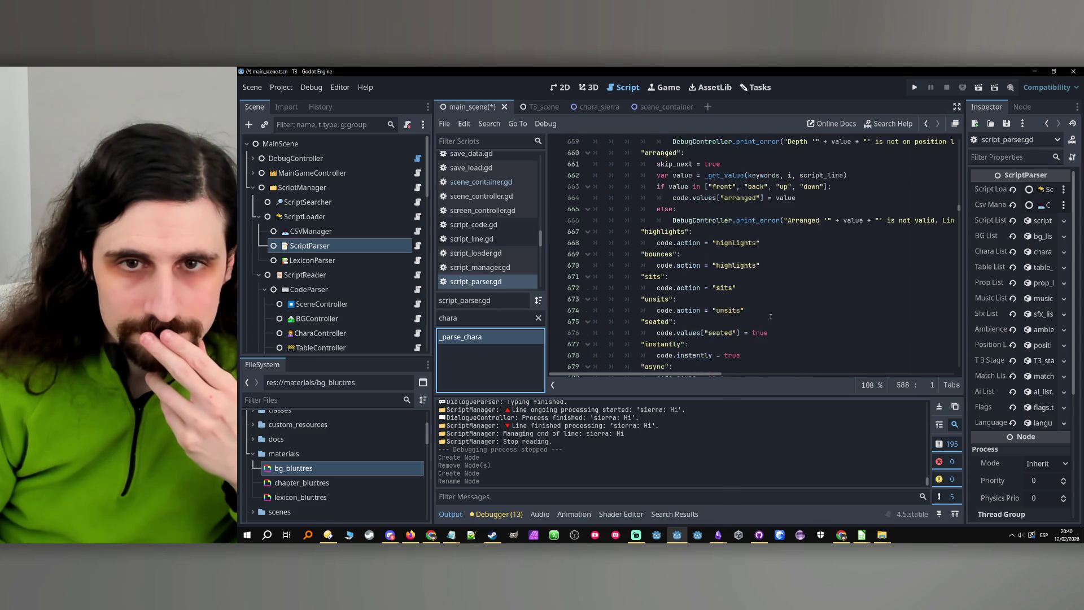
{"action": "scroll", "coordinate": [771, 317], "scroll_direction": "down", "scroll_amount": 12}
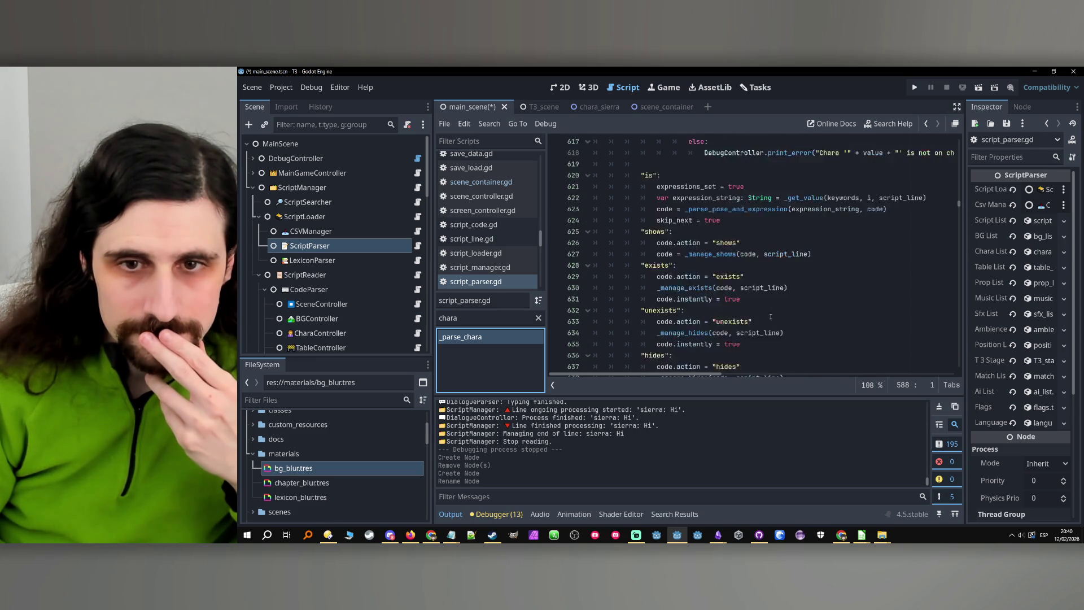
{"action": "mouse_move", "coordinate": [718, 535]}
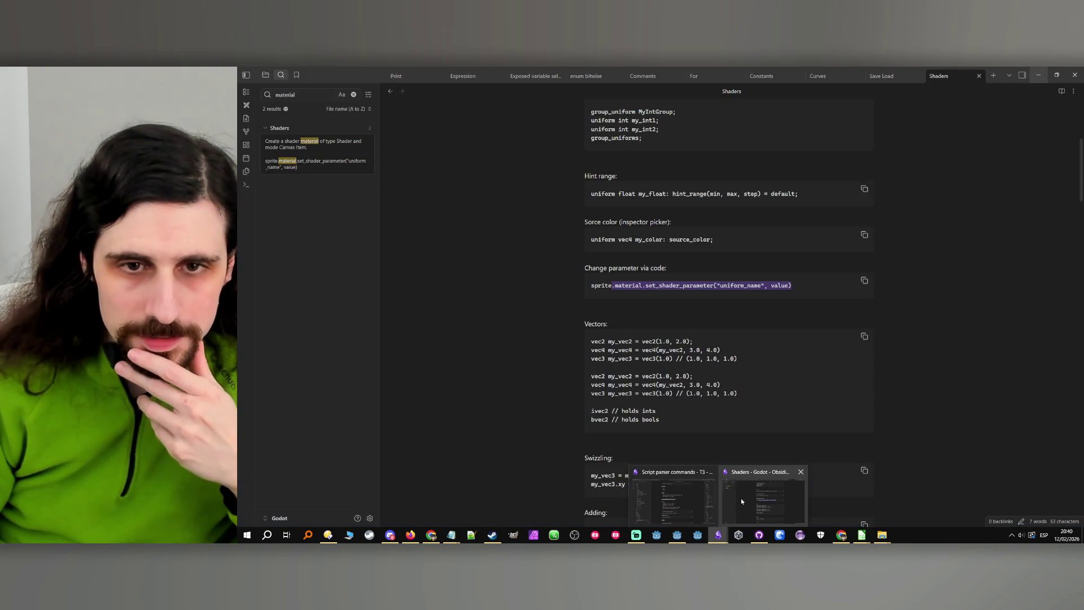
{"action": "left_click", "coordinate": [667, 507]}
{"action": "double_click", "coordinate": [577, 359]}
{"action": "key", "text": "ctrl+c"}
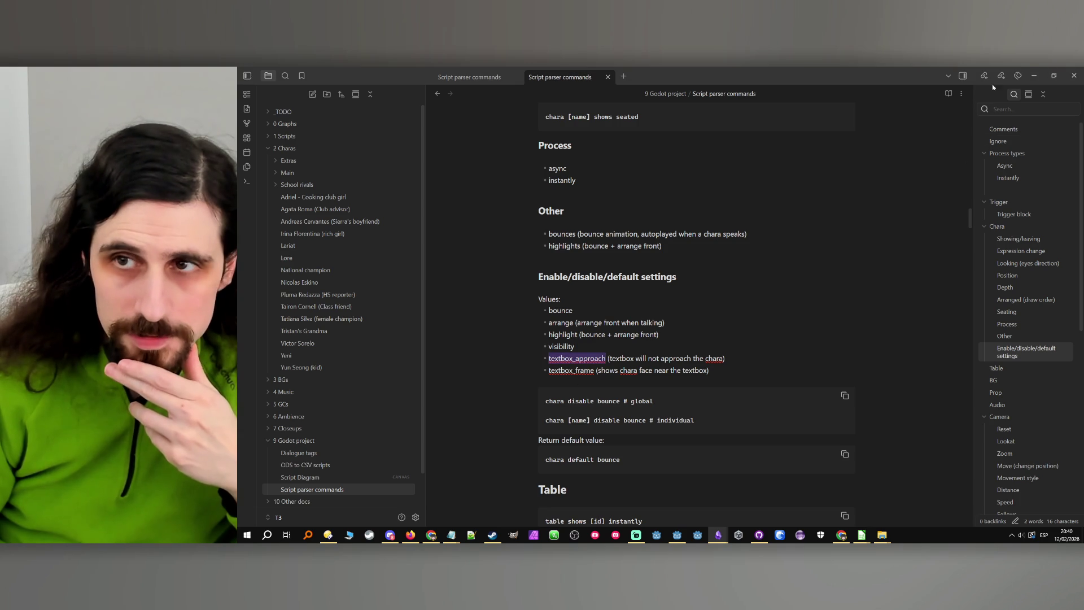
{"action": "left_click", "coordinate": [1034, 75]}
Search script_parser.gd for the pasted textbox_approach term.
{"action": "left_click", "coordinate": [857, 258]}
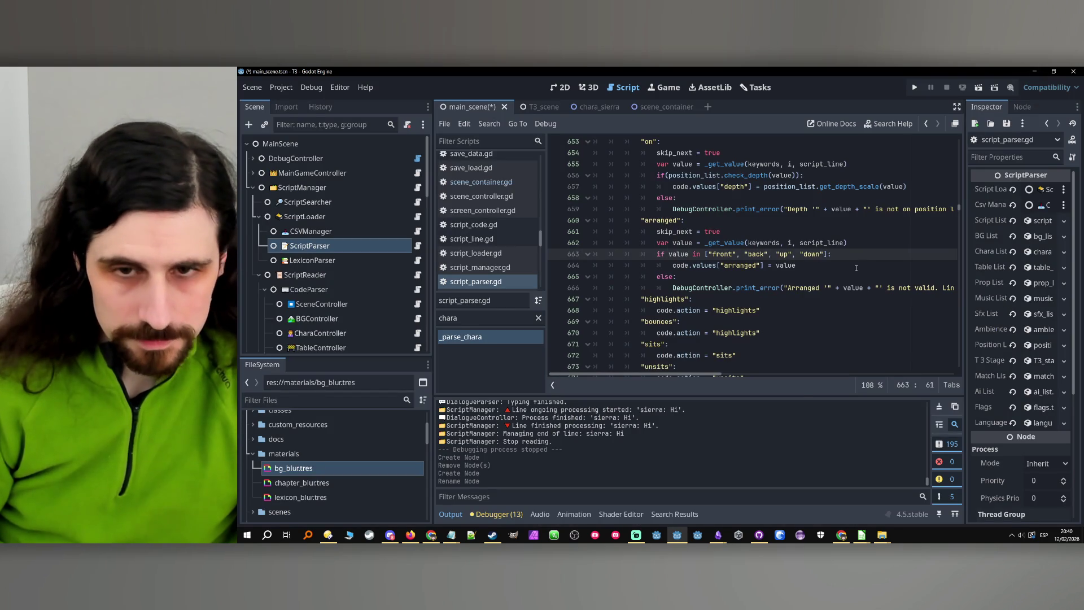
{"action": "key", "text": "ctrl+f"}
{"action": "key", "text": "ctrl+v"}
{"action": "scroll", "coordinate": [766, 301], "scroll_direction": "up", "scroll_amount": 5}
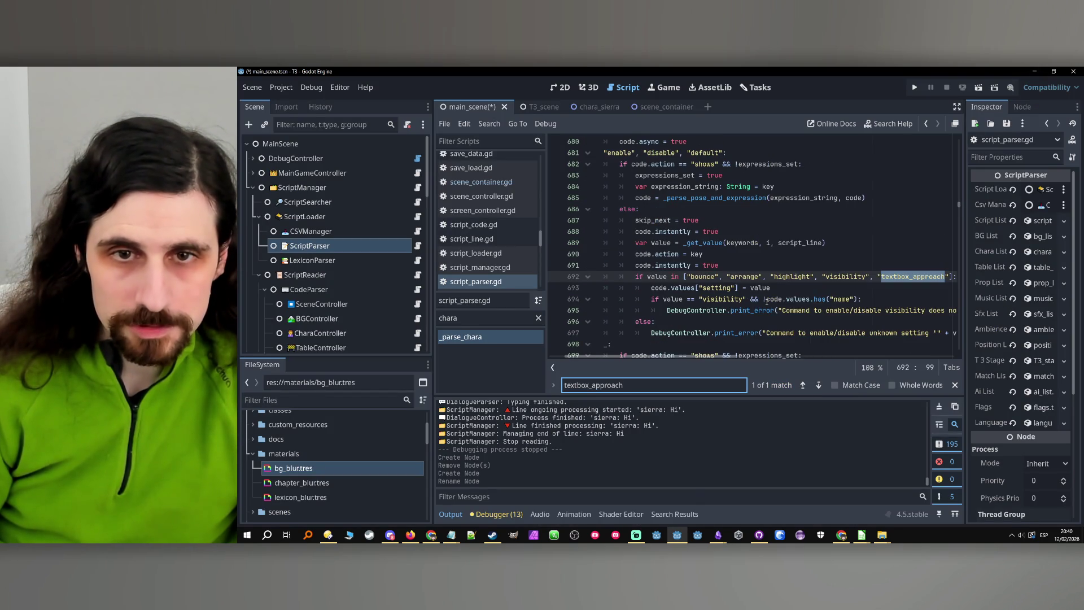
{"action": "scroll", "coordinate": [760, 301], "scroll_direction": "down", "scroll_amount": 3}
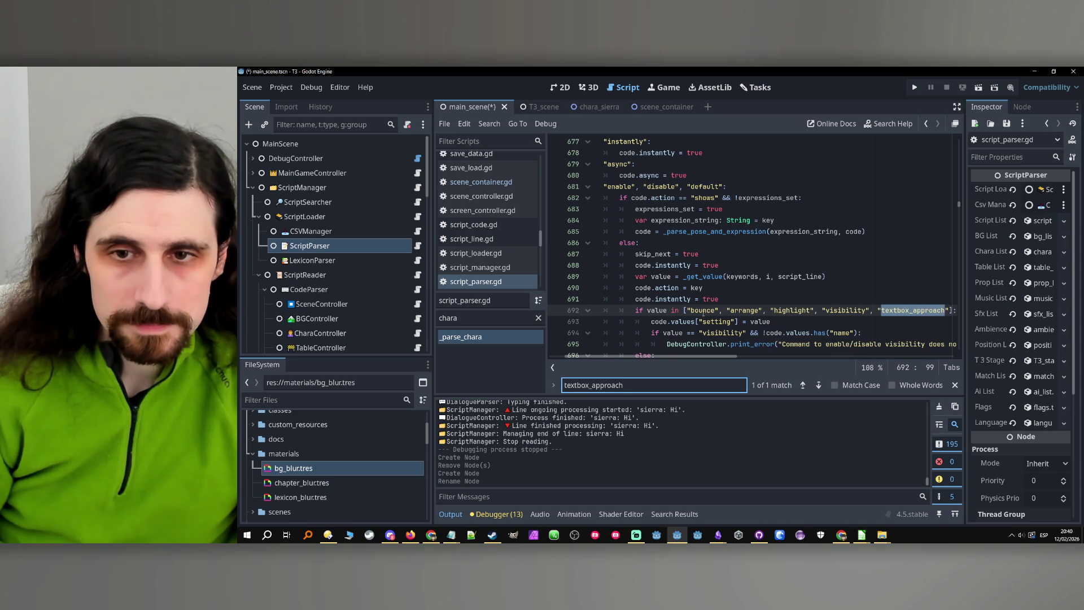
Recheck the Script parser commands note, then jump to the textbox_approach match on line 692.
{"action": "mouse_move", "coordinate": [718, 535]}
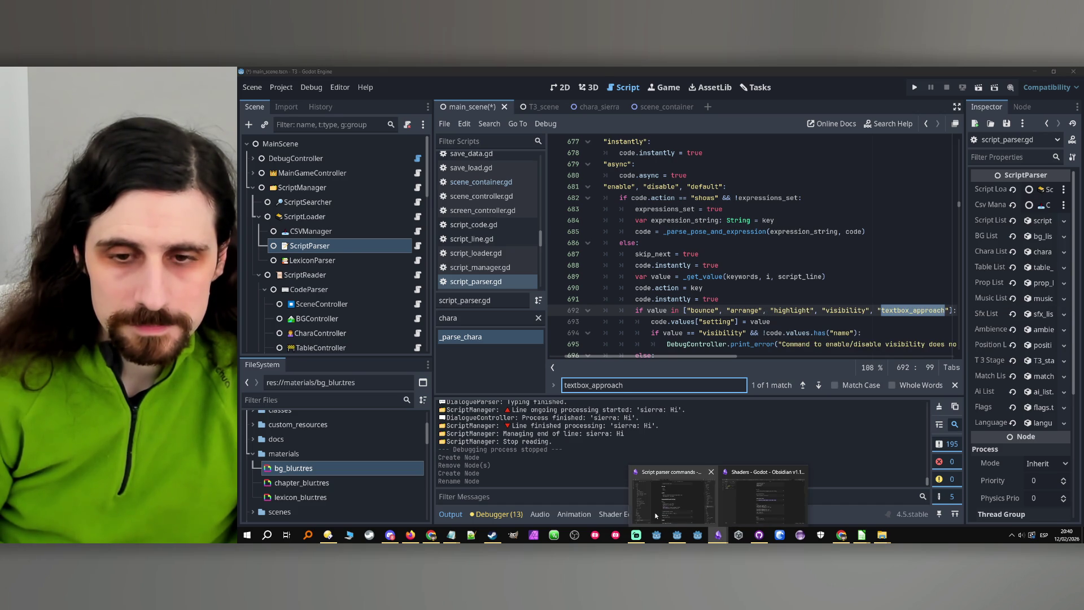
{"action": "left_click", "coordinate": [649, 508]}
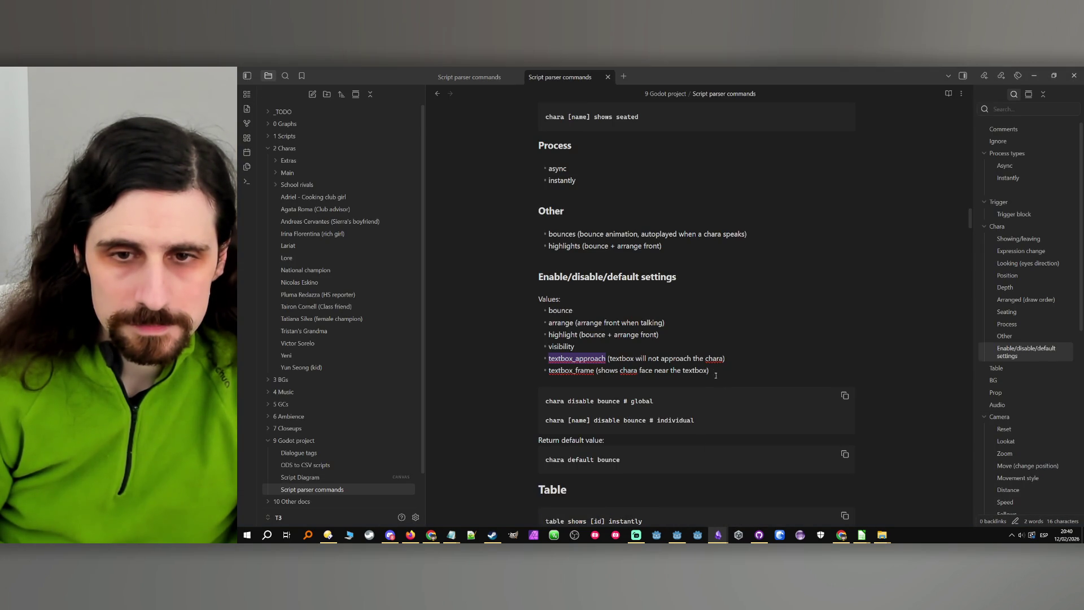
{"action": "key", "text": "alt+Tab"}
{"action": "scroll", "coordinate": [757, 266], "scroll_direction": "up", "scroll_amount": 2}
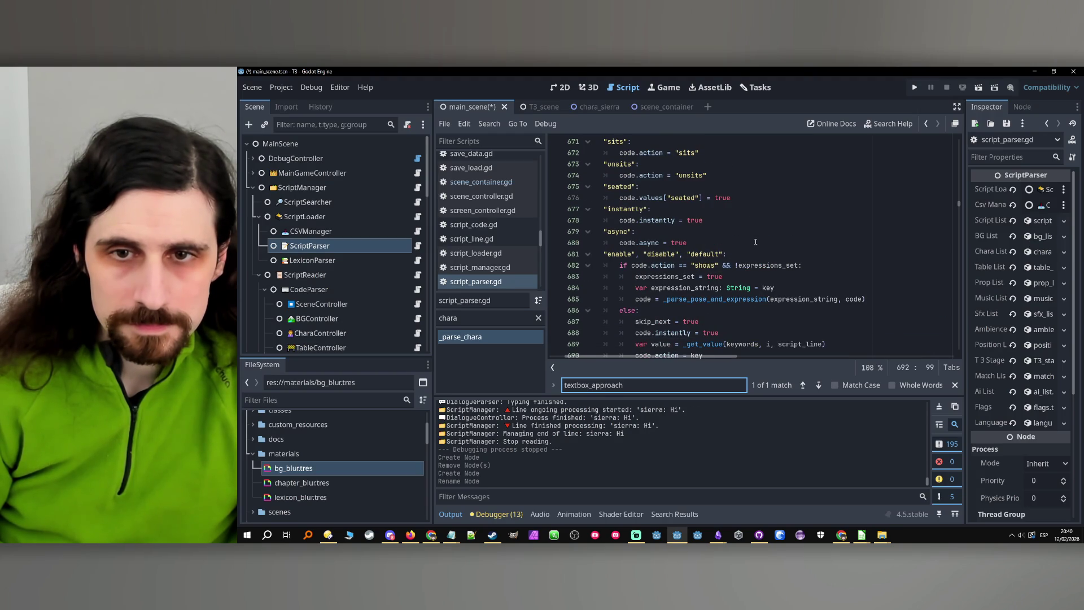
{"action": "scroll", "coordinate": [728, 254], "scroll_direction": "down", "scroll_amount": 3}
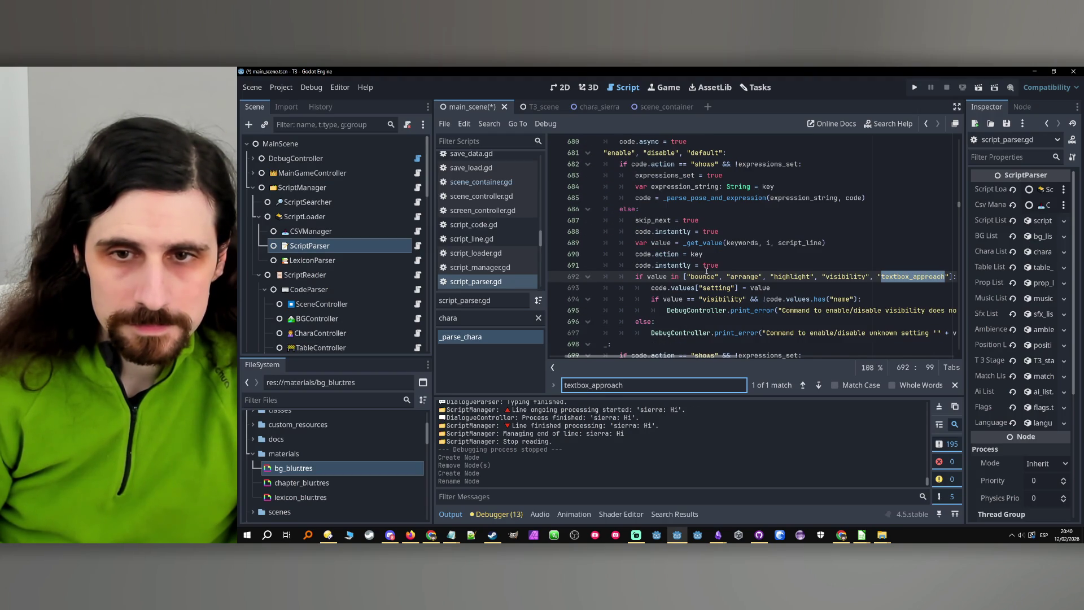
{"action": "scroll", "coordinate": [706, 271], "scroll_direction": "up", "scroll_amount": 5}
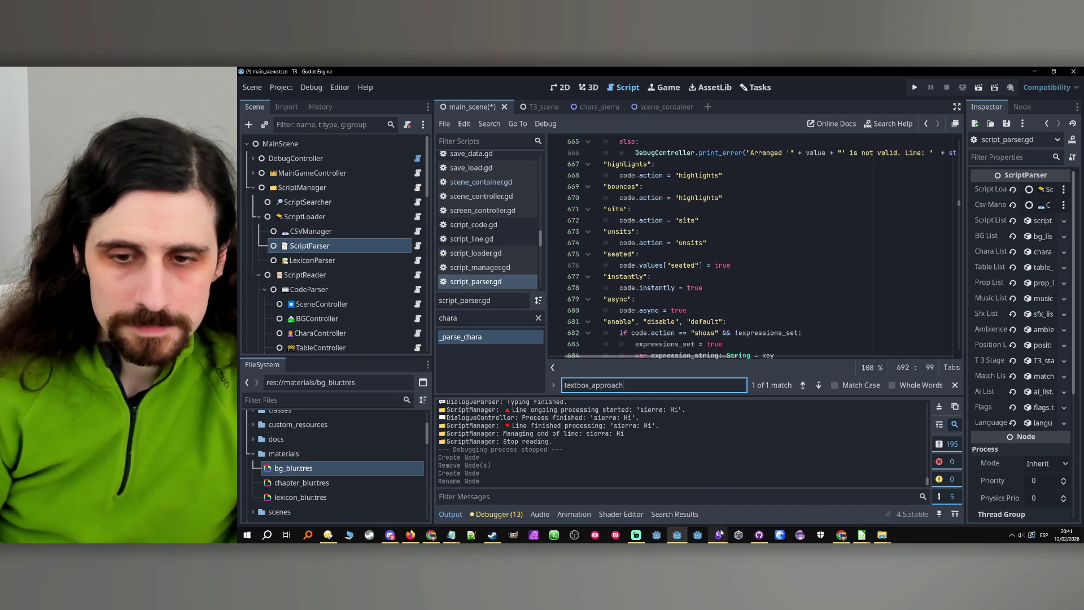
{"action": "mouse_move", "coordinate": [718, 535]}
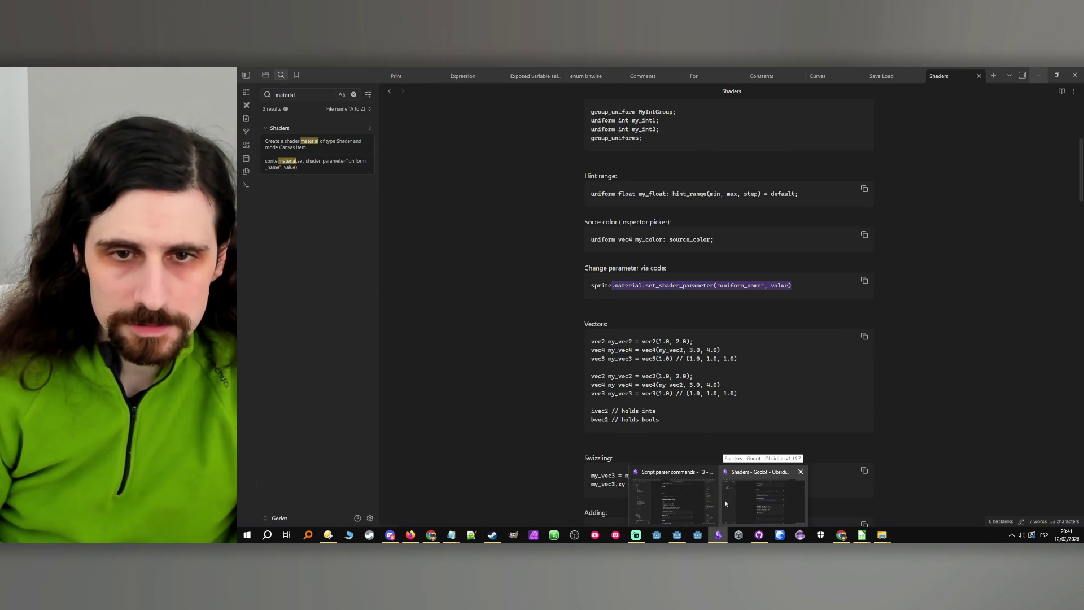
{"action": "mouse_move", "coordinate": [705, 505]}
{"action": "left_click", "coordinate": [696, 504]}
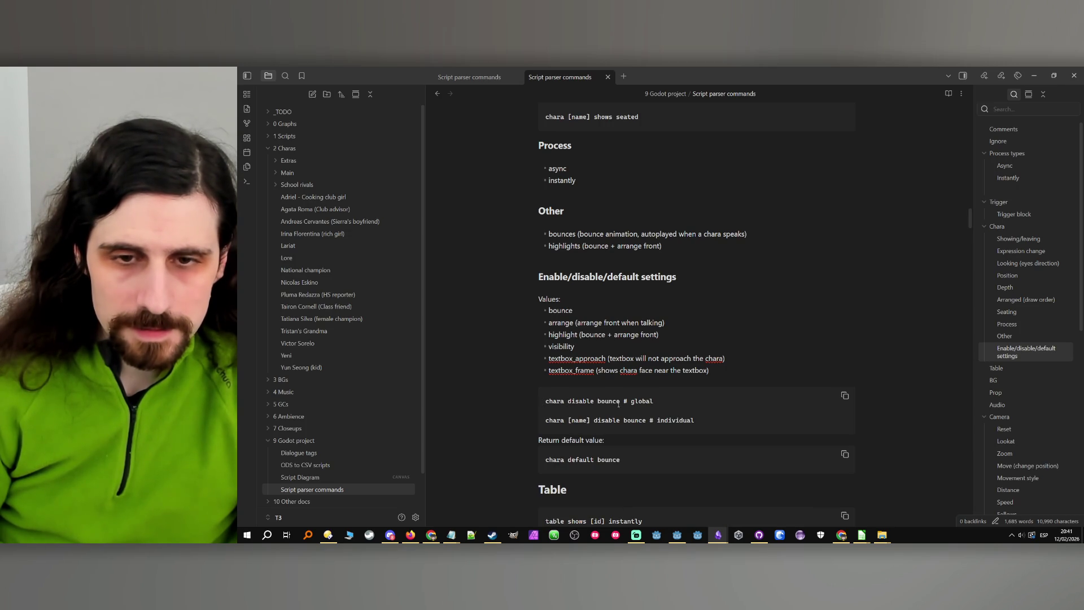
{"action": "left_click", "coordinate": [1034, 75]}
{"action": "key", "text": "Return"}
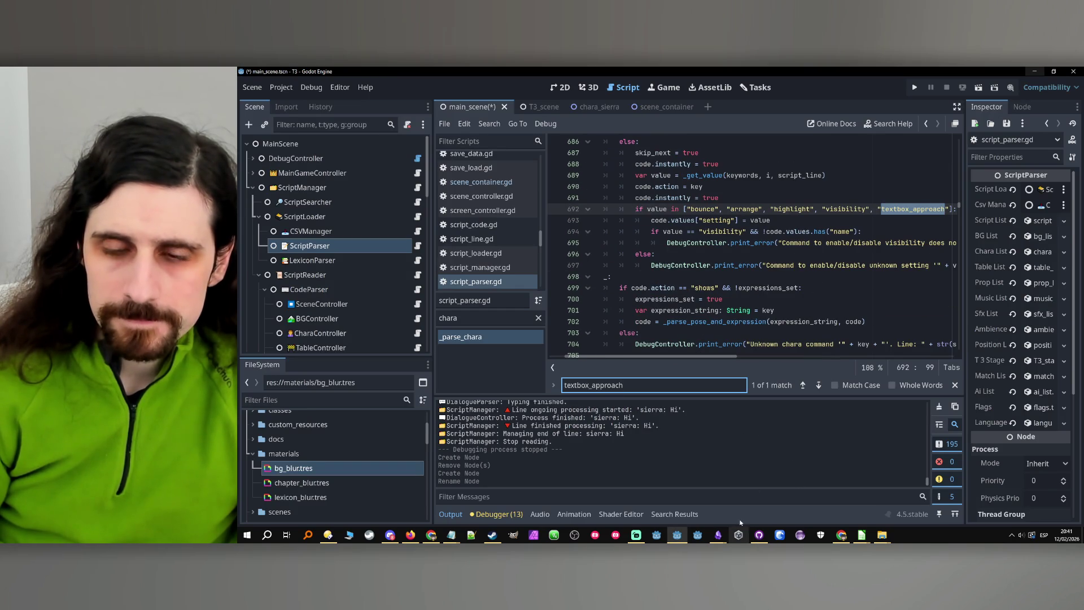
Append , "textbox_frame" after textbox_approach in line 692's settings list.
{"action": "left_click", "coordinate": [948, 210]}
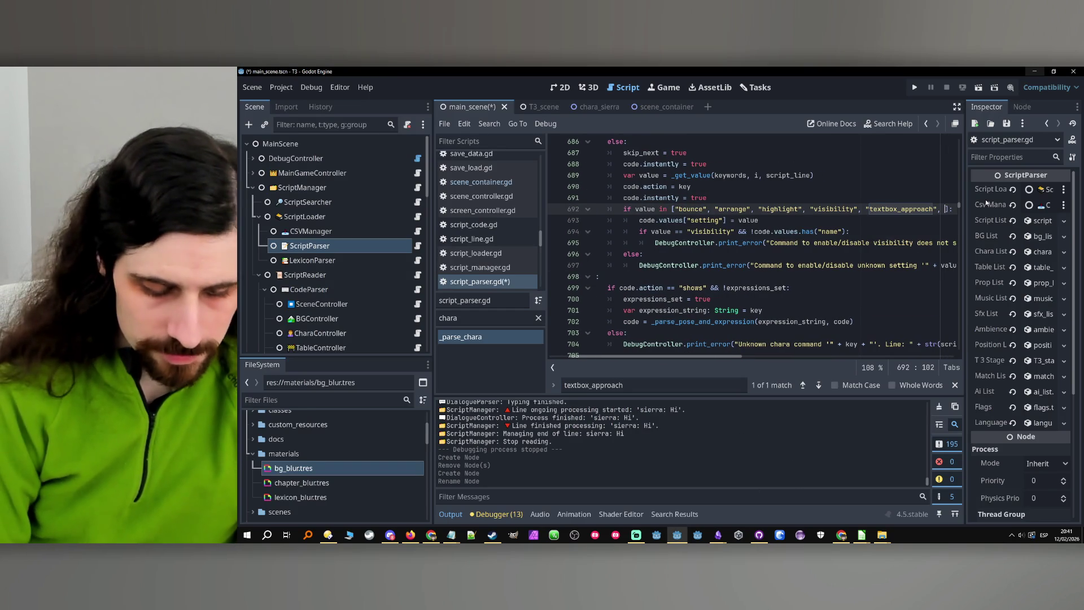
{"action": "type", "text": ", \"textbox_"}
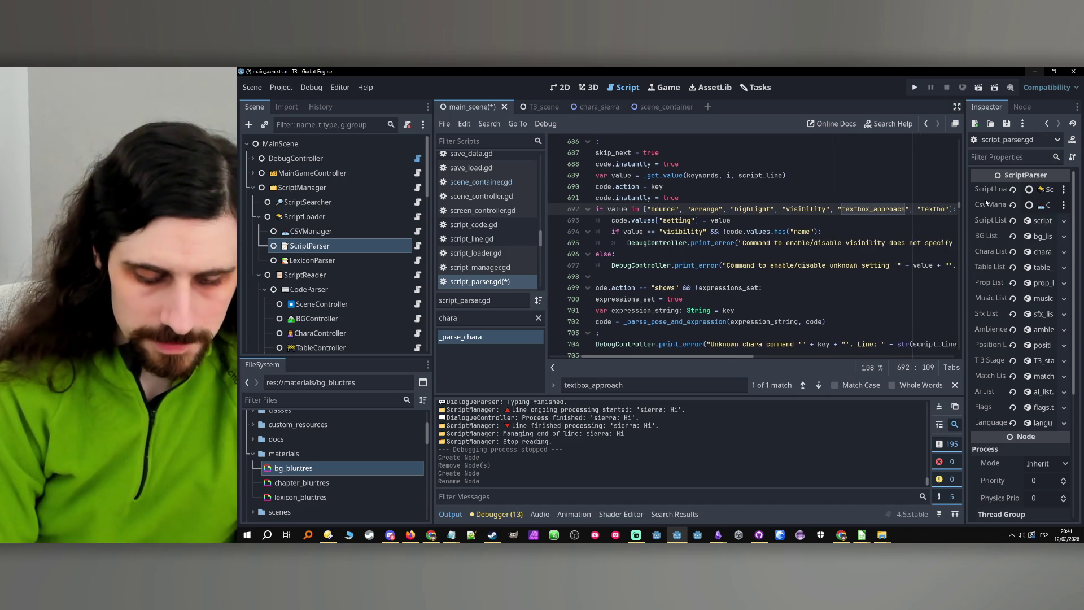
{"action": "type", "text": "frame"}
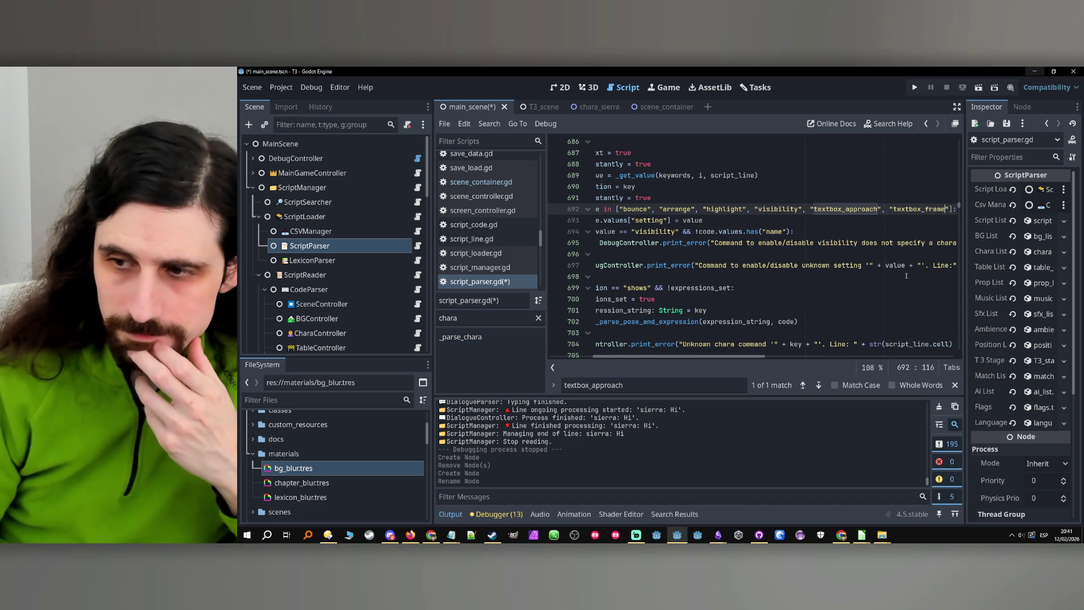
{"action": "mouse_move", "coordinate": [765, 357]}
{"action": "left_mouse_down"}
{"action": "mouse_move", "coordinate": [778, 357]}
{"action": "mouse_move", "coordinate": [637, 362]}
{"action": "left_mouse_up"}
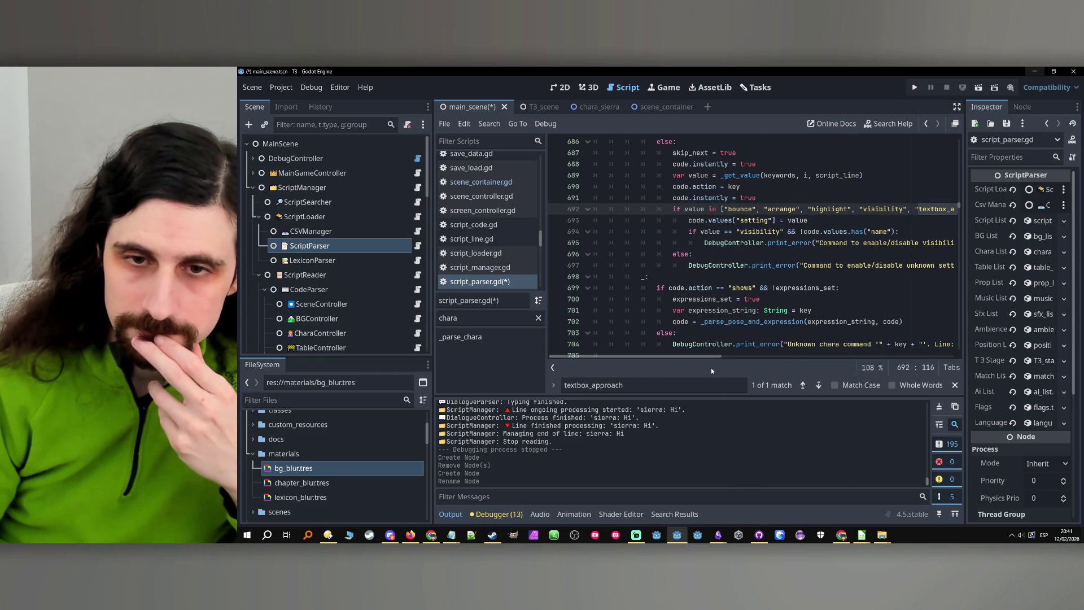
{"action": "mouse_move", "coordinate": [678, 356]}
{"action": "left_mouse_down"}
{"action": "mouse_move", "coordinate": [729, 357]}
{"action": "mouse_move", "coordinate": [634, 362]}
{"action": "left_mouse_up"}
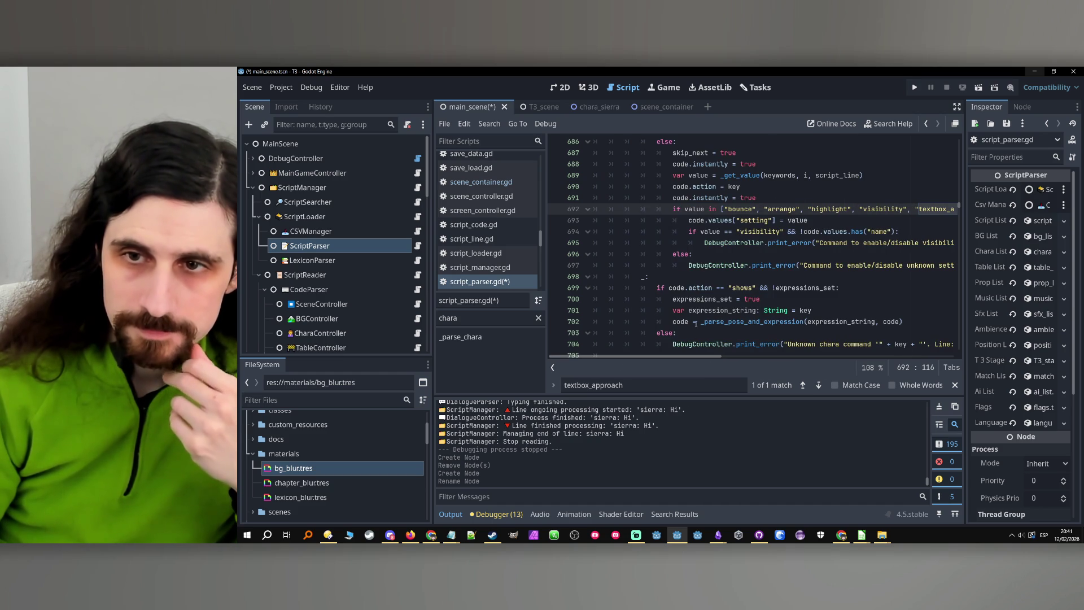
{"action": "scroll", "coordinate": [655, 357], "scroll_direction": "right", "scroll_amount": 3}
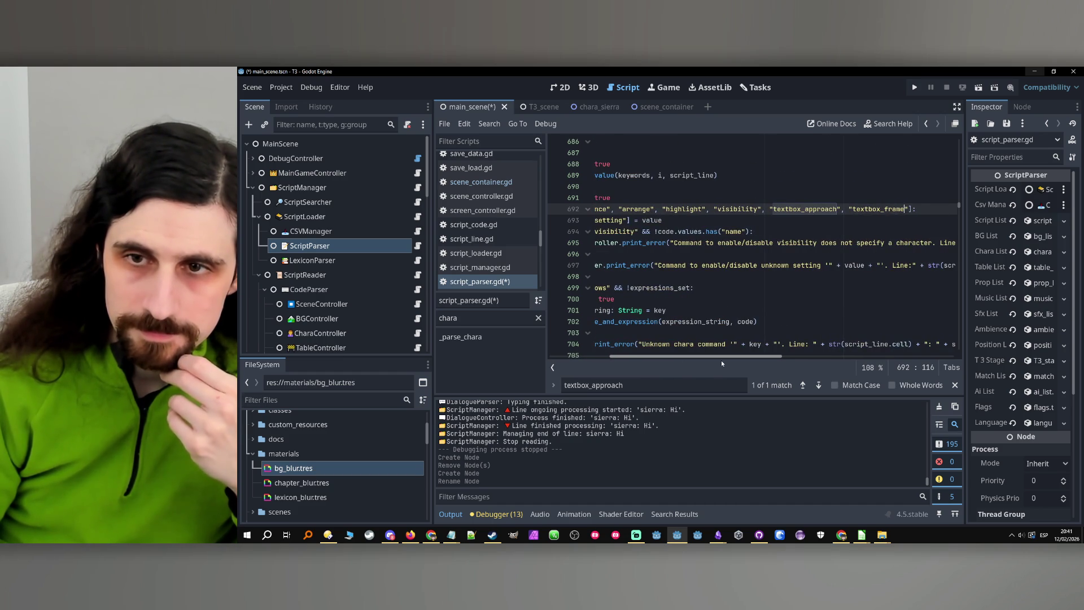
{"action": "scroll", "coordinate": [638, 357], "scroll_direction": "left", "scroll_amount": 3}
{"action": "scroll", "coordinate": [639, 362], "scroll_direction": "right", "scroll_amount": 7}
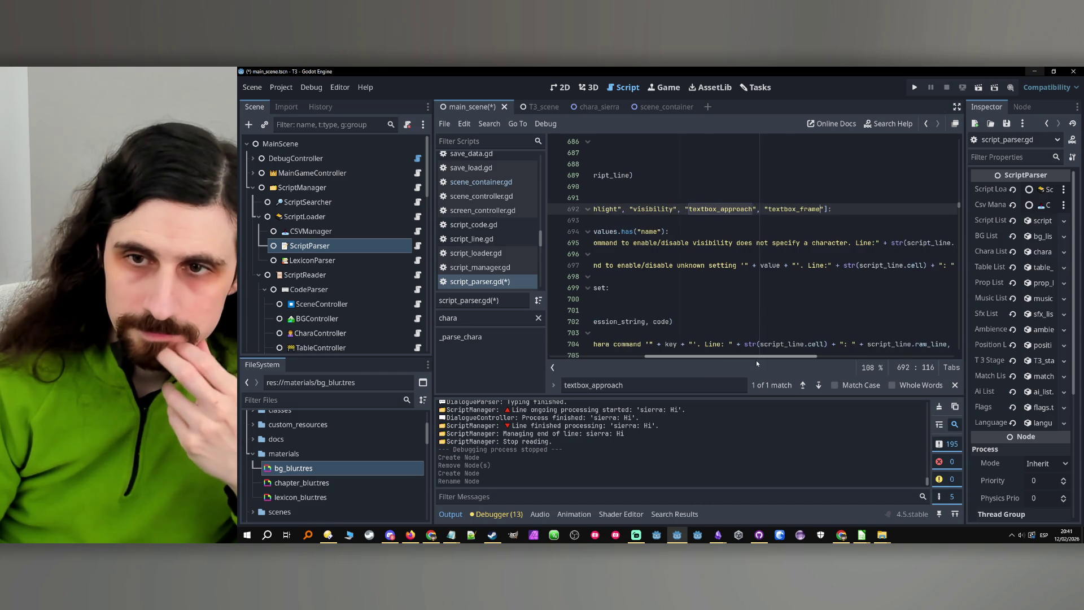
{"action": "scroll", "coordinate": [754, 364], "scroll_direction": "left", "scroll_amount": 7}
Save the scene and the edited script_parser.gd.
{"action": "left_click", "coordinate": [940, 233]}
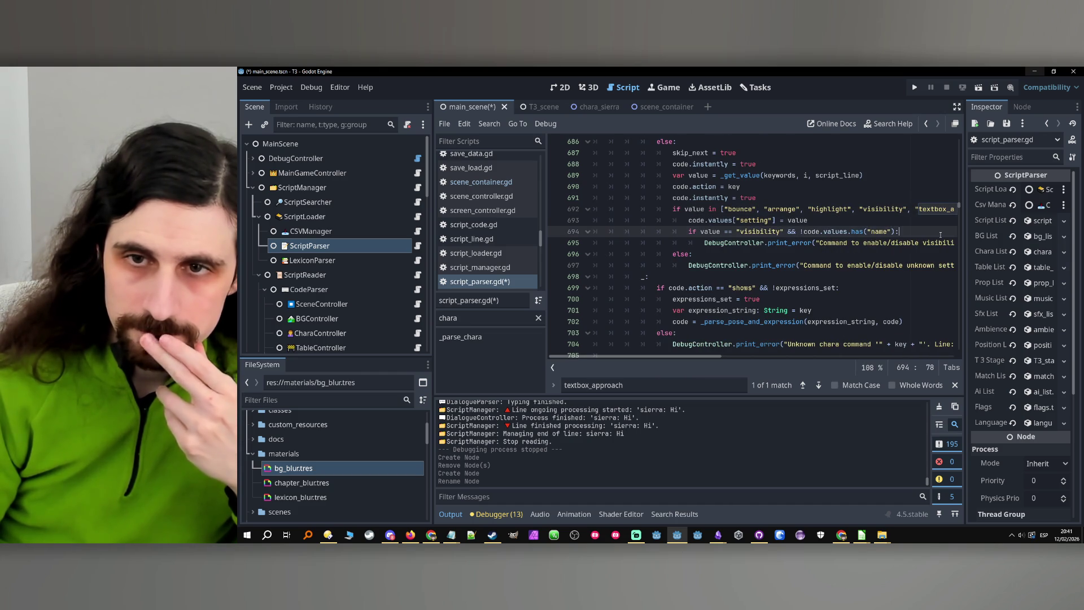
{"action": "key", "text": "ctrl+s"}
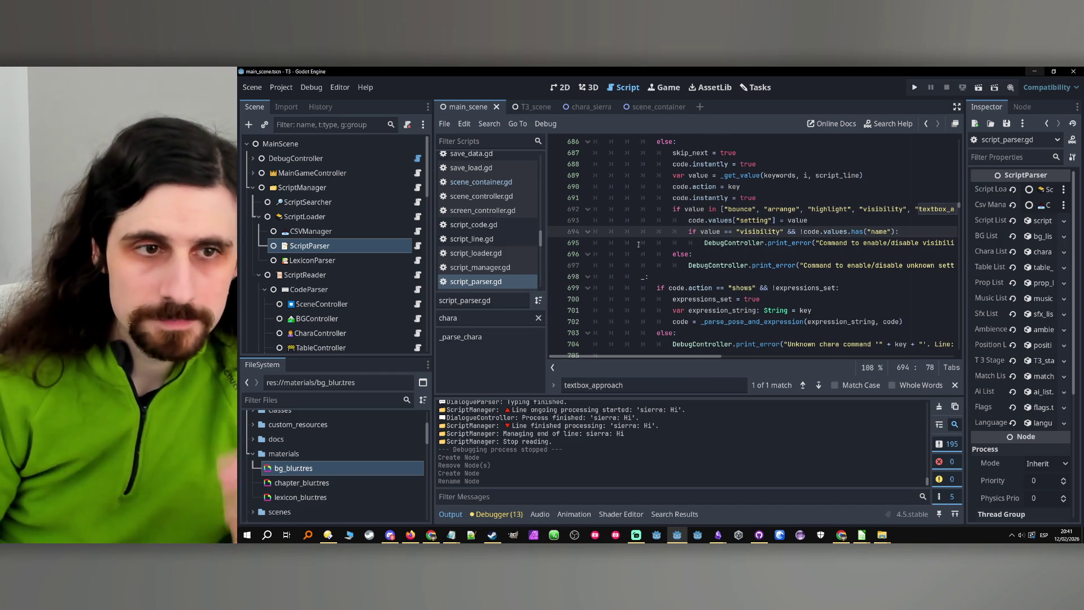
{"action": "scroll", "coordinate": [317, 280], "scroll_direction": "down", "scroll_amount": 2}
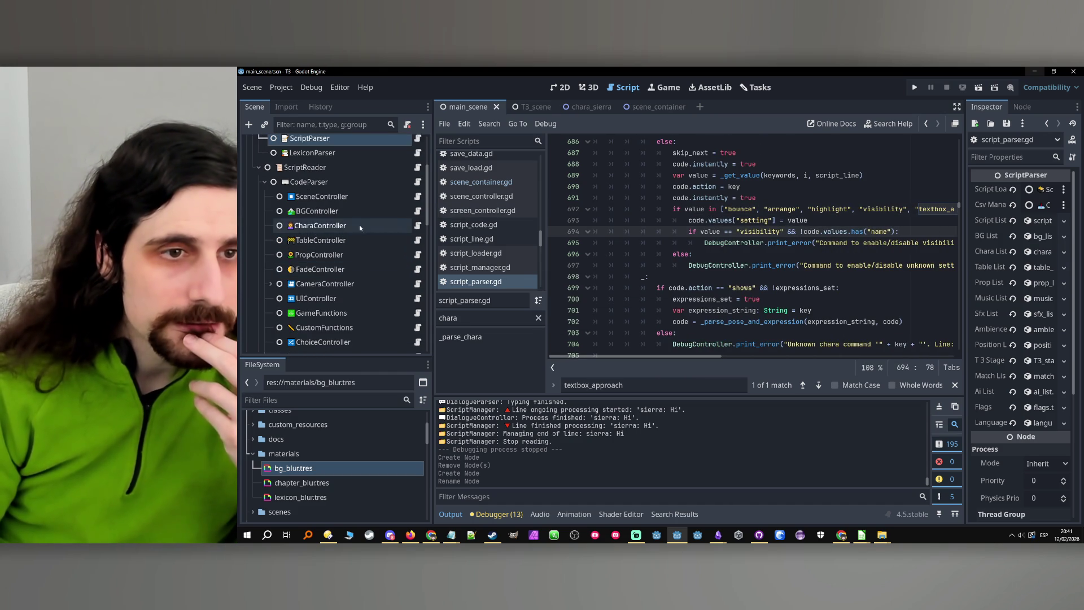
Open CharaController's chara_controller.gd and find the first textbox_approach match.
{"action": "left_click", "coordinate": [395, 226]}
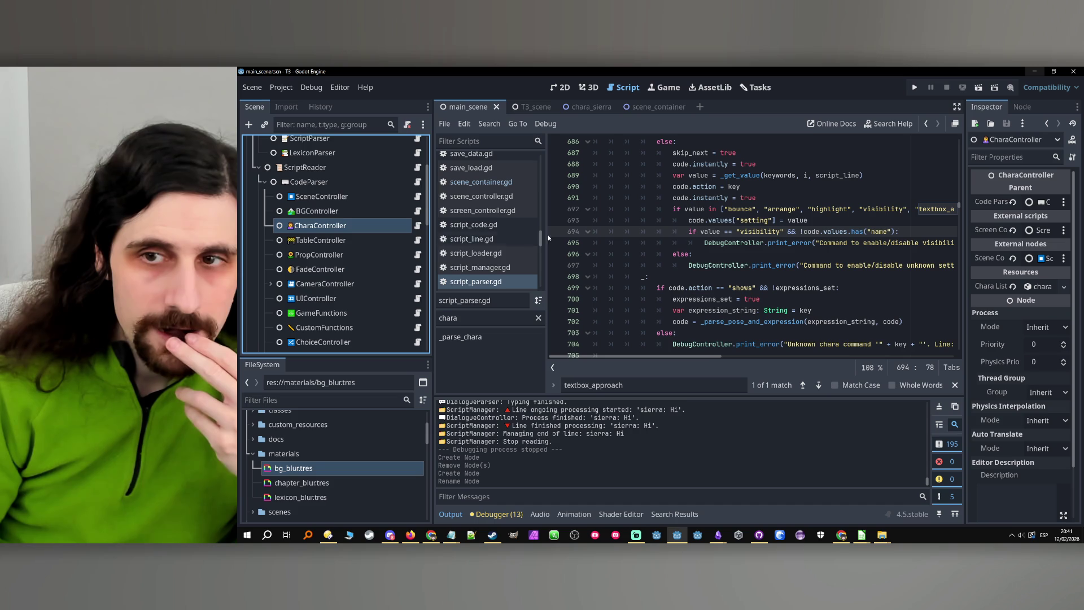
{"action": "double_click", "coordinate": [947, 210]}
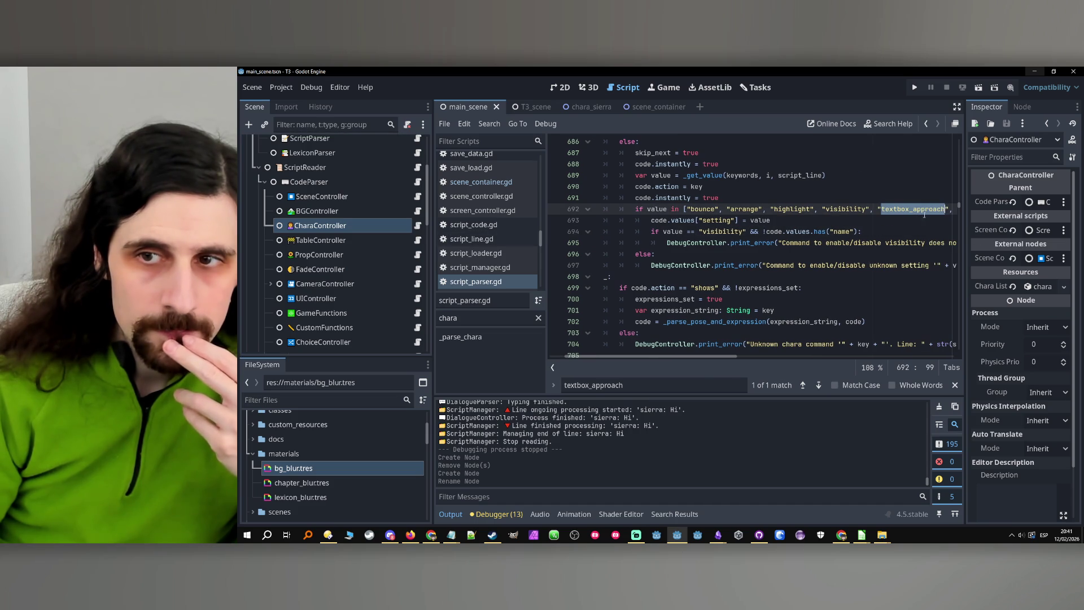
{"action": "left_click", "coordinate": [418, 226]}
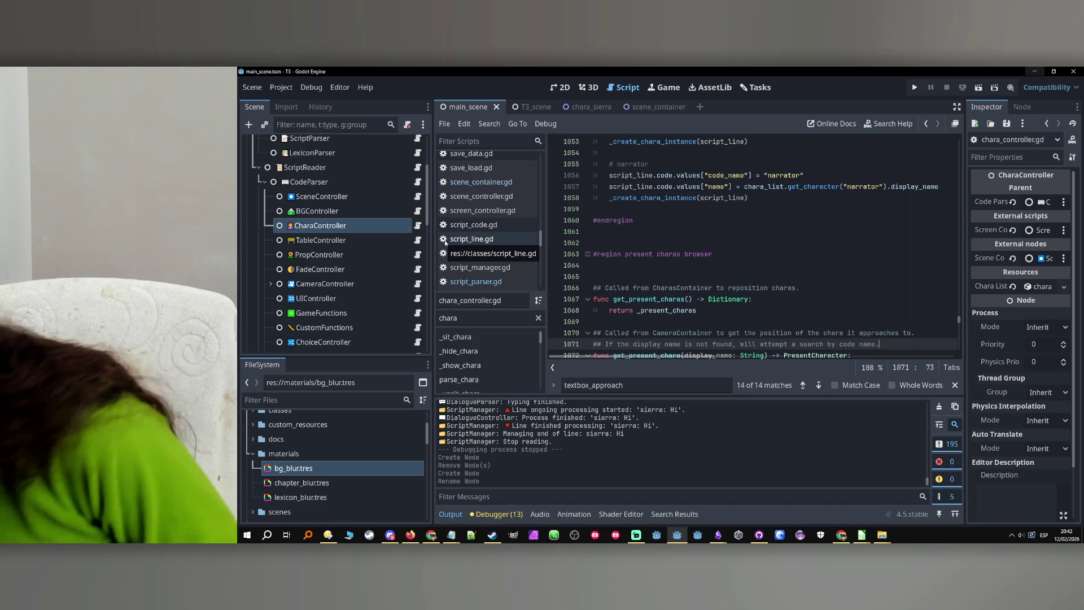
{"action": "left_click", "coordinate": [650, 385]}
{"action": "key", "text": "Return"}
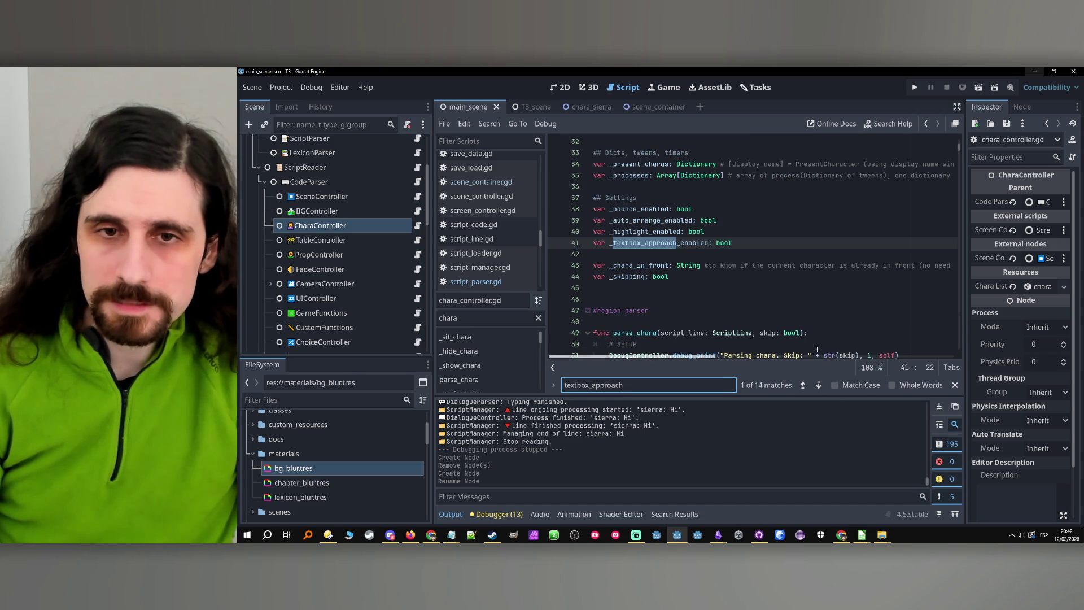
Duplicate the _textbox_approach_enabled declaration as a new _textbox_frame_enabled variable.
{"action": "triple_click", "coordinate": [607, 244]}
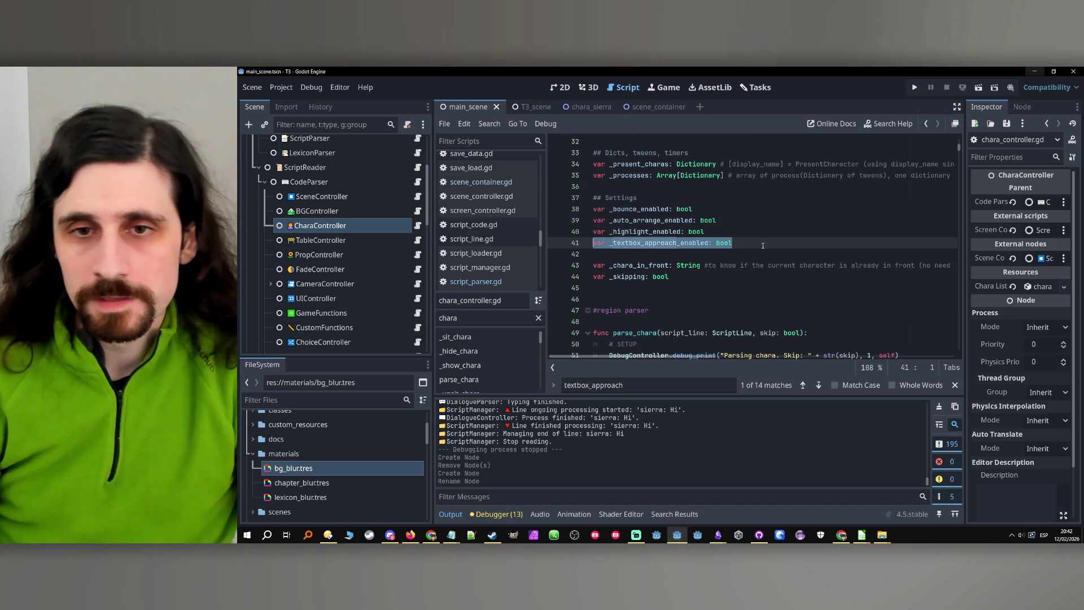
{"action": "left_click", "coordinate": [763, 246]}
{"action": "key", "text": "ctrl+shift+d"}
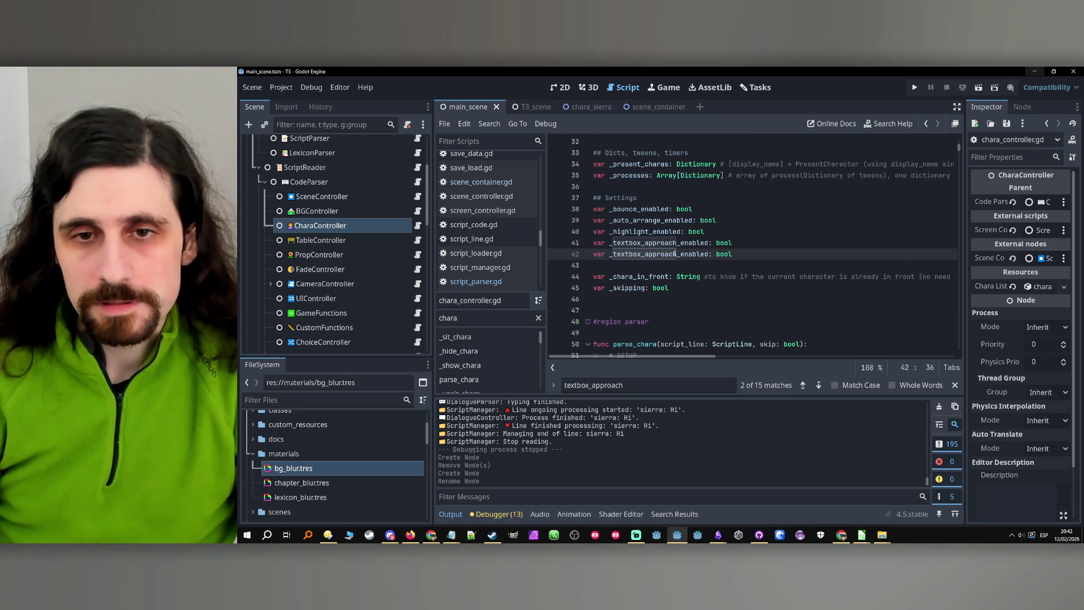
{"action": "key", "text": "ctrl+shift+Left"}
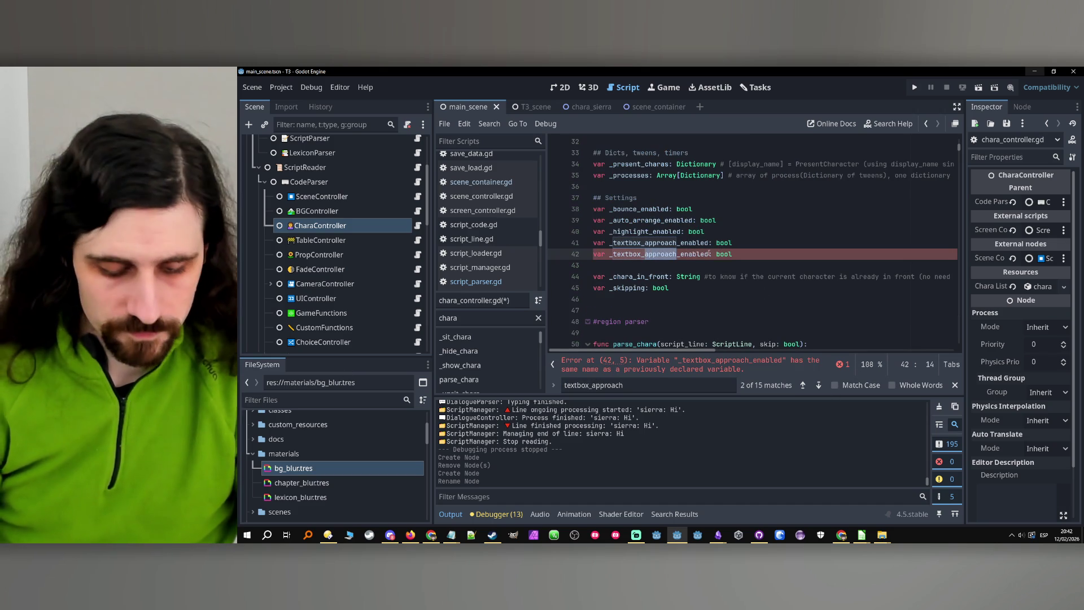
{"action": "type", "text": "frame"}
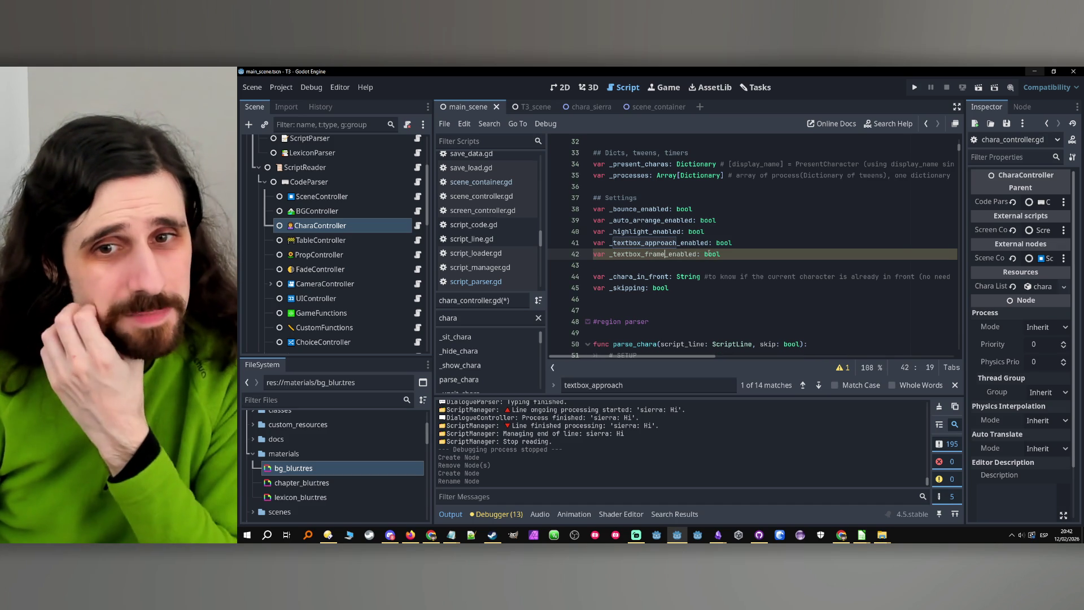
{"action": "double_click", "coordinate": [676, 254]}
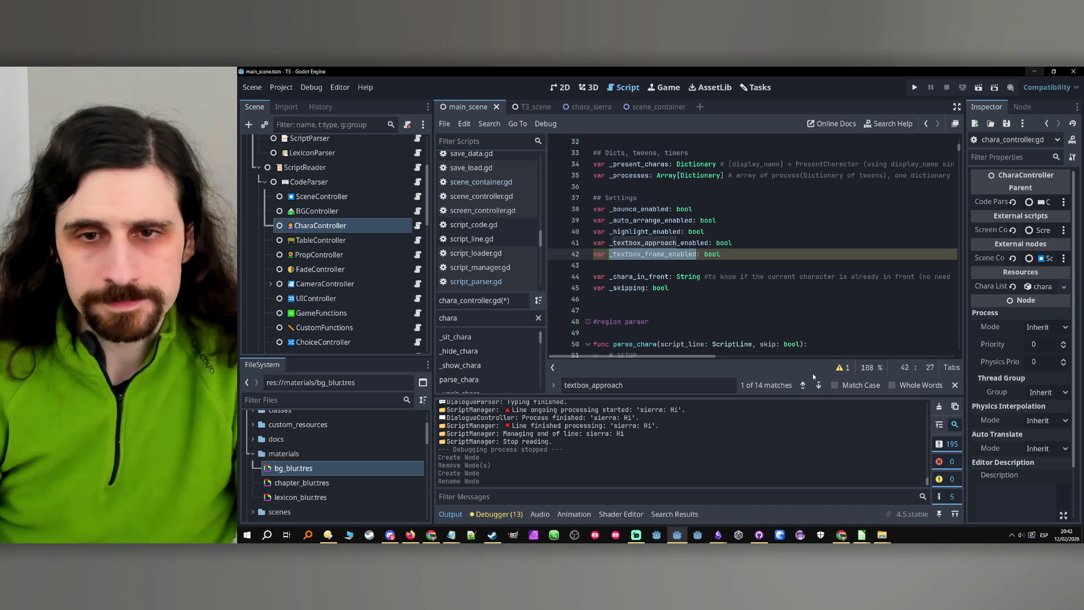
Find _textbox_approach_enabled at line 972 and start line 973 with _textbox_frame_enabled =.
{"action": "double_click", "coordinate": [651, 244]}
{"action": "key", "text": "ctrl+f"}
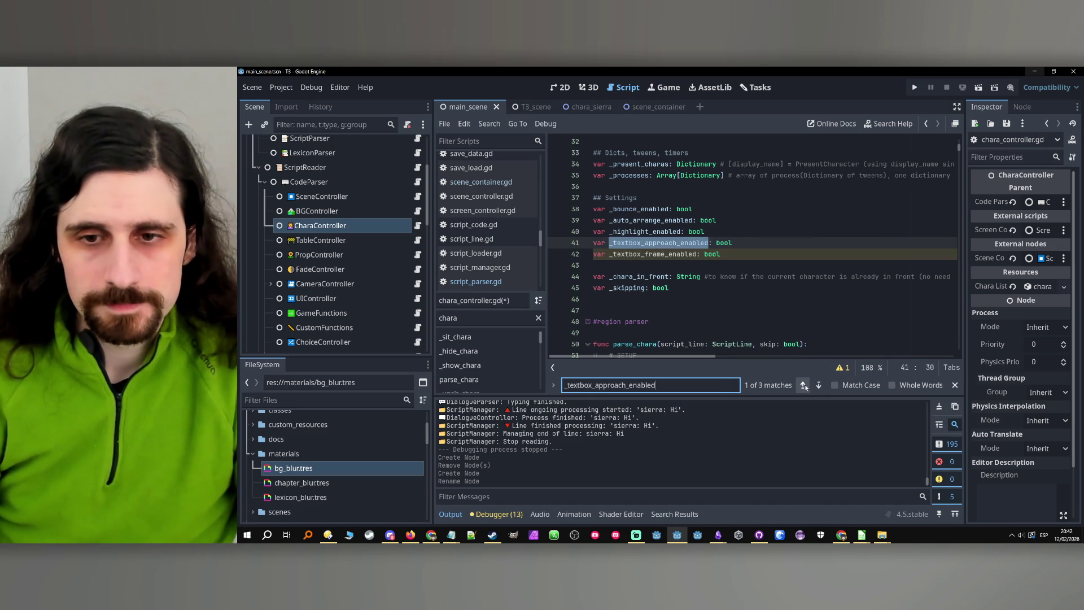
{"action": "left_click", "coordinate": [819, 390]}
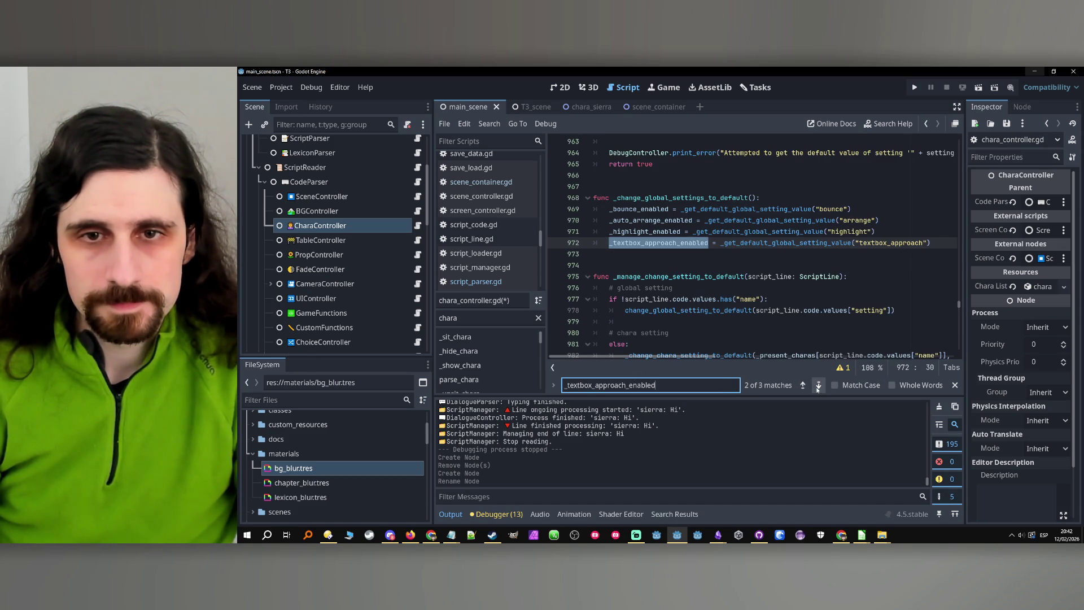
{"action": "left_click", "coordinate": [939, 242]}
{"action": "key", "text": "Return"}
{"action": "type", "text": "_te"}
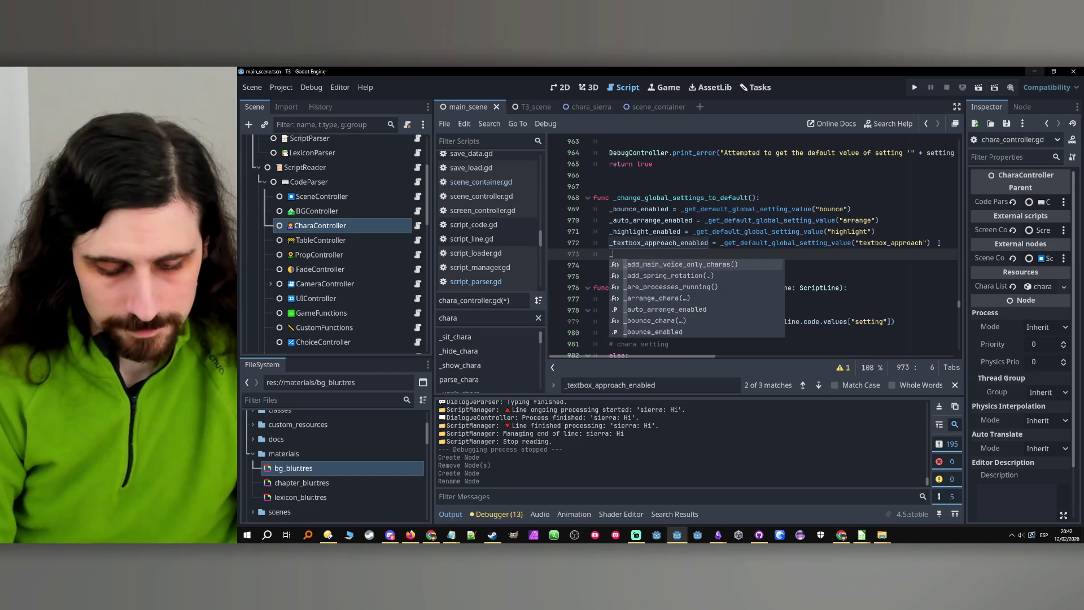
{"action": "type", "text": "xtb"}
{"action": "key", "text": "Down"}
{"action": "key", "text": "Return"}
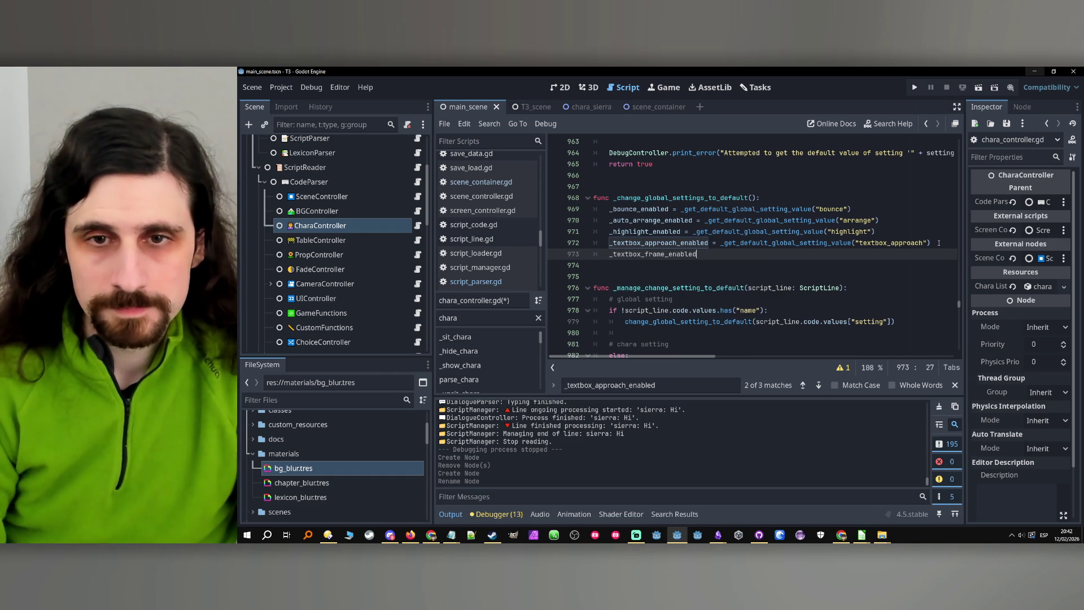
{"action": "type", "text": " ="}
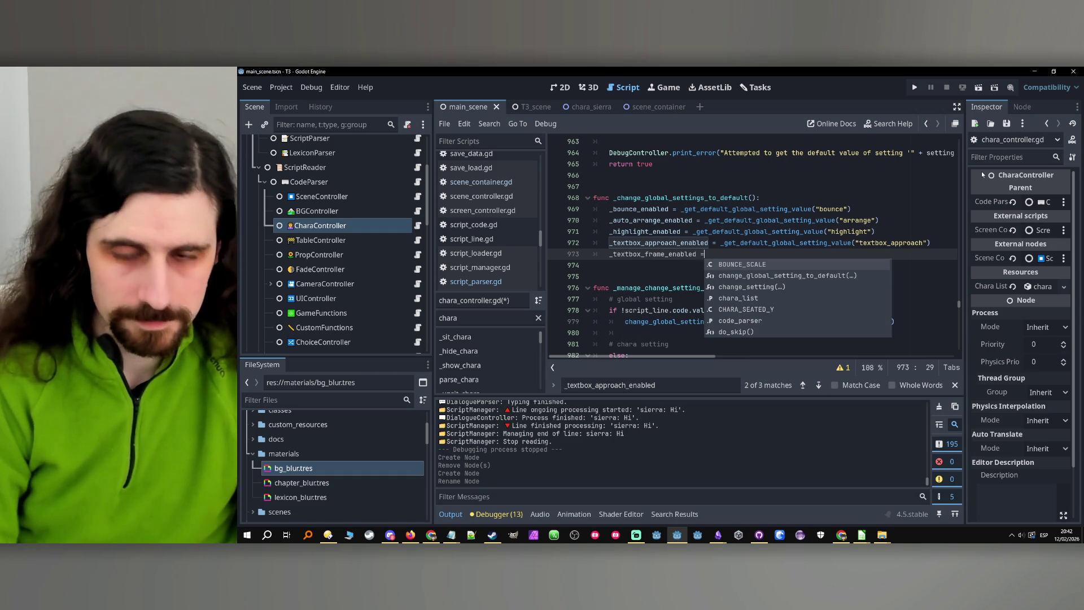
Complete line 973 with _get_default_global_setting_value("textbox_frame") and open that function's definition.
{"action": "mouse_move", "coordinate": [930, 243]}
{"action": "left_mouse_down"}
{"action": "mouse_move", "coordinate": [708, 243]}
{"action": "mouse_move", "coordinate": [721, 242]}
{"action": "left_mouse_up"}
{"action": "key", "text": "ctrl+c"}
{"action": "left_click", "coordinate": [718, 255]}
{"action": "key", "text": "ctrl+v"}
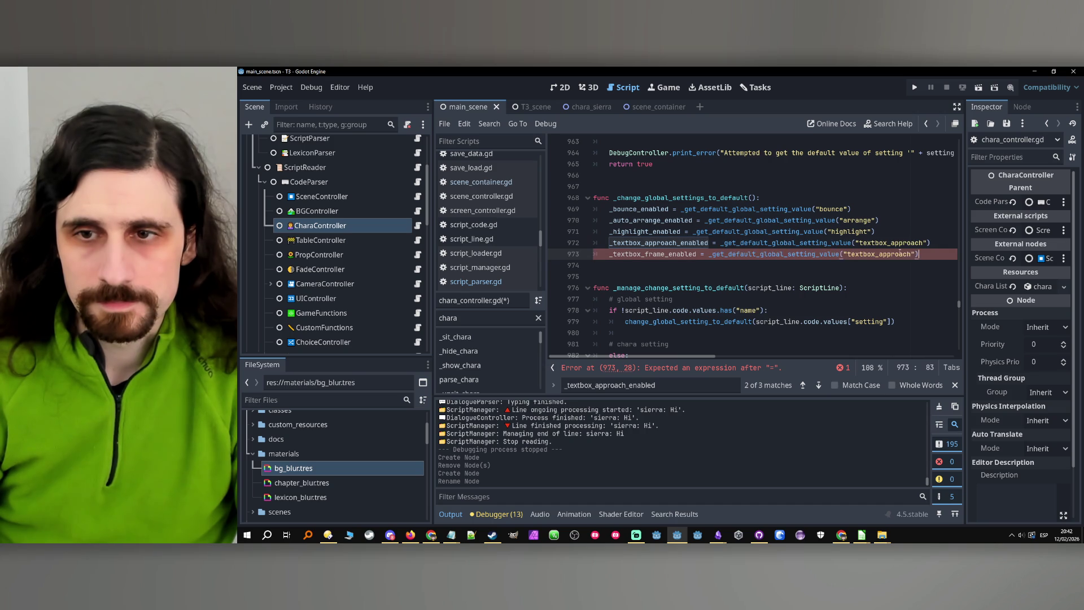
{"action": "left_click_drag", "start_coordinate": [911, 254], "coordinate": [877, 254]}
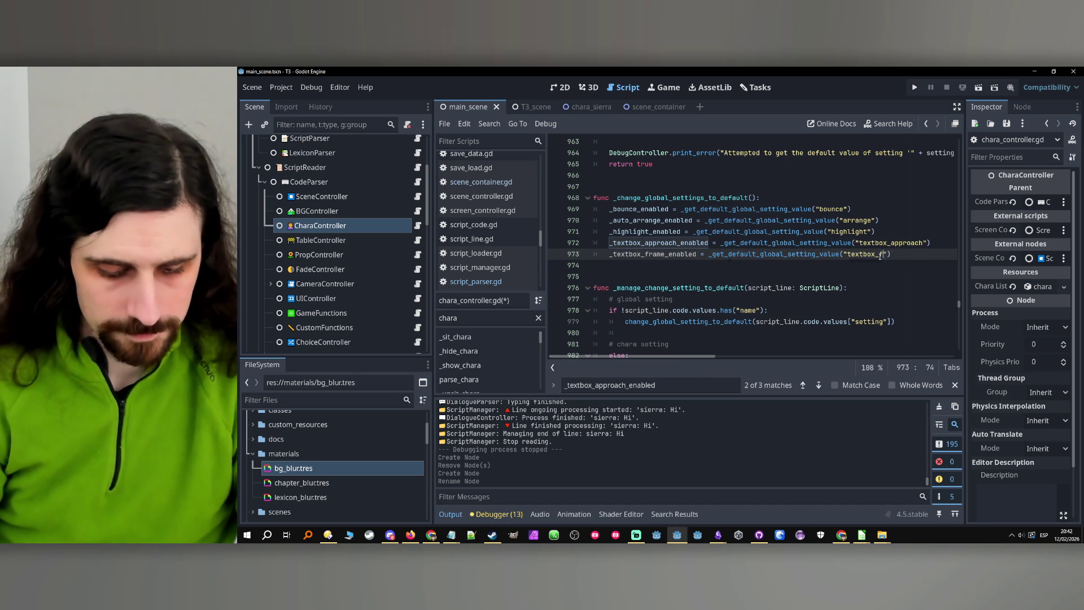
{"action": "type", "text": "frame"}
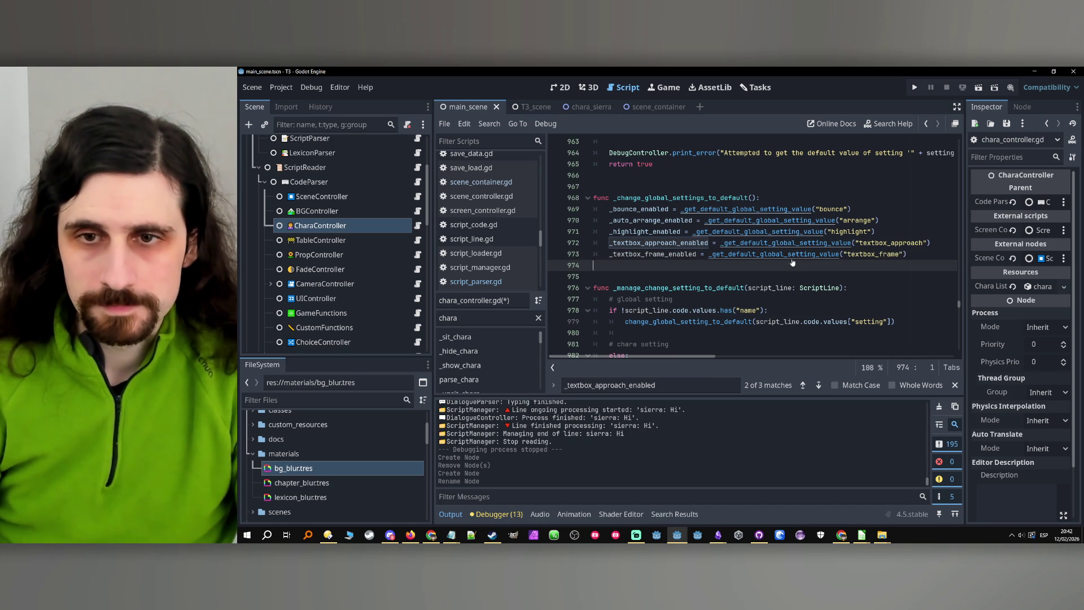
{"action": "left_click", "coordinate": [785, 257], "text": "ctrl"}
{"action": "scroll", "coordinate": [685, 269], "scroll_direction": "down", "scroll_amount": 2}
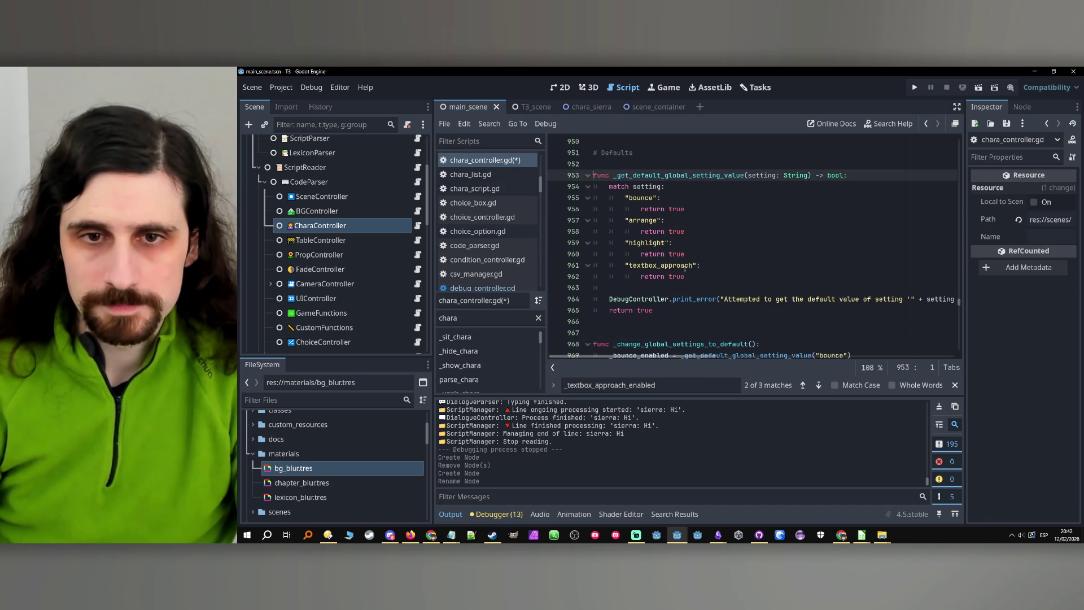
Paste the textbox_approach case below line 962 and rename it to "textbox_frame", returning true.
{"action": "left_click", "coordinate": [708, 276]}
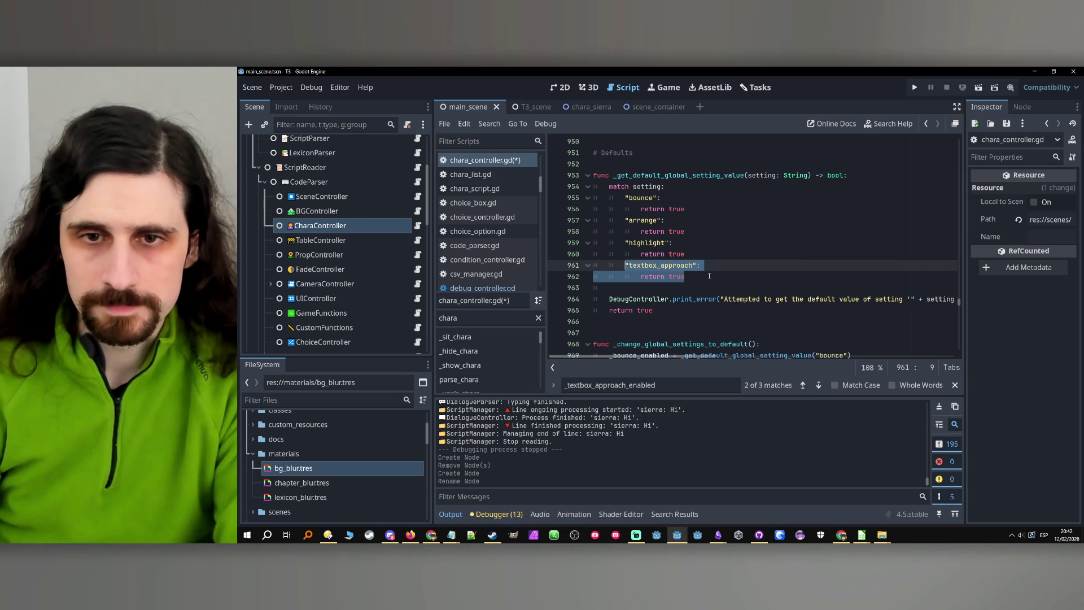
{"action": "key", "text": "Return"}
{"action": "key", "text": "ctrl+v"}
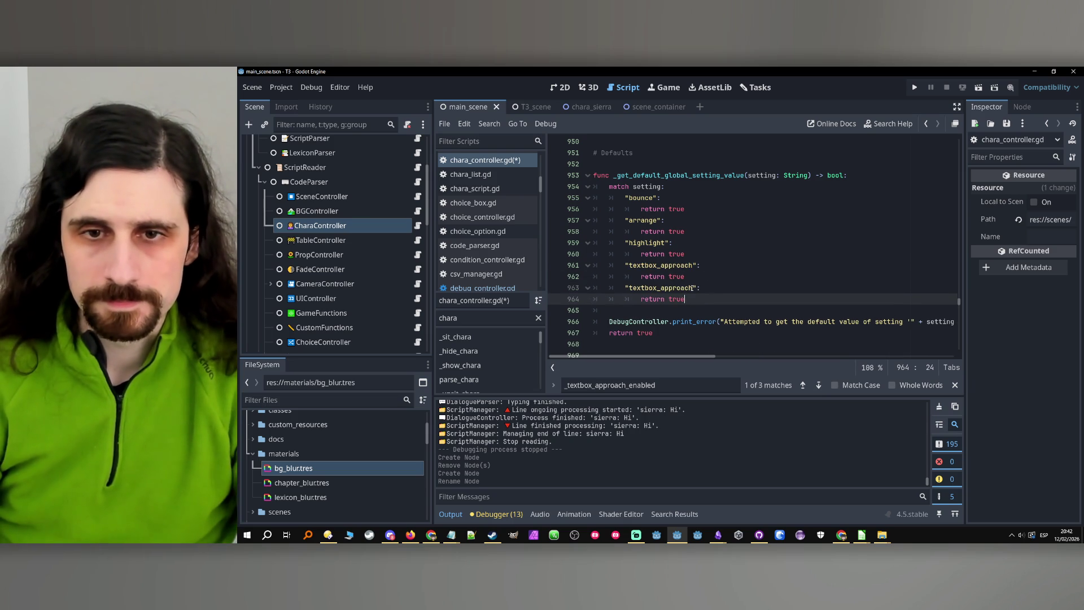
{"action": "left_click_drag", "start_coordinate": [691, 288], "coordinate": [670, 288]}
{"action": "type", "text": "frame"}
{"action": "double_click", "coordinate": [680, 269]}
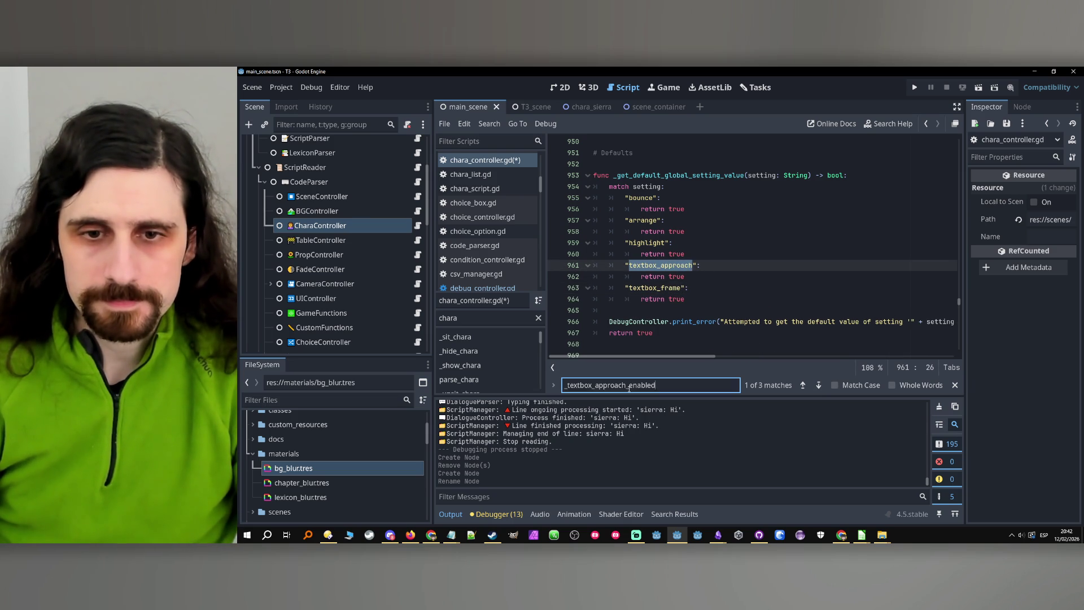
Copy the textbox_approach case on lines 998–999 and paste it below line 999.
{"action": "key", "text": "ctrl+f"}
{"action": "left_click", "coordinate": [811, 387]}
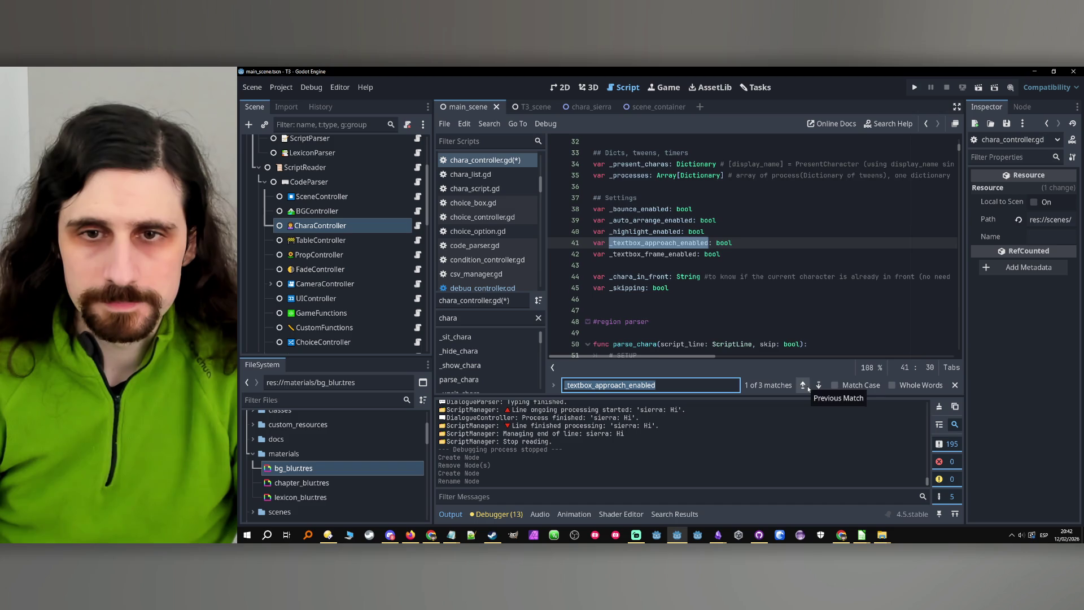
{"action": "left_click", "coordinate": [809, 389]}
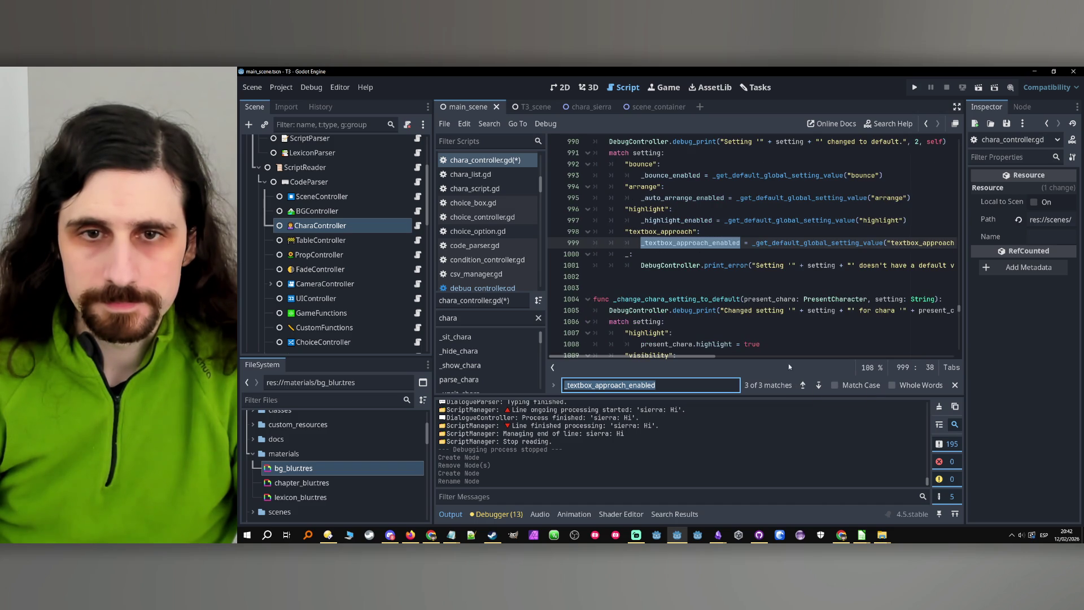
{"action": "scroll", "coordinate": [792, 278], "scroll_direction": "up", "scroll_amount": 1}
{"action": "scroll", "coordinate": [793, 277], "scroll_direction": "right", "scroll_amount": 3}
{"action": "left_click_drag", "start_coordinate": [792, 277], "coordinate": [493, 272]}
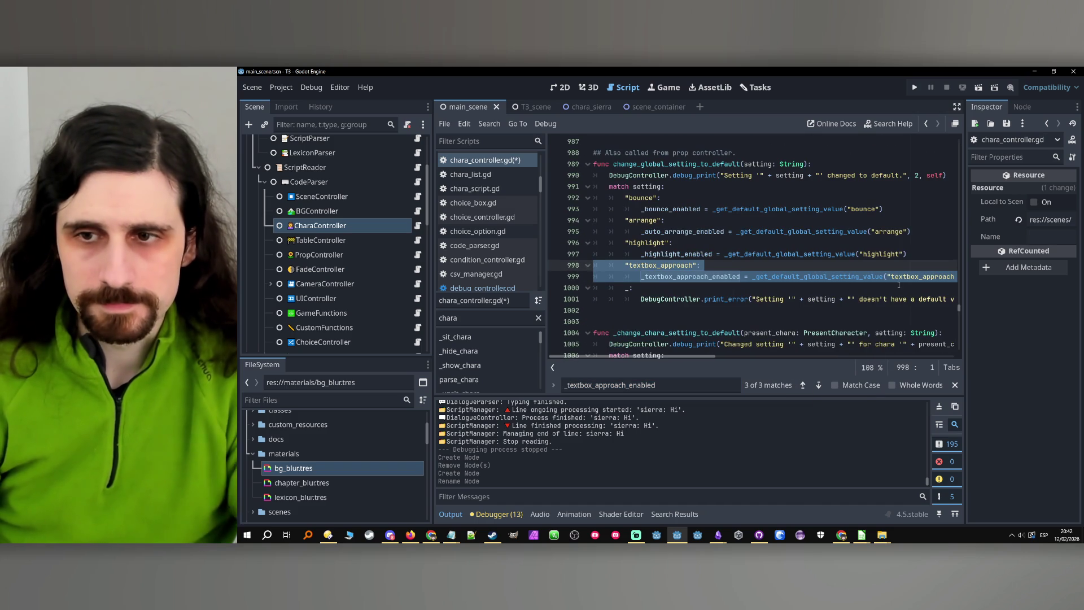
{"action": "scroll", "coordinate": [743, 357], "scroll_direction": "right", "scroll_amount": 2}
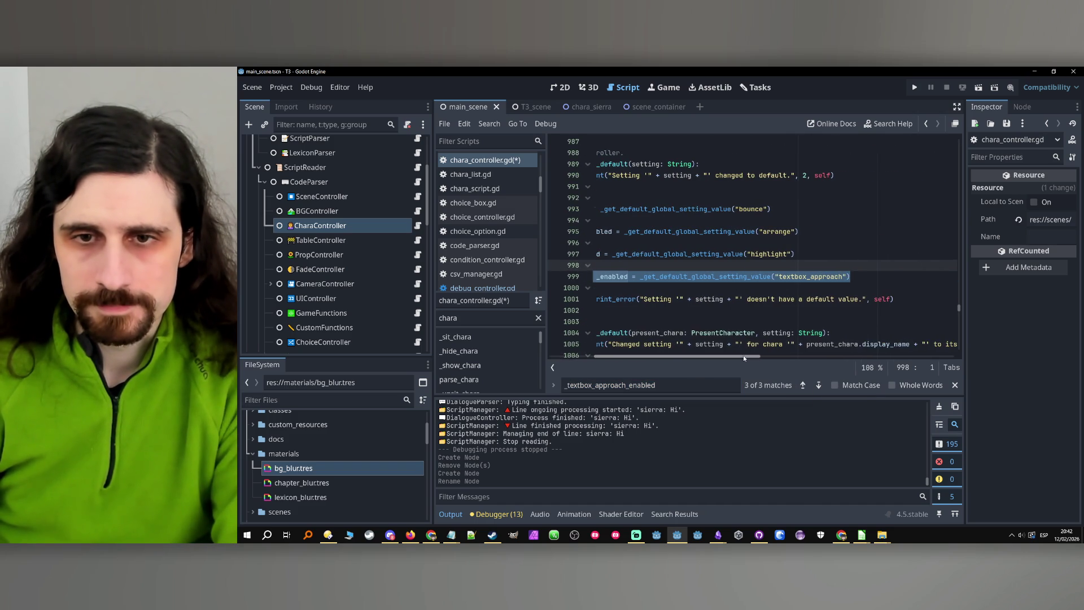
{"action": "left_click", "coordinate": [848, 276]}
{"action": "key", "text": "Return"}
{"action": "key", "text": "ctrl+v"}
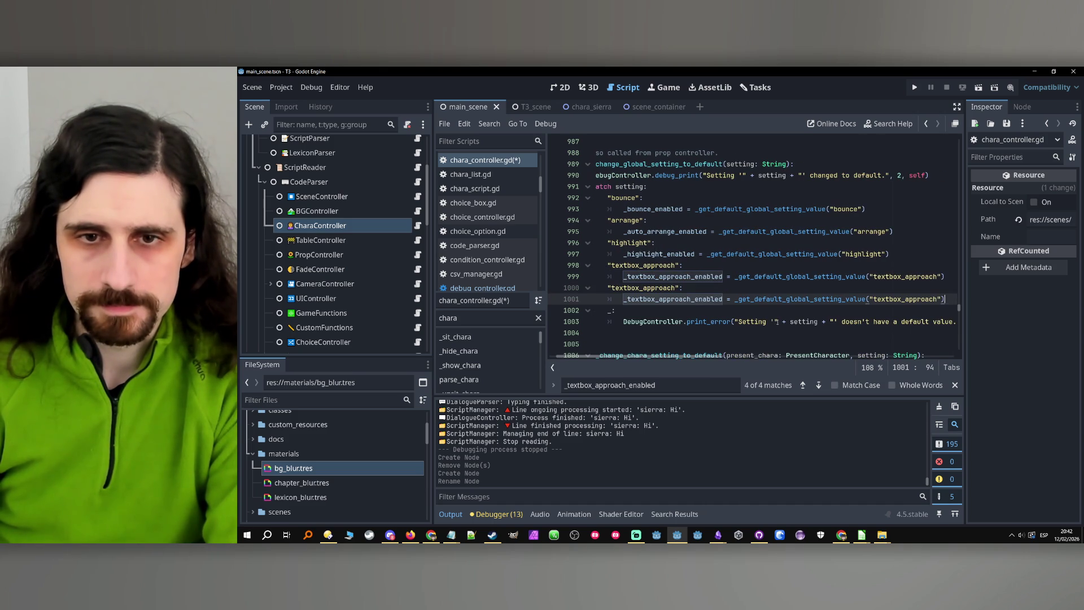
Rename the pasted case to "textbox_frame", resetting _textbox_frame_enabled from the textbox_frame default.
{"action": "left_click", "coordinate": [648, 288]}
{"action": "double_click", "coordinate": [660, 288]}
{"action": "type", "text": "frame"}
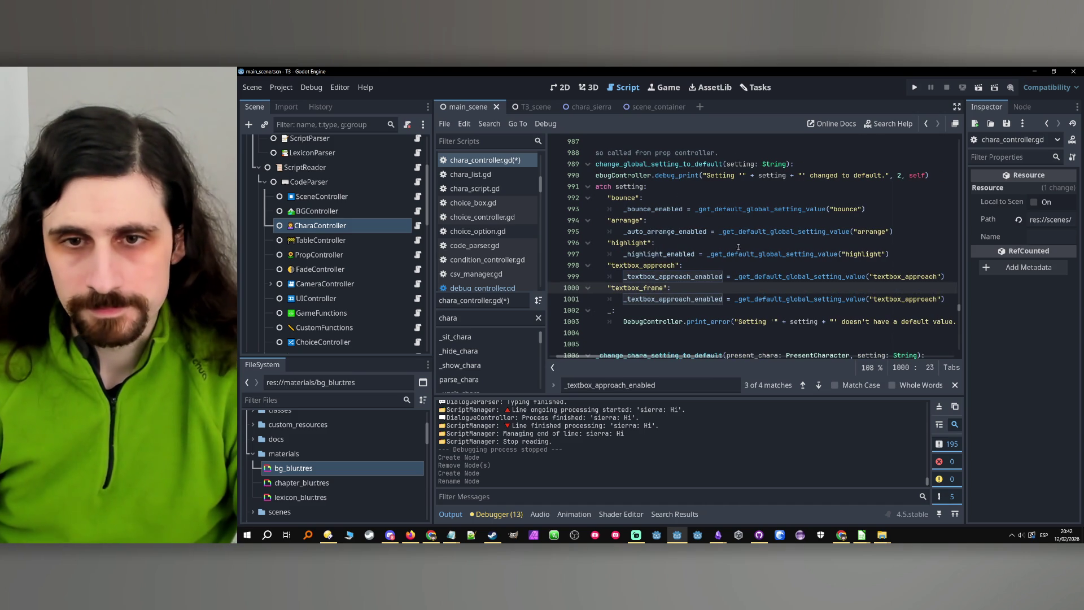
{"action": "double_click", "coordinate": [693, 299]}
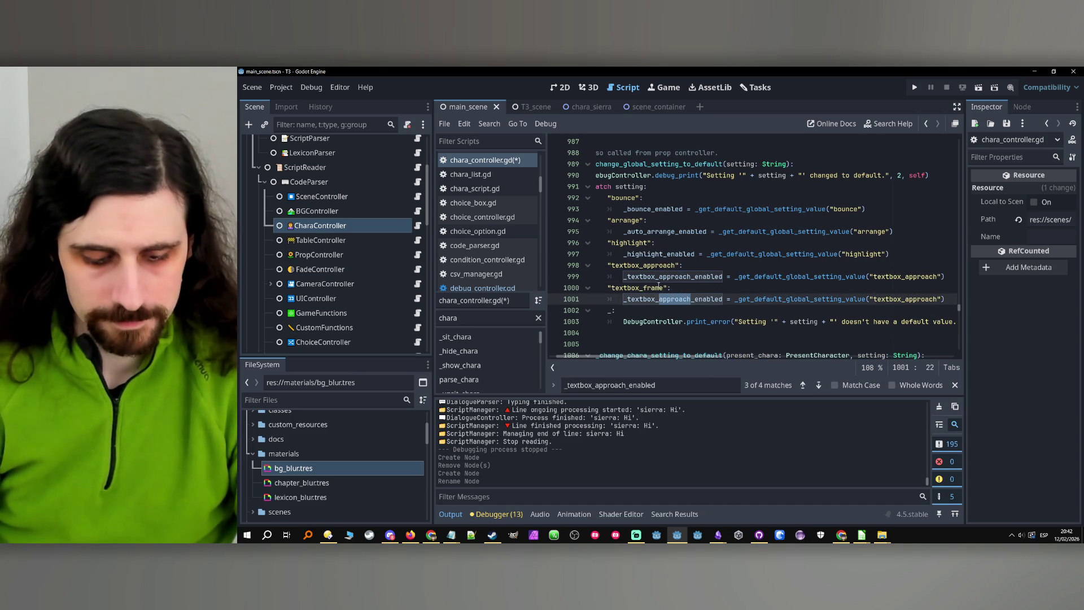
{"action": "type", "text": "fra"}
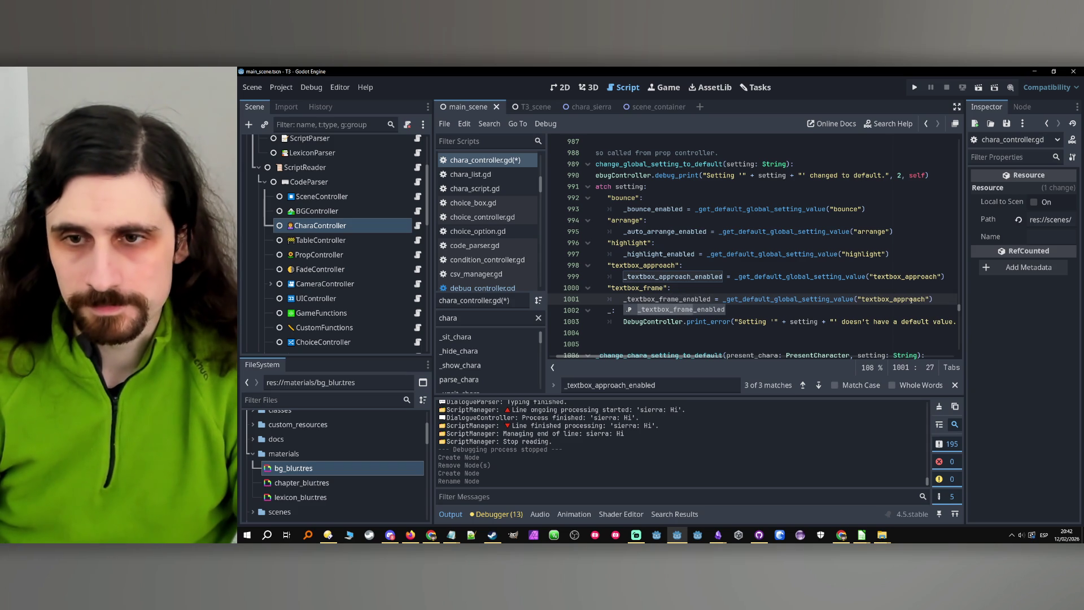
{"action": "type", "text": "me"}
{"action": "double_click", "coordinate": [915, 299]}
{"action": "double_click", "coordinate": [638, 287]}
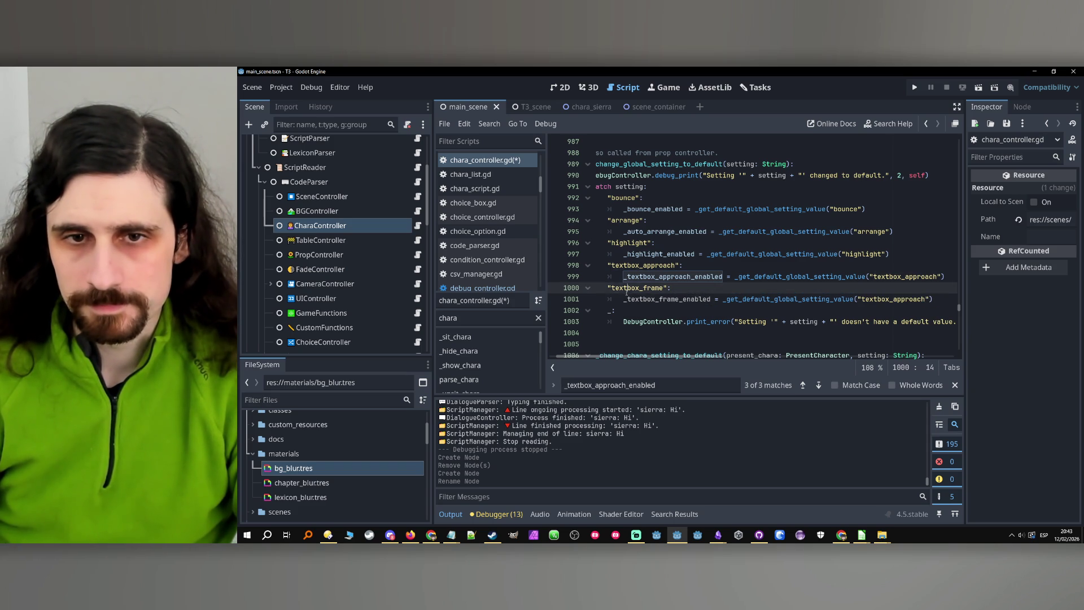
{"action": "double_click", "coordinate": [893, 300]}
{"action": "key", "text": "ctrl+v"}
{"action": "left_click", "coordinate": [771, 300]}
{"action": "scroll", "coordinate": [768, 303], "scroll_direction": "up", "scroll_amount": 1}
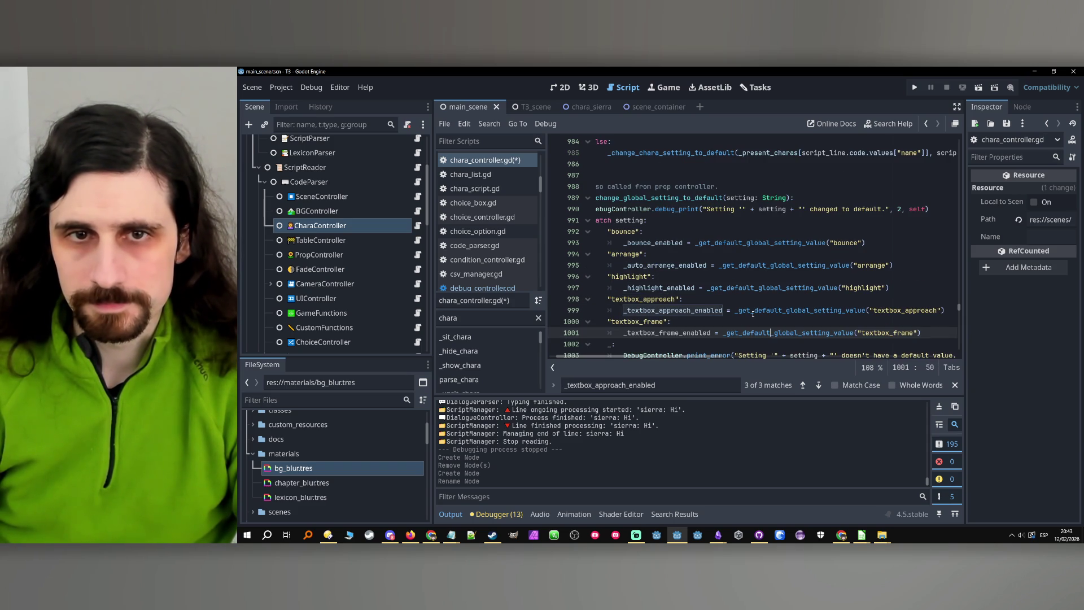
{"action": "left_click_drag", "start_coordinate": [631, 356], "coordinate": [624, 354]}
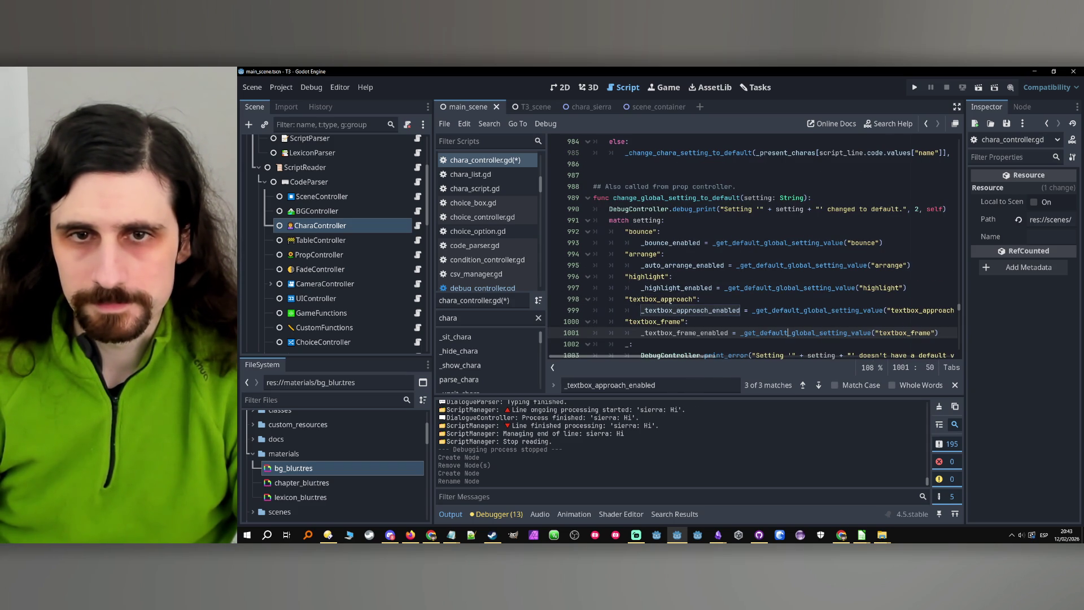
{"action": "scroll", "coordinate": [673, 299], "scroll_direction": "down", "scroll_amount": 1}
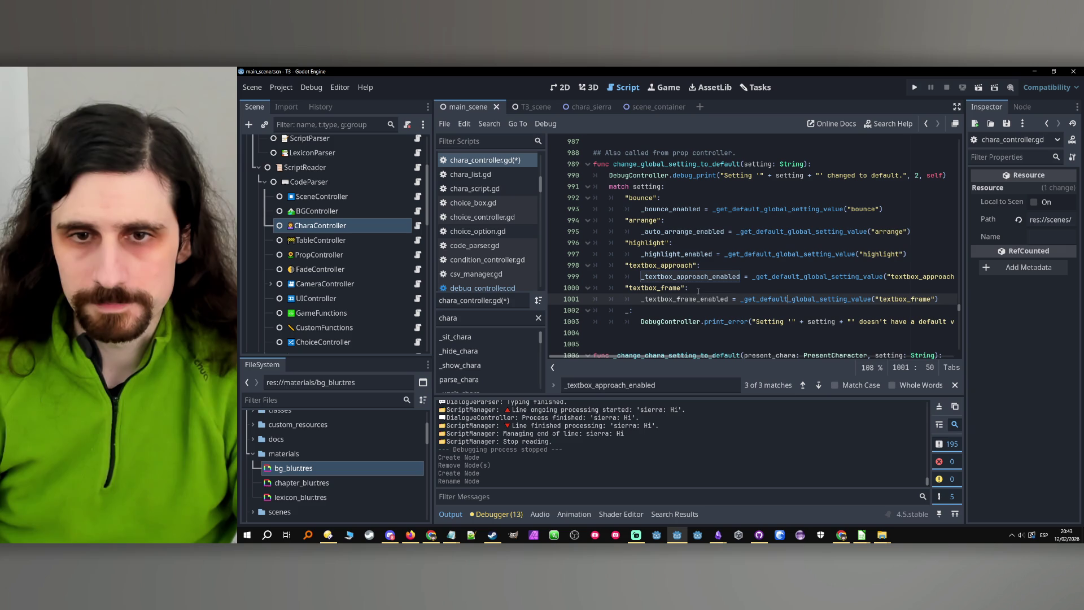
{"action": "left_click", "coordinate": [819, 385]}
{"action": "left_click", "coordinate": [819, 385]}
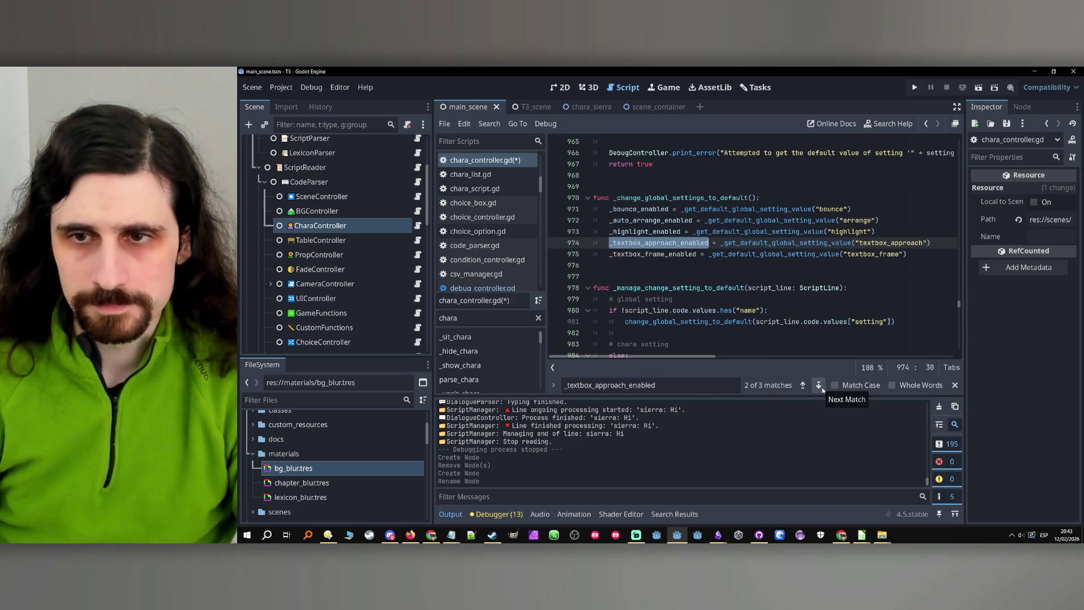
{"action": "left_click", "coordinate": [820, 387]}
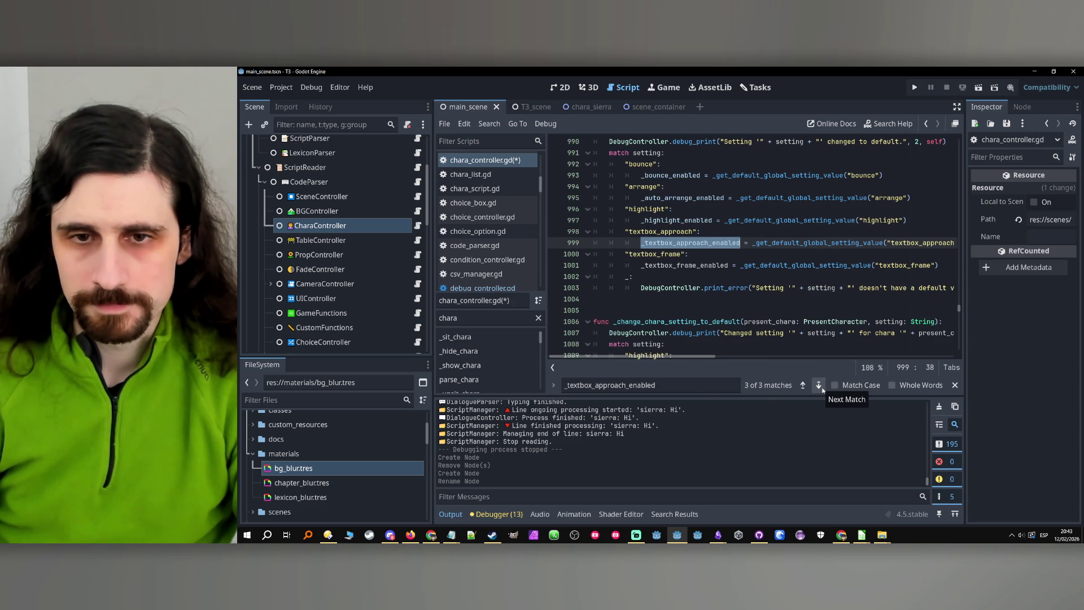
{"action": "left_click", "coordinate": [822, 389]}
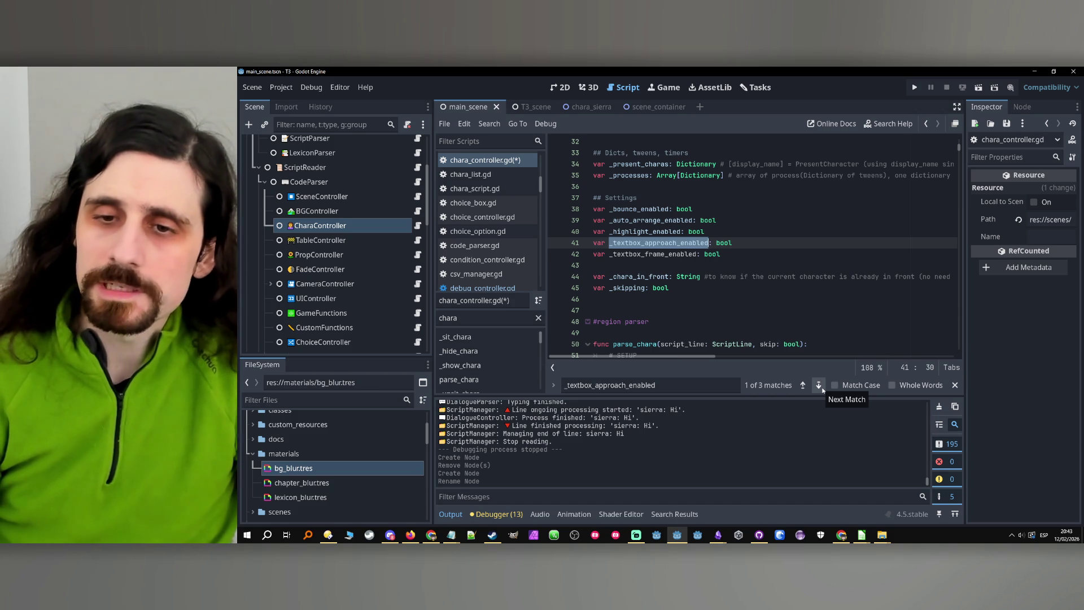
{"action": "left_click", "coordinate": [818, 385]}
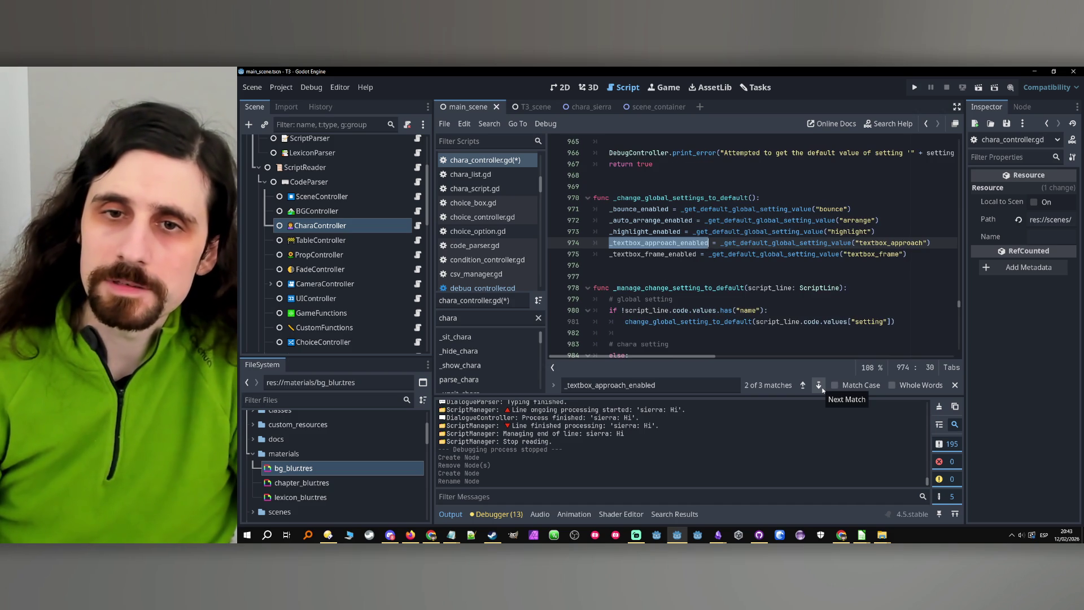
{"action": "left_click", "coordinate": [819, 386]}
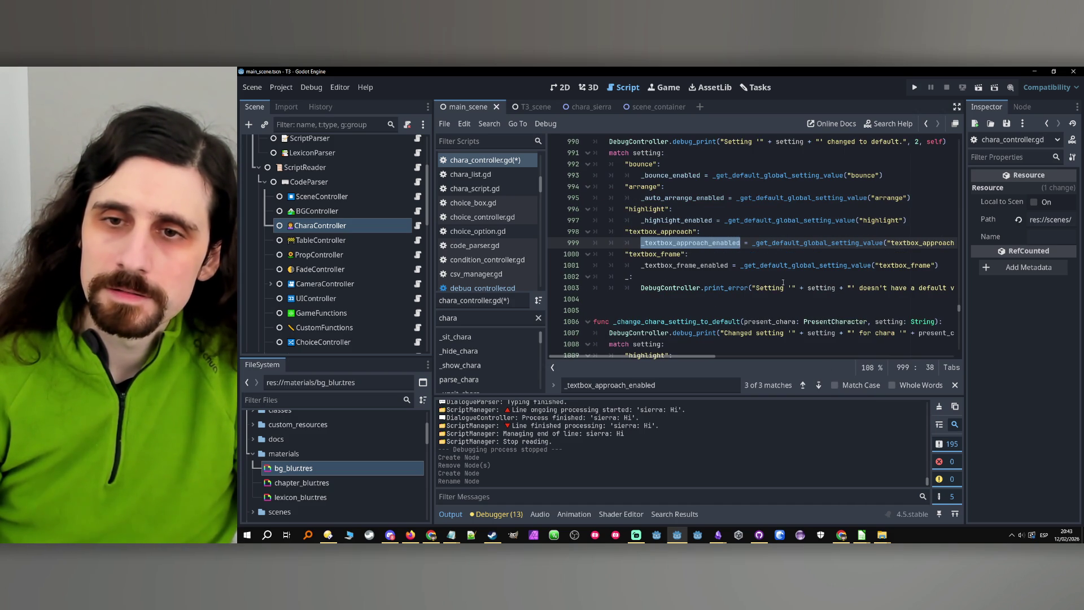
{"action": "scroll", "coordinate": [783, 283], "scroll_direction": "up", "scroll_amount": 2}
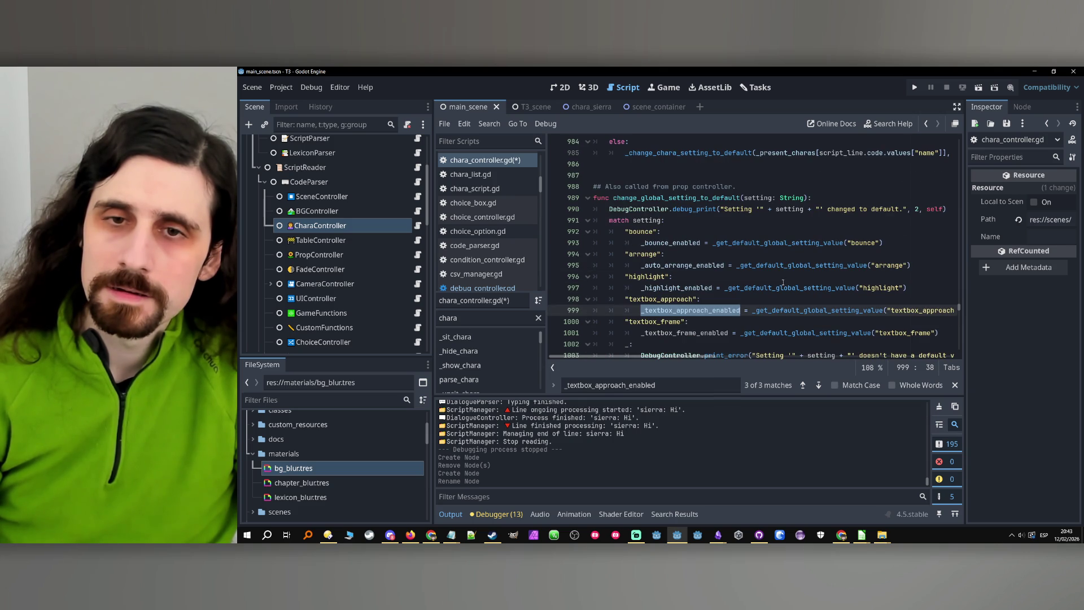
{"action": "left_click", "coordinate": [823, 389]}
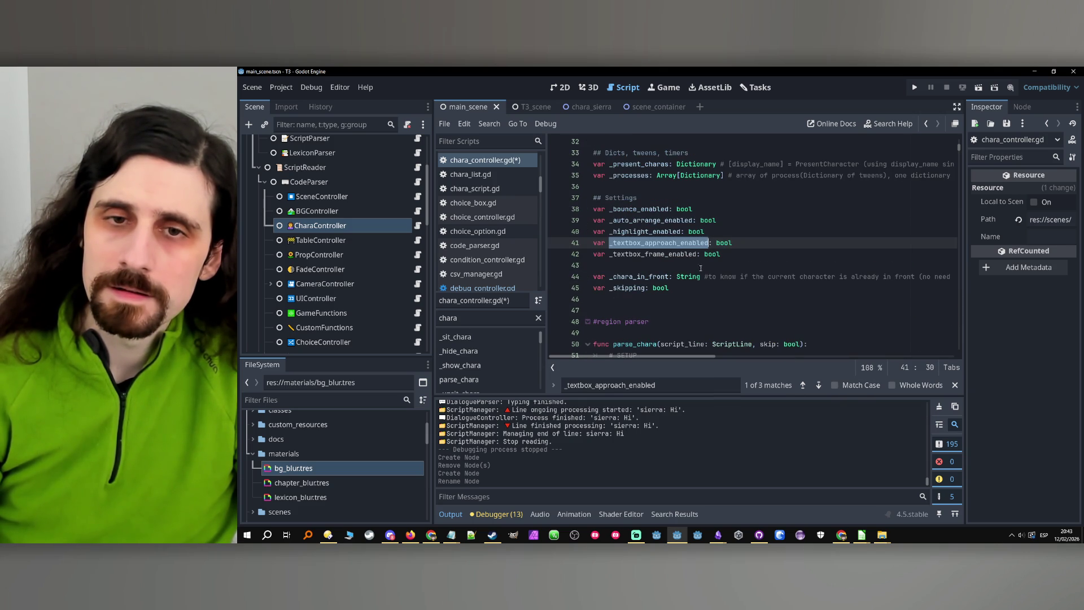
{"action": "double_click", "coordinate": [644, 231]}
Step through _highlight_enabled matches to its assignment in change_setting at line 934.
{"action": "key", "text": "ctrl+f"}
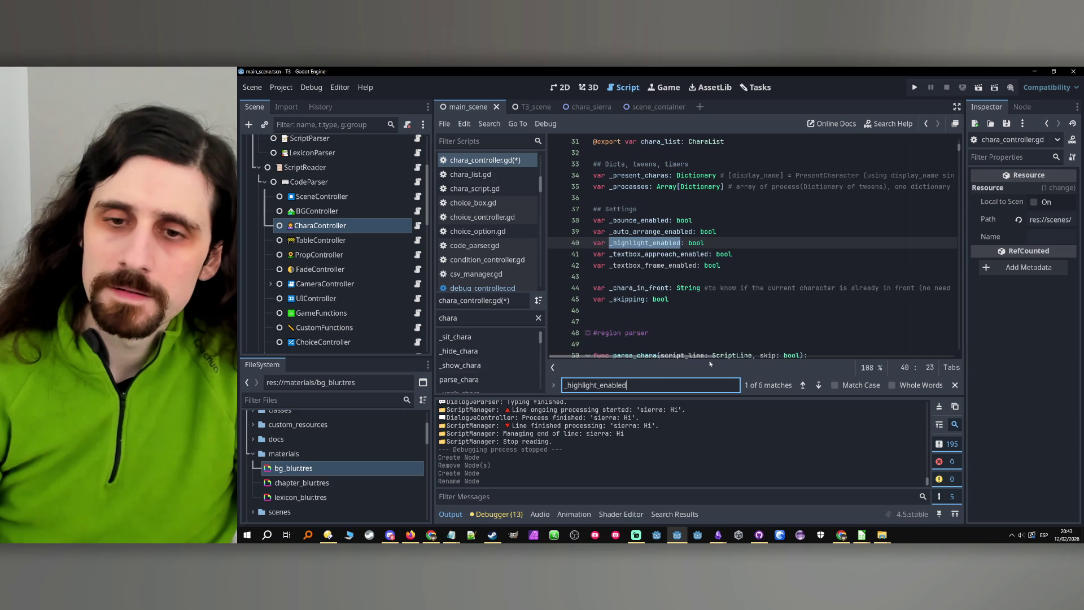
{"action": "left_click", "coordinate": [818, 386]}
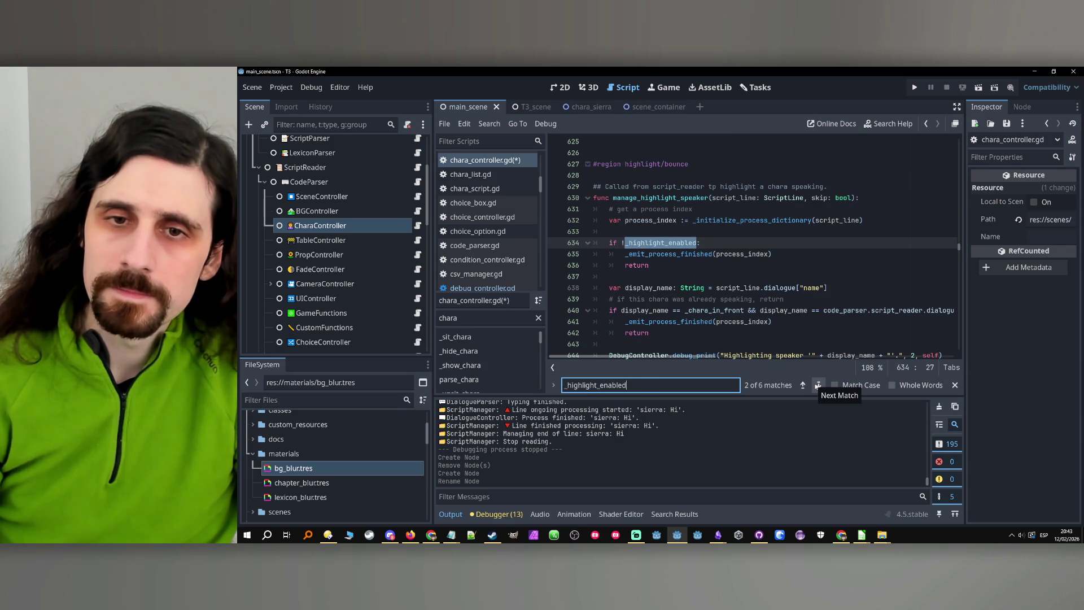
{"action": "left_click", "coordinate": [818, 386]}
{"action": "left_click", "coordinate": [818, 386]}
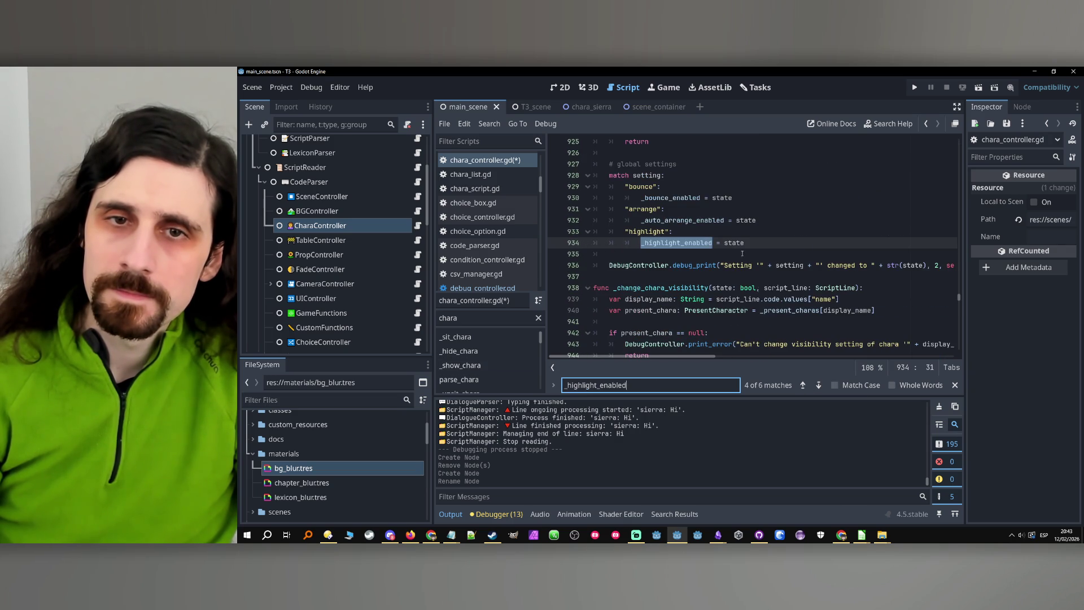
{"action": "scroll", "coordinate": [750, 265], "scroll_direction": "up", "scroll_amount": 5}
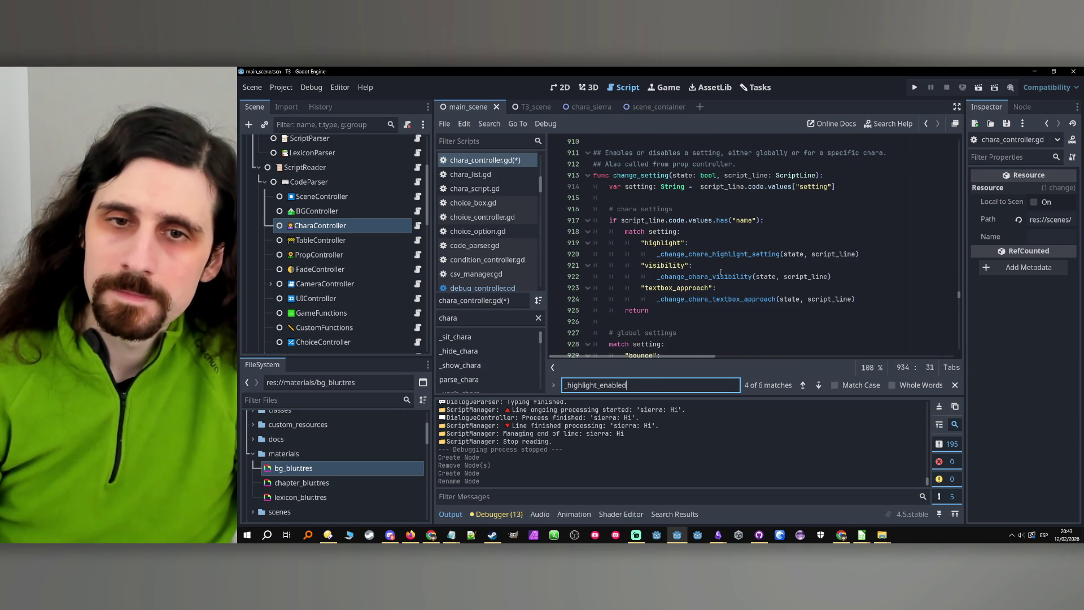
Inspect the textbox_approach case in change_setting's per-chara match.
{"action": "double_click", "coordinate": [676, 289]}
{"action": "scroll", "coordinate": [824, 307], "scroll_direction": "up", "scroll_amount": 20}
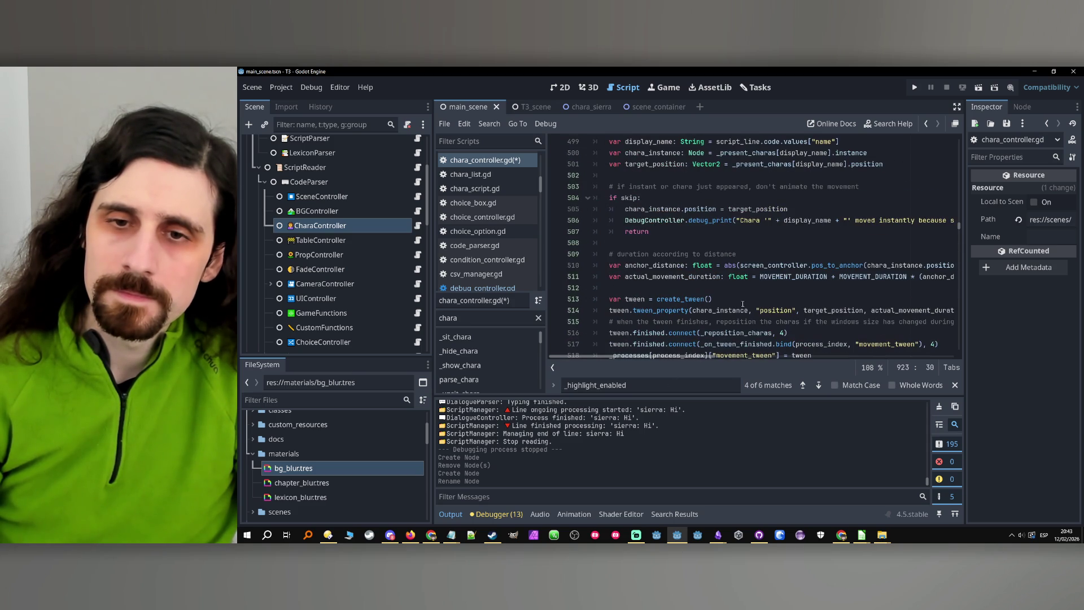
{"action": "scroll", "coordinate": [704, 336], "scroll_direction": "down", "scroll_amount": 15}
{"action": "scroll", "coordinate": [769, 290], "scroll_direction": "down", "scroll_amount": 10}
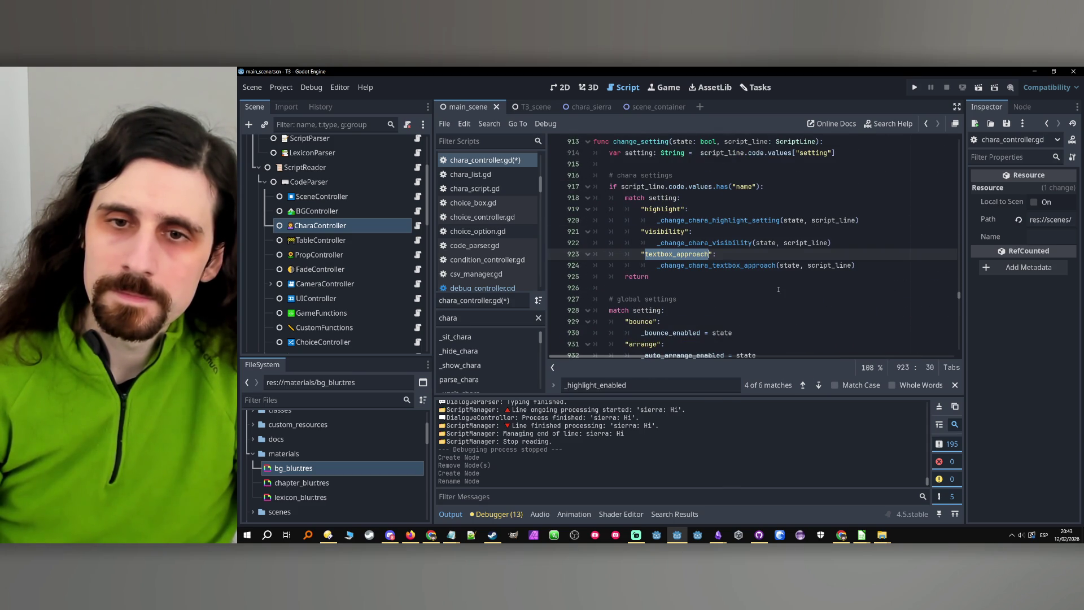
{"action": "left_click", "coordinate": [726, 266]}
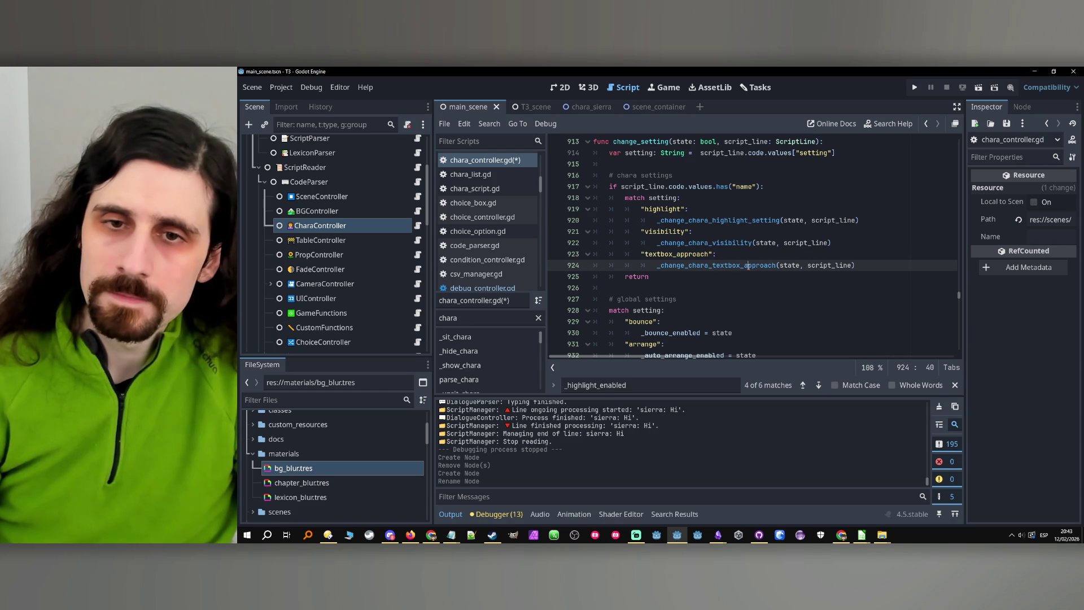
{"action": "scroll", "coordinate": [708, 277], "scroll_direction": "up", "scroll_amount": 1}
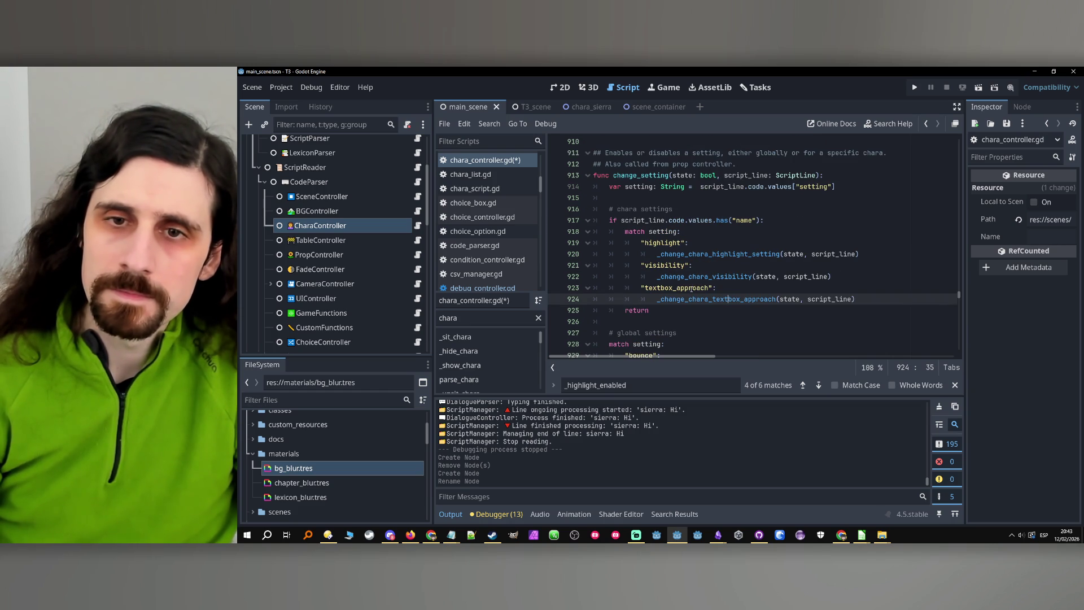
{"action": "double_click", "coordinate": [692, 288]}
{"action": "scroll", "coordinate": [699, 295], "scroll_direction": "down", "scroll_amount": 2}
{"action": "scroll", "coordinate": [694, 296], "scroll_direction": "down", "scroll_amount": 1}
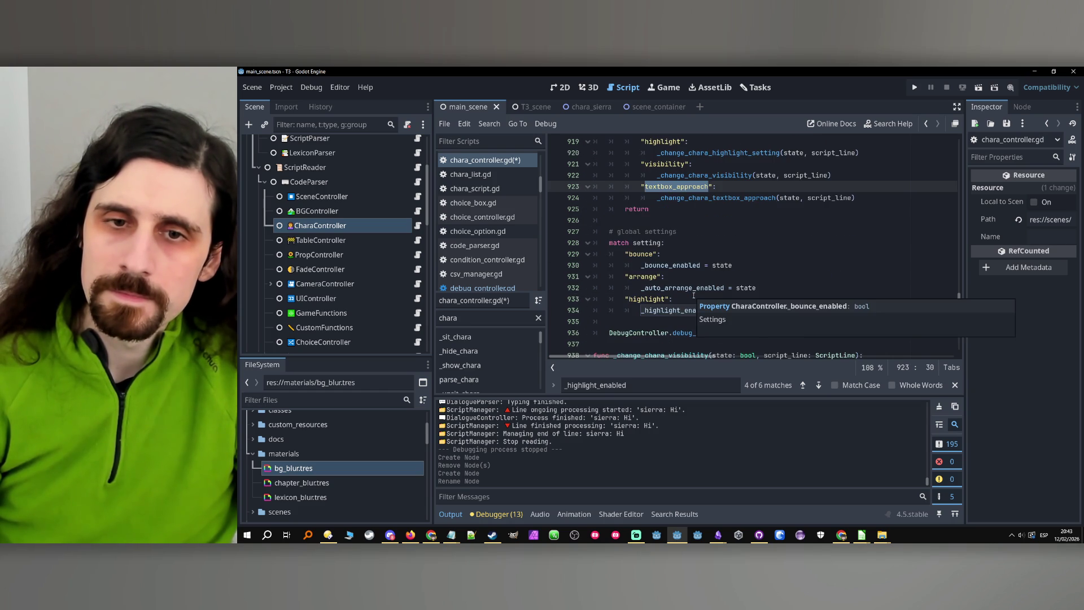
Add a global "textbox_approach" case after the highlight case that sets _textbox_approach_enabled = state.
{"action": "left_click_drag", "start_coordinate": [714, 186], "coordinate": [641, 188]}
{"action": "key", "text": "ctrl+c"}
{"action": "left_click", "coordinate": [752, 310]}
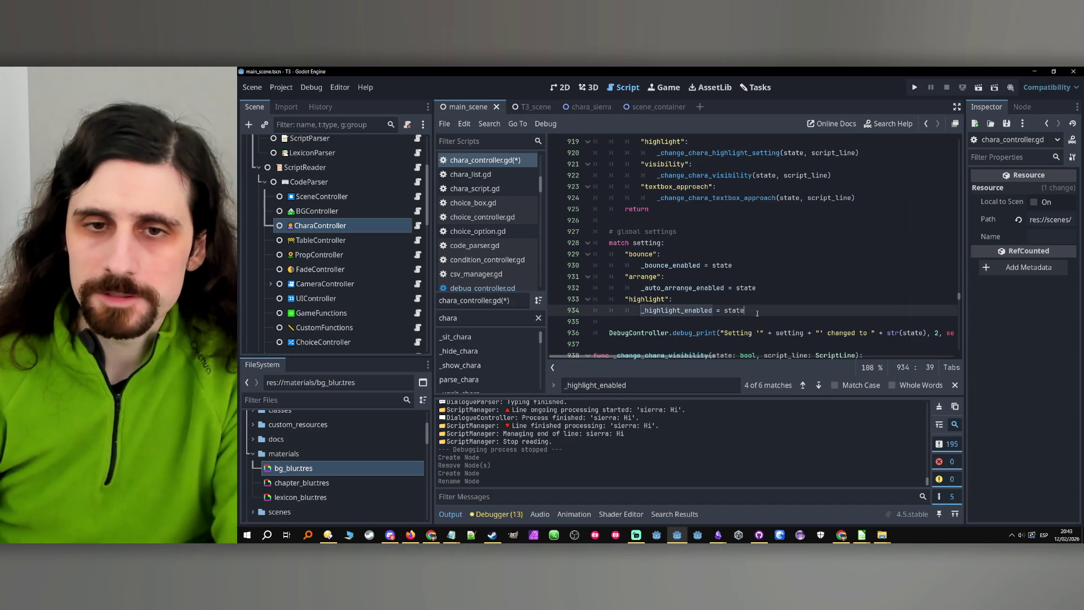
{"action": "key", "text": "Return"}
{"action": "key", "text": "ctrl+v"}
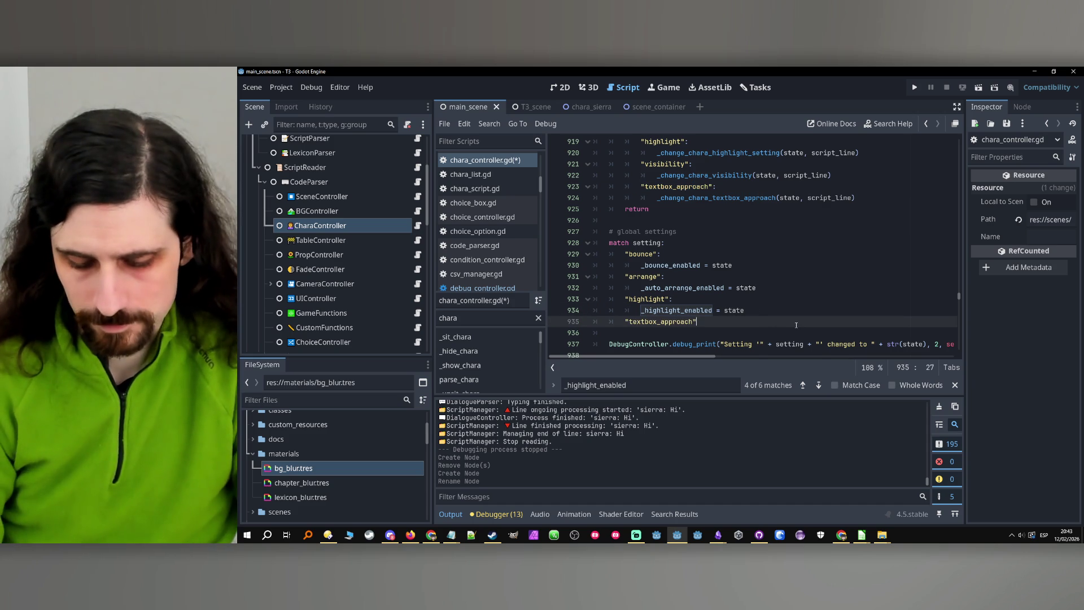
{"action": "type", "text": ":"}
{"action": "key", "text": "Return"}
{"action": "type", "text": "_te"}
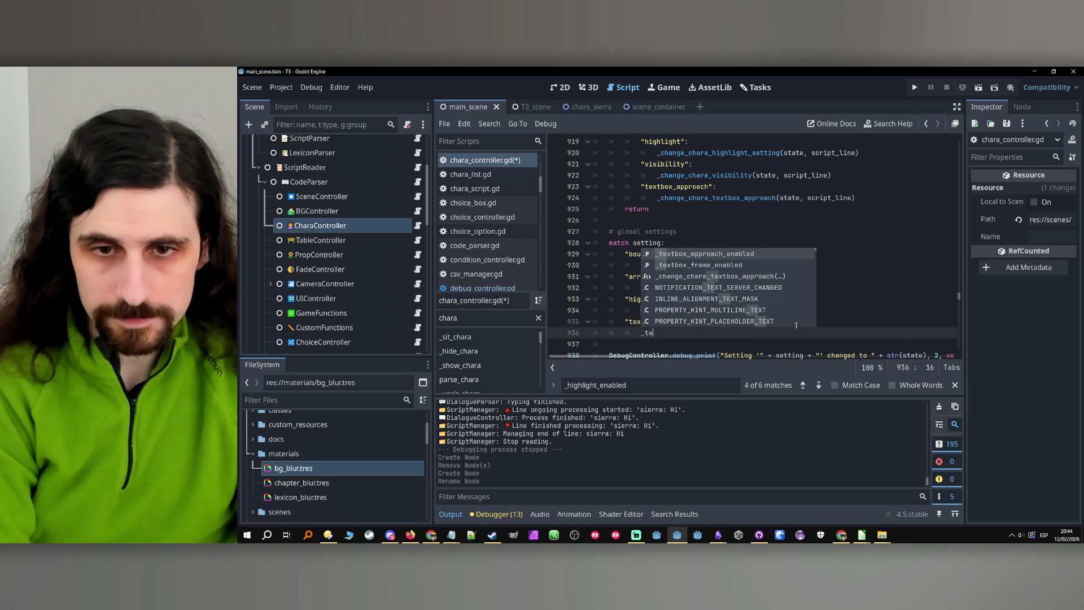
{"action": "type", "text": "x"}
{"action": "key", "text": "Return"}
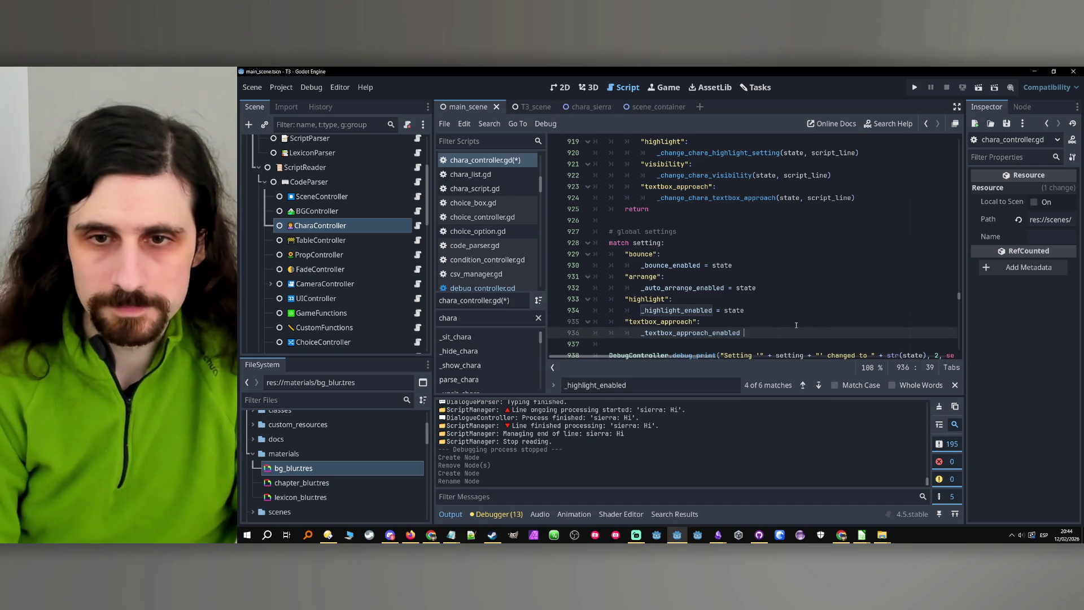
{"action": "type", "text": "= state"}
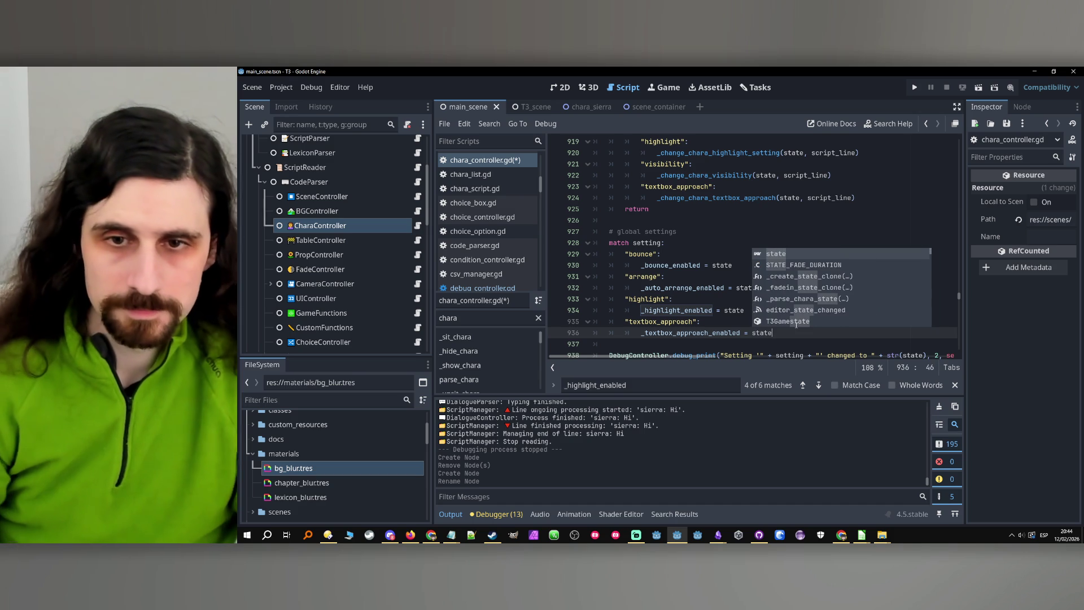
{"action": "key", "text": "Escape"}
Duplicate that case as "textbox_frame", assigning state to _textbox_frame_enabled.
{"action": "left_click_drag", "start_coordinate": [773, 332], "coordinate": [626, 322]}
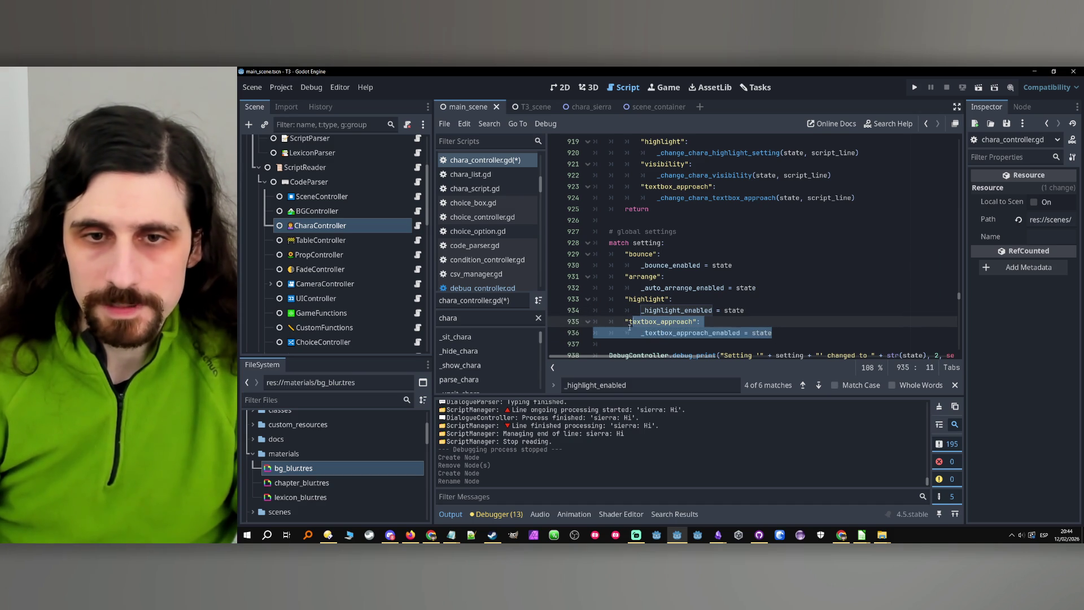
{"action": "key", "text": "ctrl+alt+Down"}
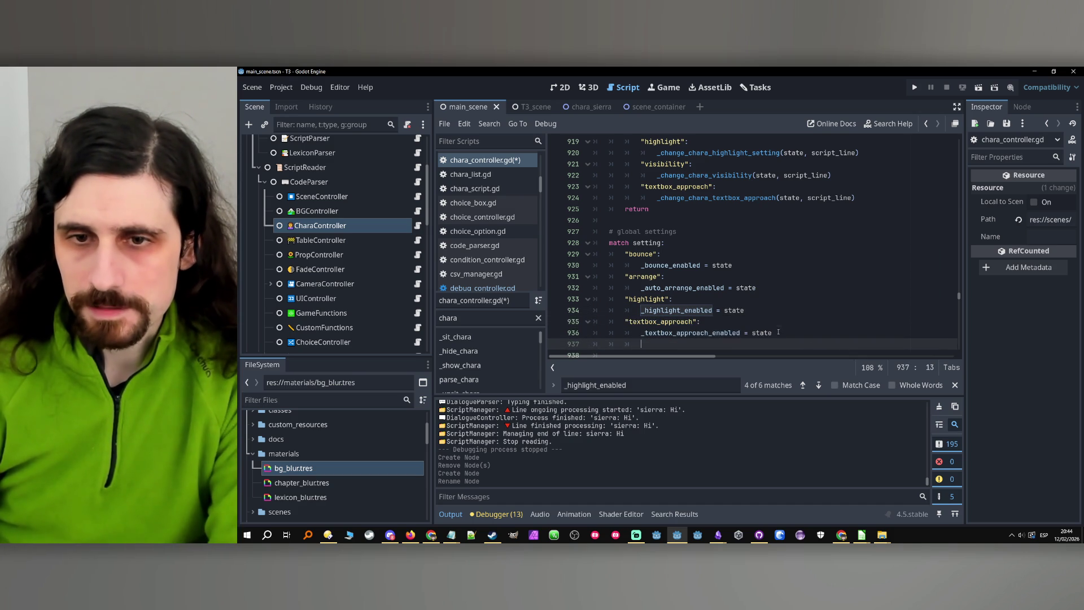
{"action": "left_click_drag", "start_coordinate": [694, 332], "coordinate": [654, 333]}
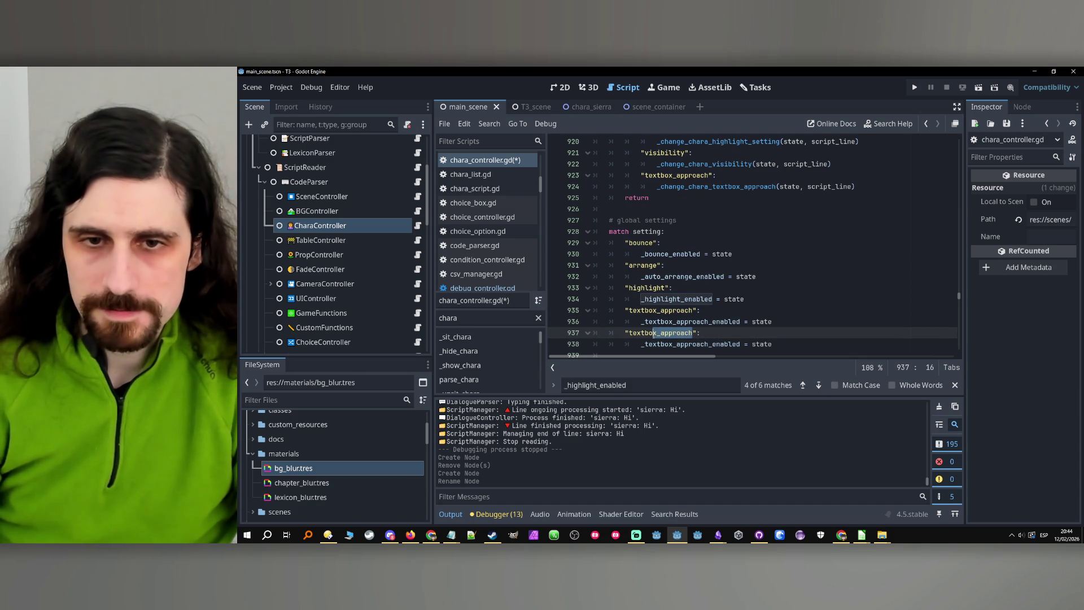
{"action": "type", "text": "frame"}
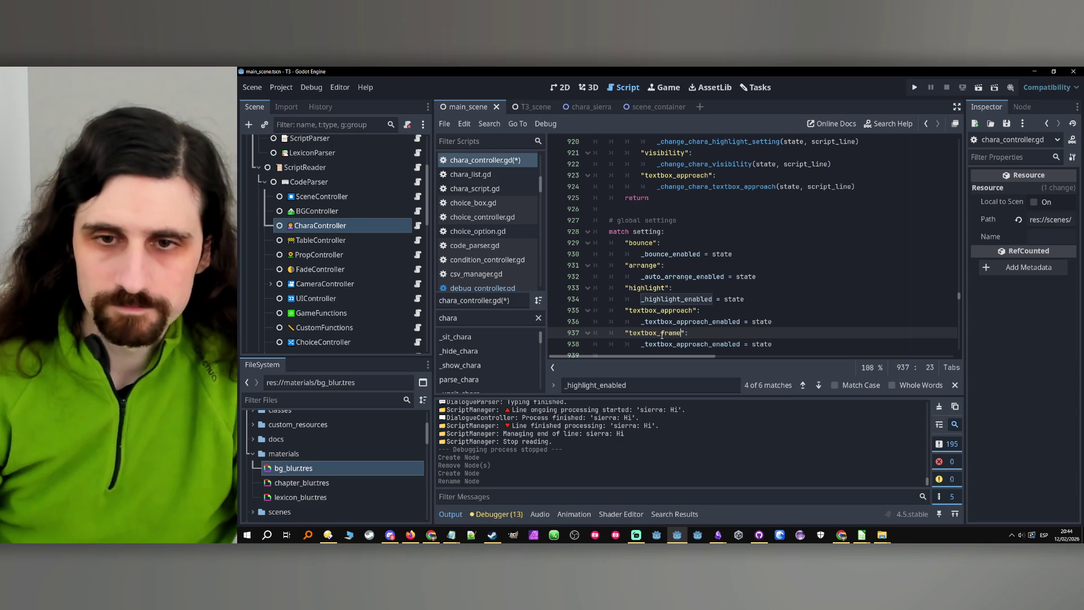
{"action": "left_click_drag", "start_coordinate": [708, 344], "coordinate": [685, 344]}
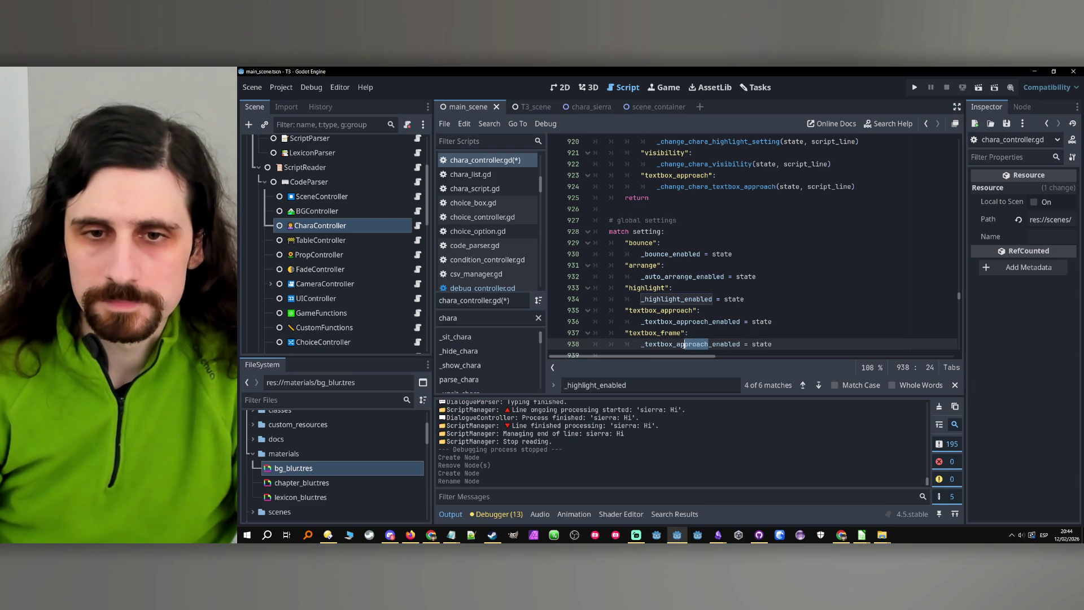
{"action": "type", "text": "frame"}
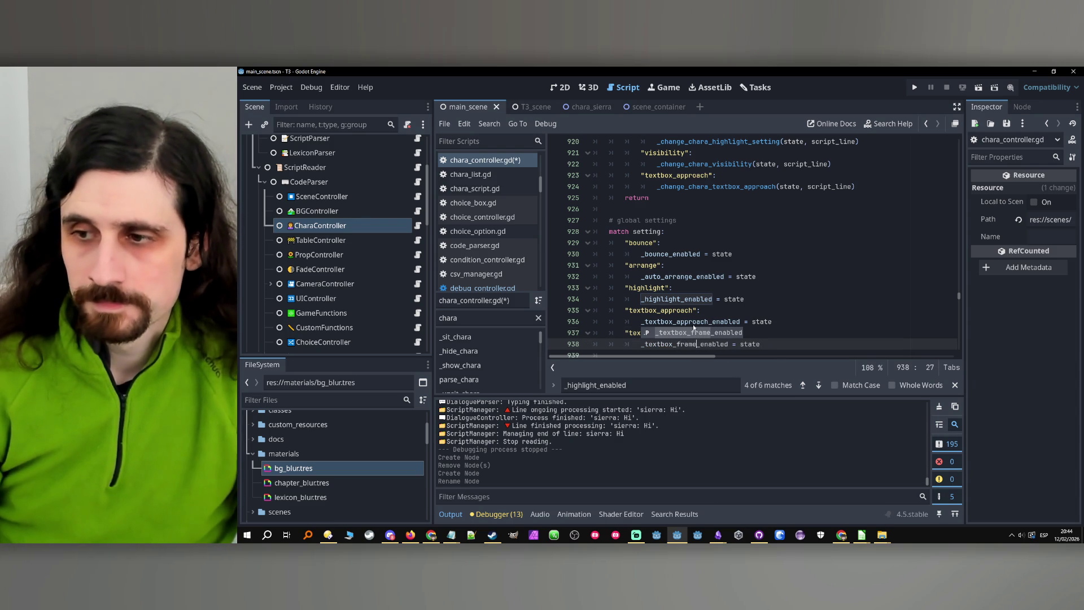
{"action": "scroll", "coordinate": [704, 279], "scroll_direction": "up", "scroll_amount": 2}
Copy the chara textbox_approach case below itself and rename it to "textbox_frame".
{"action": "left_click", "coordinate": [672, 244]}
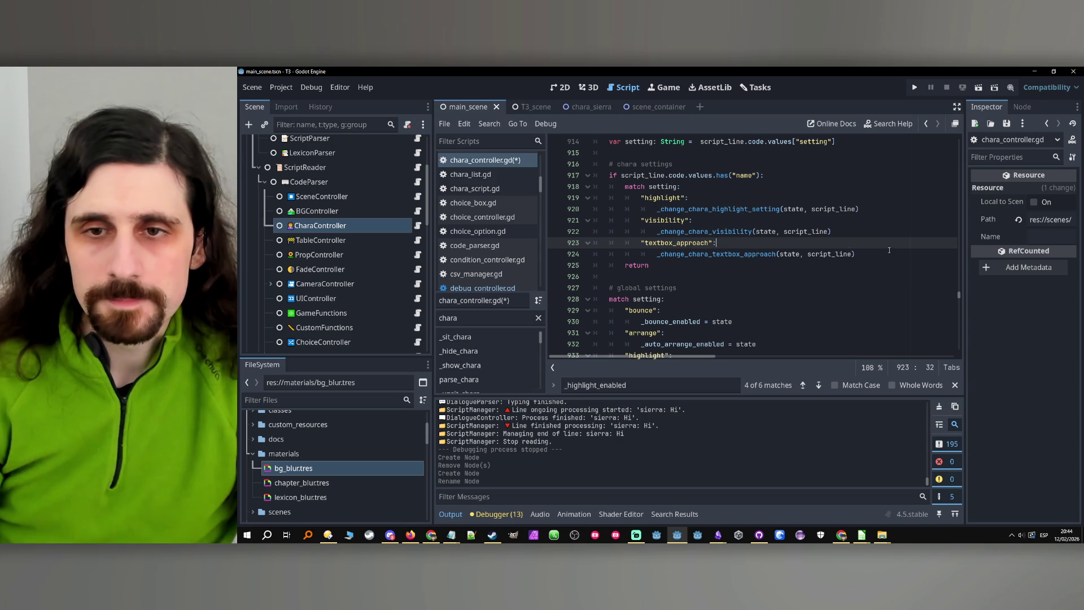
{"action": "left_click_drag", "start_coordinate": [885, 255], "coordinate": [638, 245]}
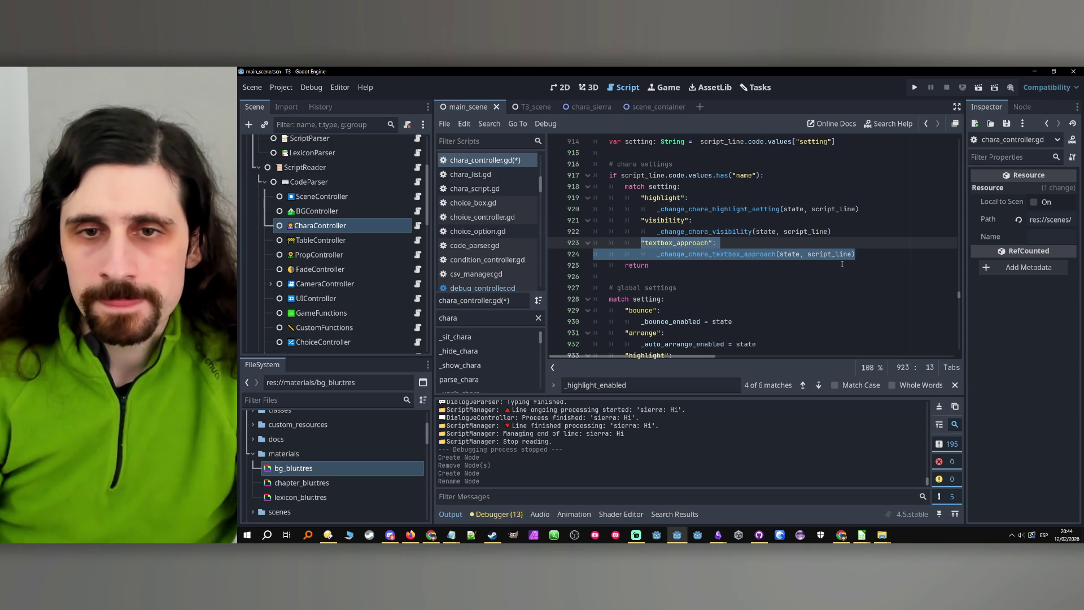
{"action": "key", "text": "ctrl+c"}
{"action": "key", "text": "Right"}
{"action": "key", "text": "Return"}
{"action": "key", "text": "BackSpace"}
{"action": "key", "text": "ctrl+v"}
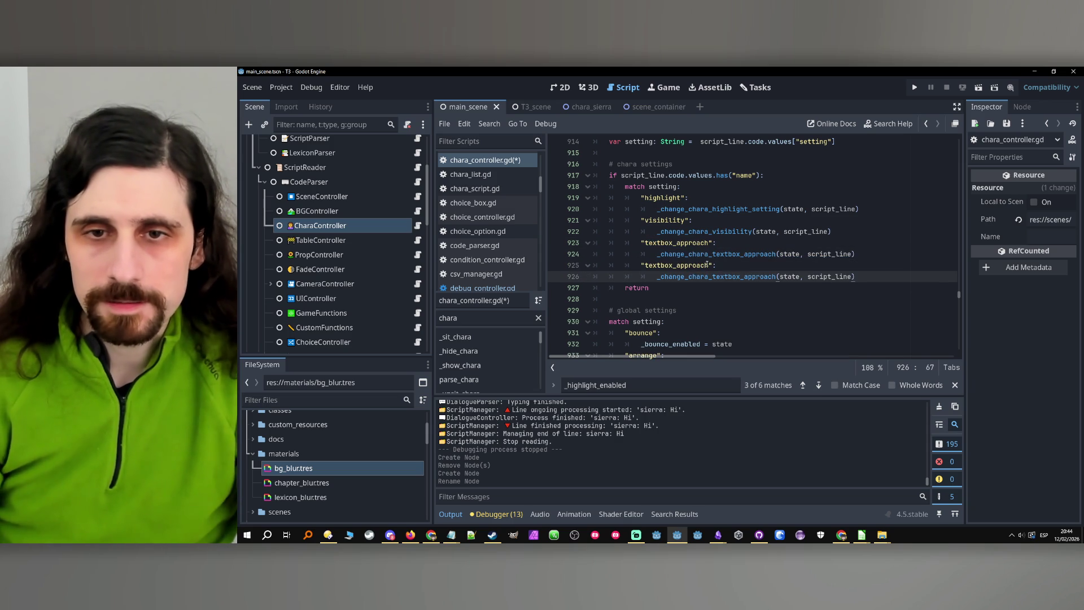
{"action": "left_click_drag", "start_coordinate": [708, 265], "coordinate": [692, 265]}
{"action": "type", "text": "frame"}
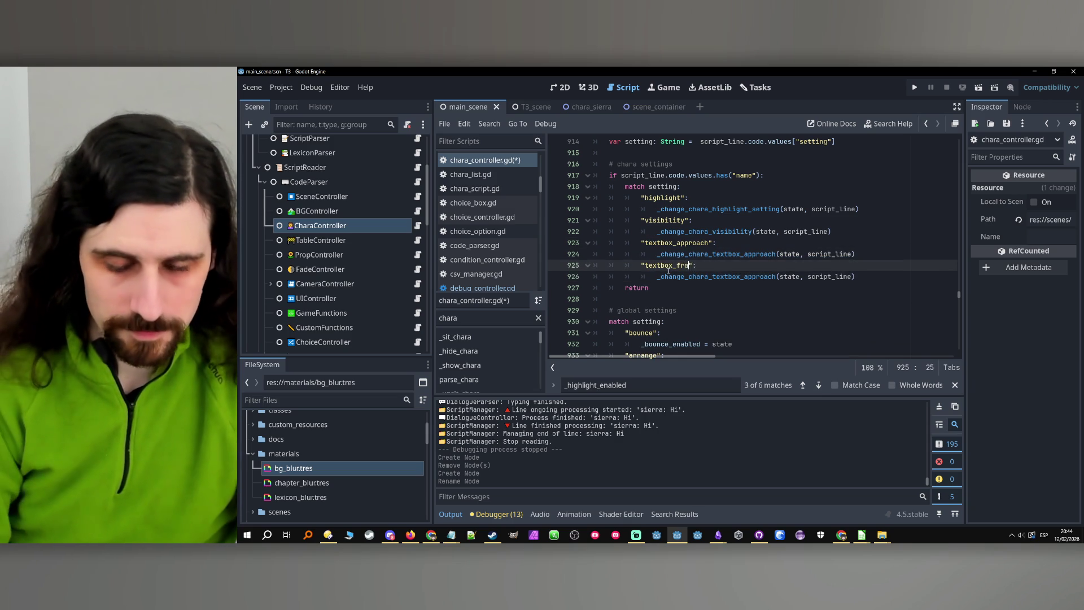
Change the new case's call to _change_chara_textbox_frame(state, script_line).
{"action": "scroll", "coordinate": [726, 267], "scroll_direction": "down", "scroll_amount": 5}
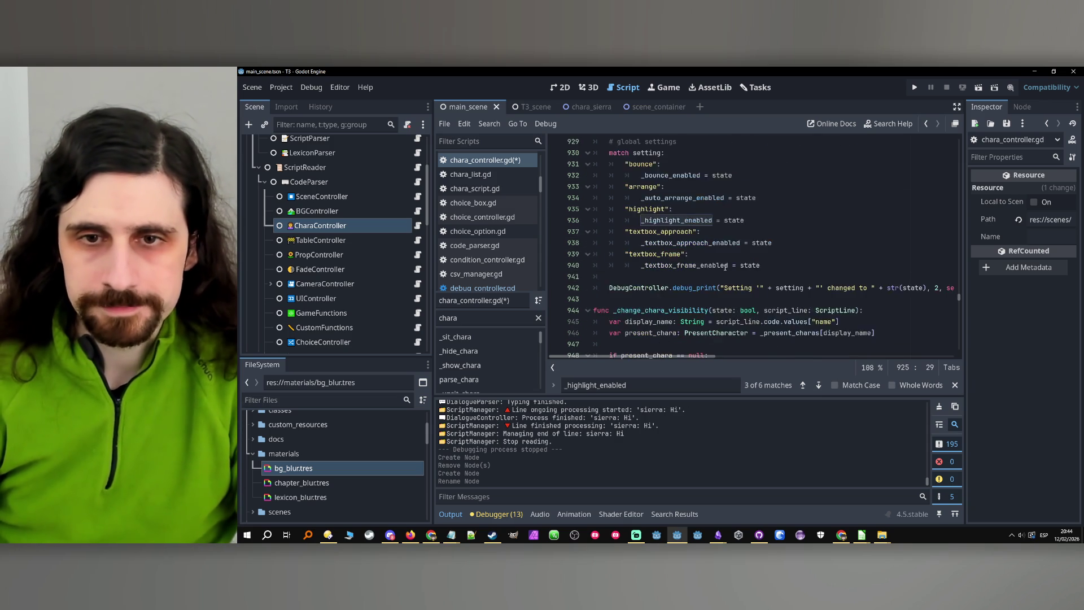
{"action": "left_click", "coordinate": [776, 265]}
{"action": "scroll", "coordinate": [775, 264], "scroll_direction": "up", "scroll_amount": 4}
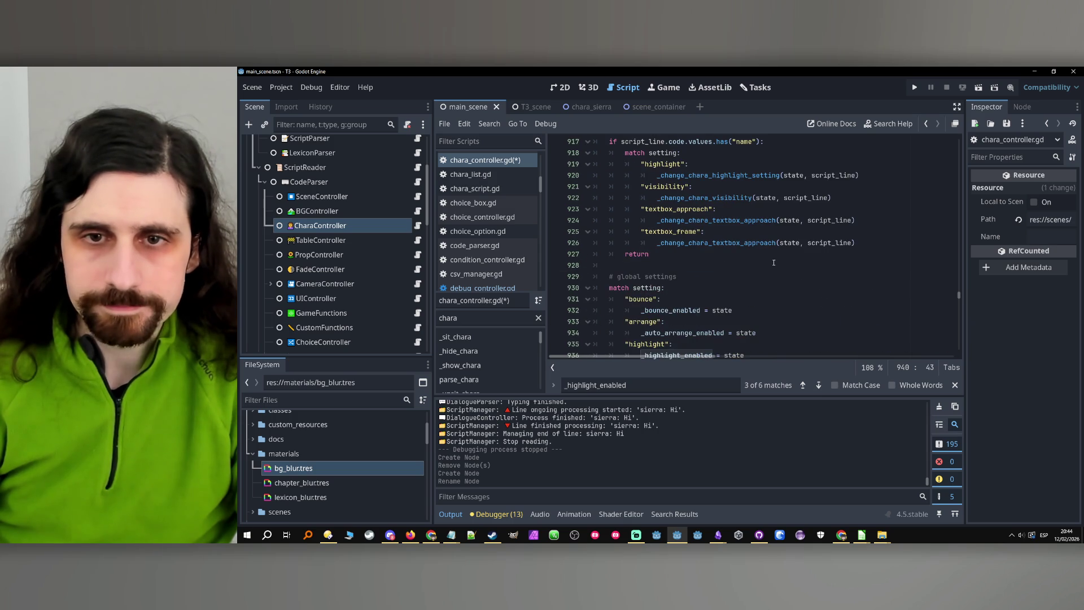
{"action": "left_click", "coordinate": [711, 234]}
{"action": "scroll", "coordinate": [734, 246], "scroll_direction": "up", "scroll_amount": 1}
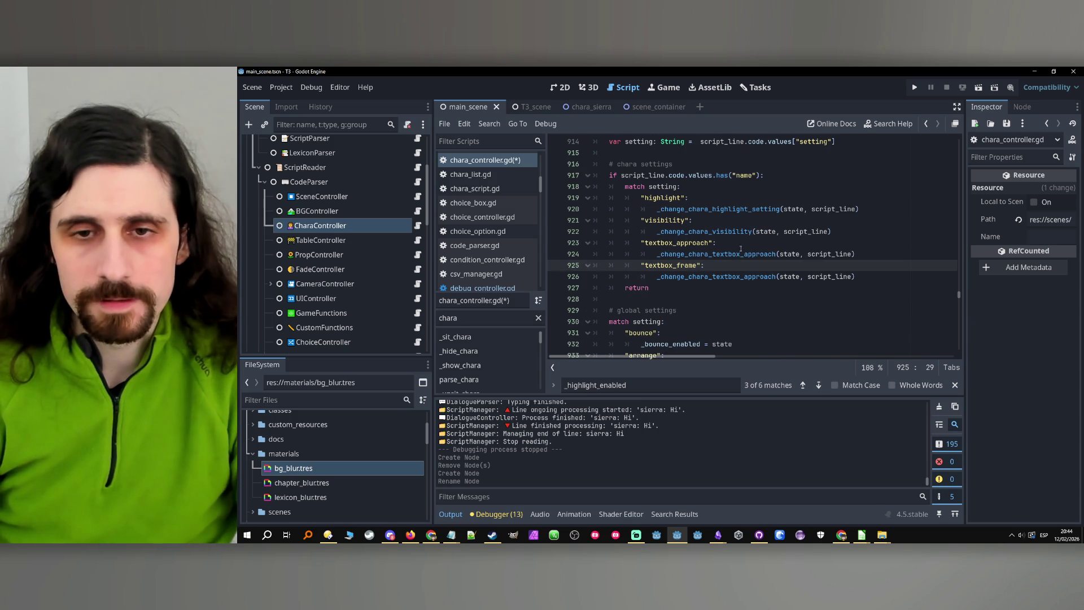
{"action": "left_click", "coordinate": [713, 276]}
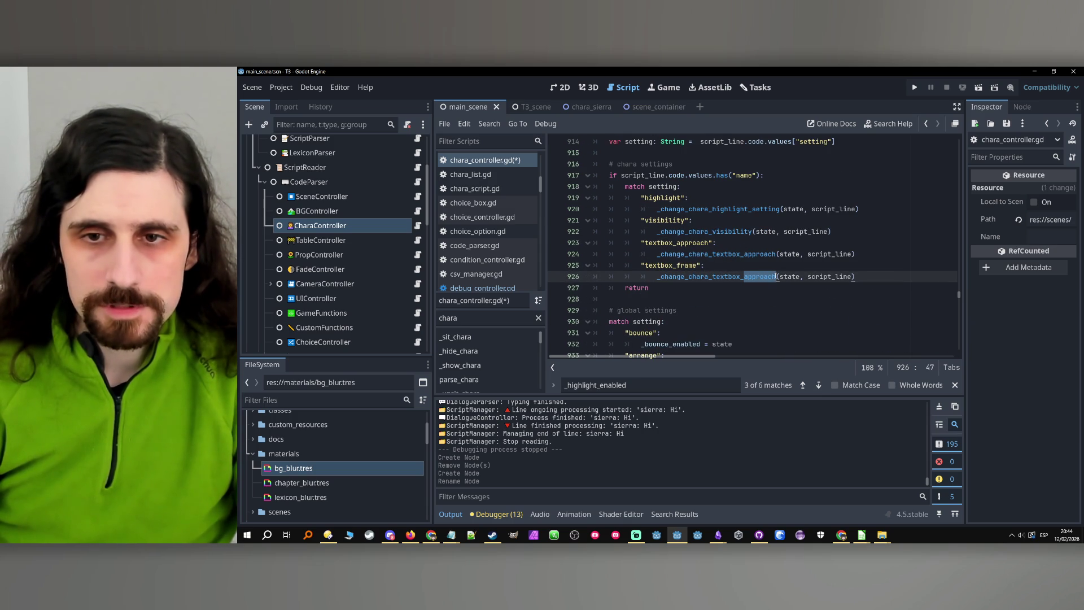
{"action": "type", "text": "frame"}
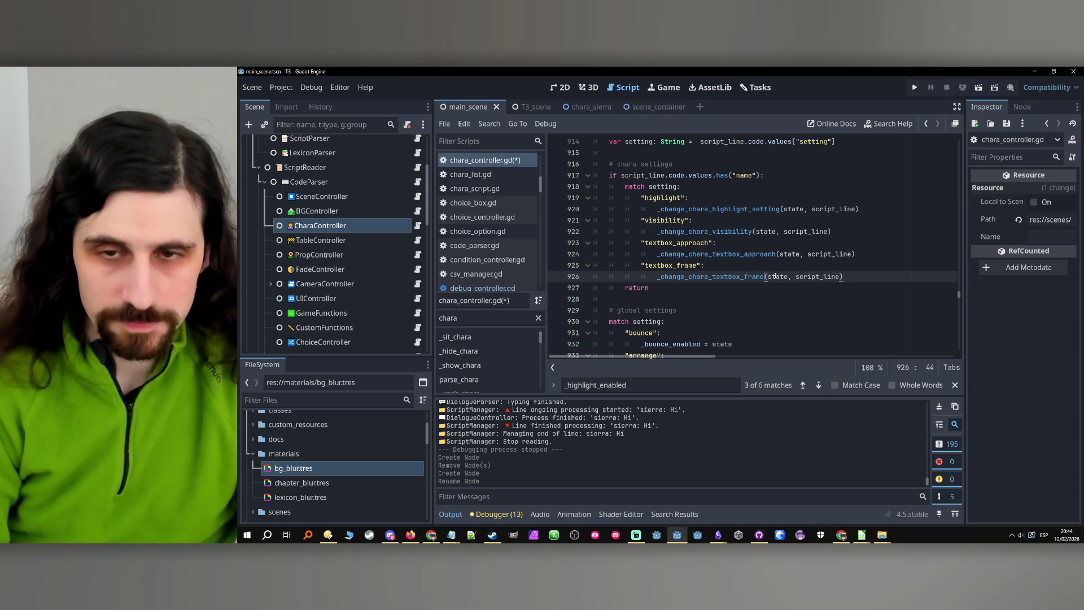
{"action": "left_click", "coordinate": [734, 256], "text": "ctrl"}
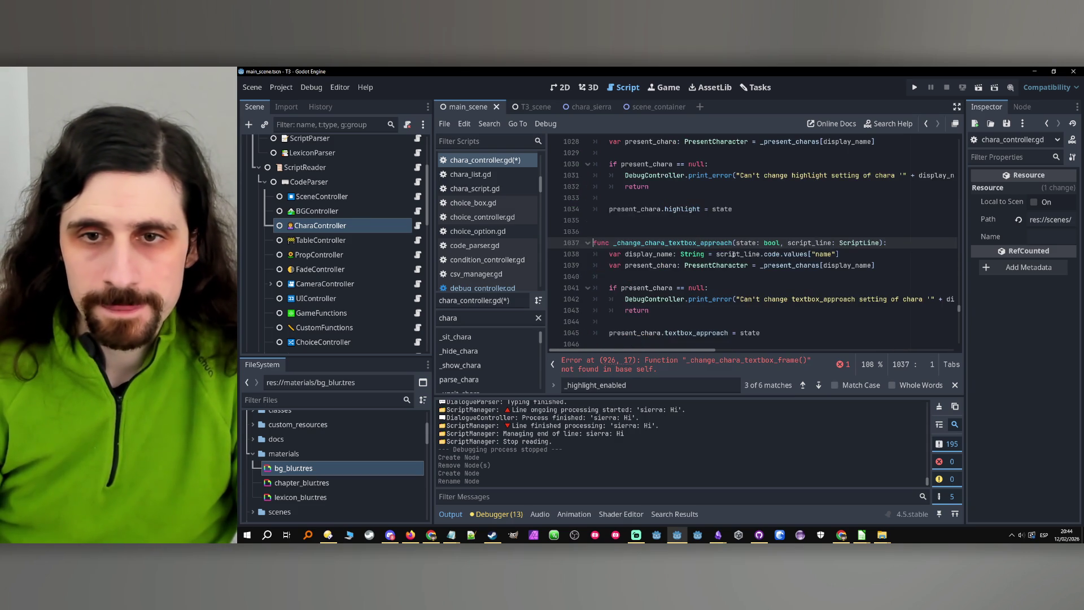
Duplicate the _change_chara_textbox_approach function and rename the copy to _change_chara_textbox_frame.
{"action": "scroll", "coordinate": [735, 260], "scroll_direction": "down", "scroll_amount": 1}
{"action": "mouse_move", "coordinate": [768, 265]}
{"action": "left_mouse_down"}
{"action": "mouse_move", "coordinate": [598, 193]}
{"action": "mouse_move", "coordinate": [593, 175]}
{"action": "left_mouse_up"}
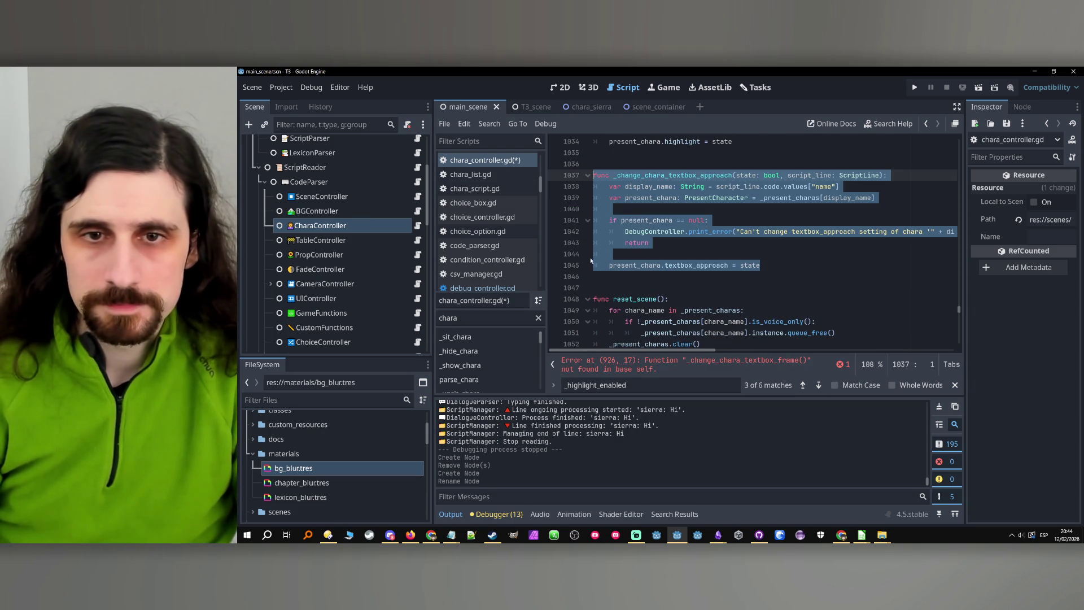
{"action": "key", "text": "ctrl+c"}
{"action": "left_click", "coordinate": [628, 288]}
{"action": "key", "text": "Return"}
{"action": "key", "text": "ctrl+v"}
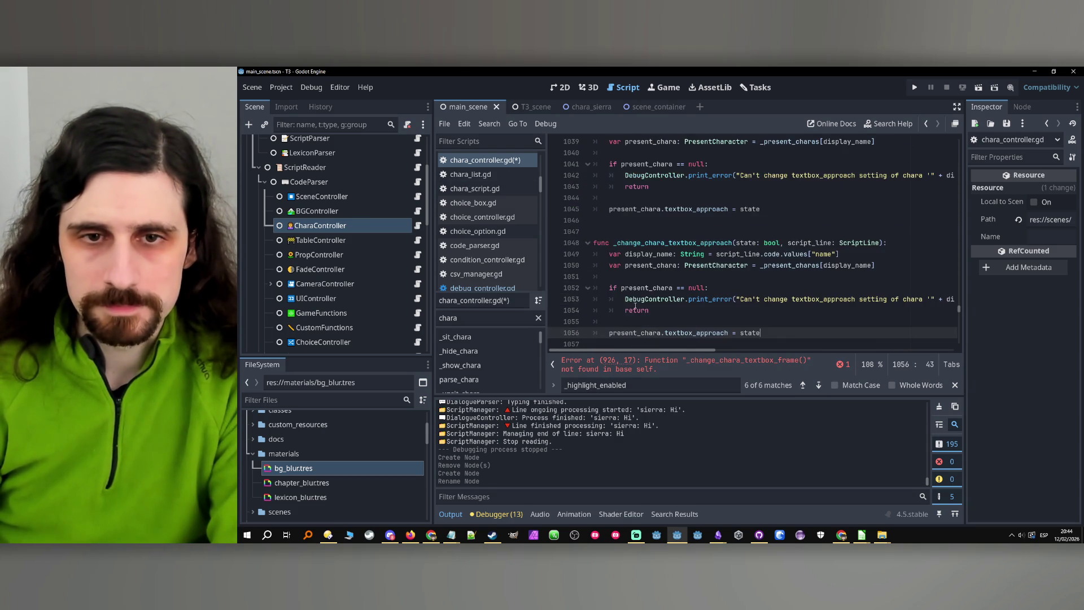
{"action": "scroll", "coordinate": [623, 332], "scroll_direction": "down", "scroll_amount": 1}
{"action": "left_click", "coordinate": [596, 197]}
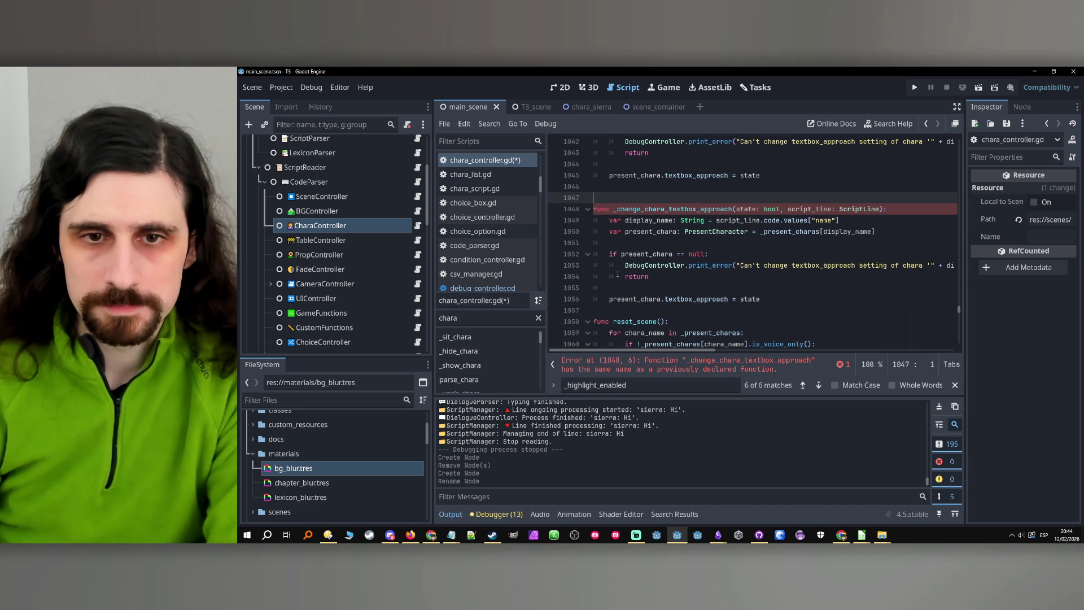
{"action": "left_click", "coordinate": [604, 311]}
{"action": "key", "text": "Return"}
{"action": "double_click", "coordinate": [714, 209]}
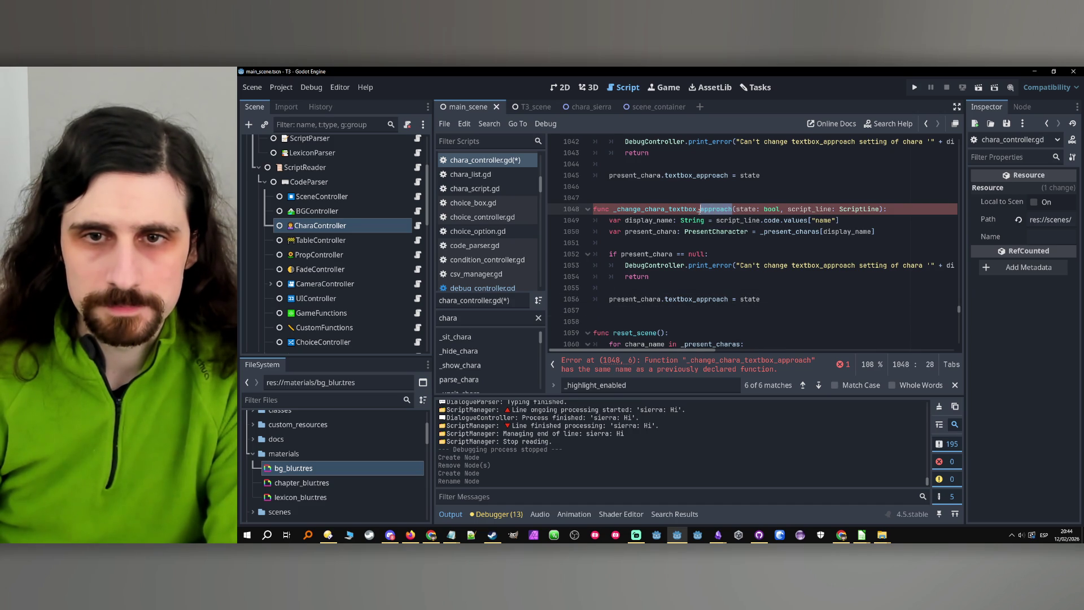
{"action": "type", "text": "mframe"}
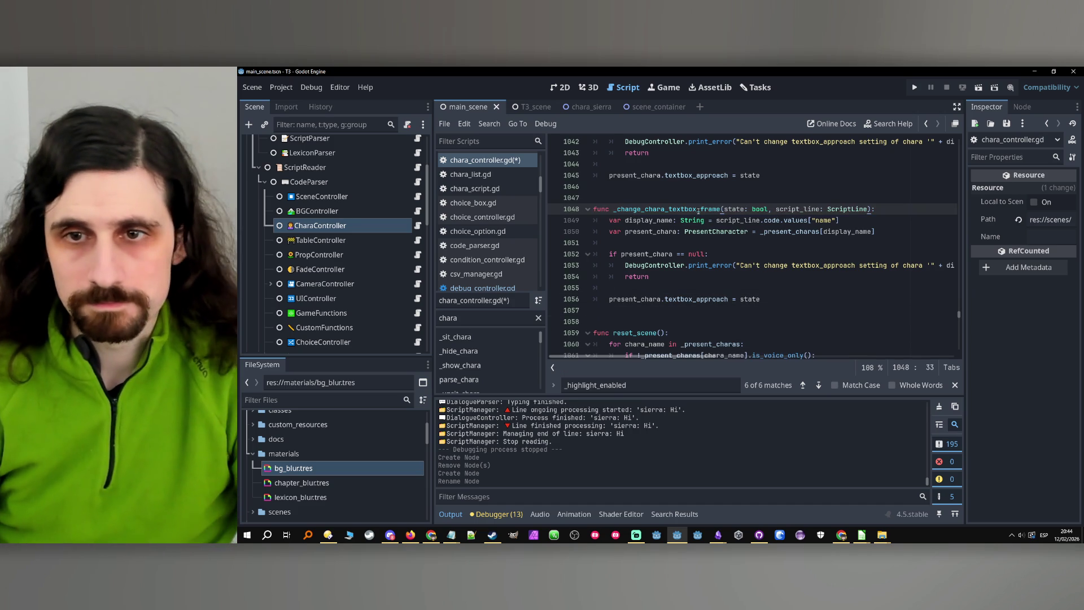
Edit the copied function's error message to refer to textbox_frame.
{"action": "left_click", "coordinate": [705, 254]}
{"action": "left_click", "coordinate": [721, 237]}
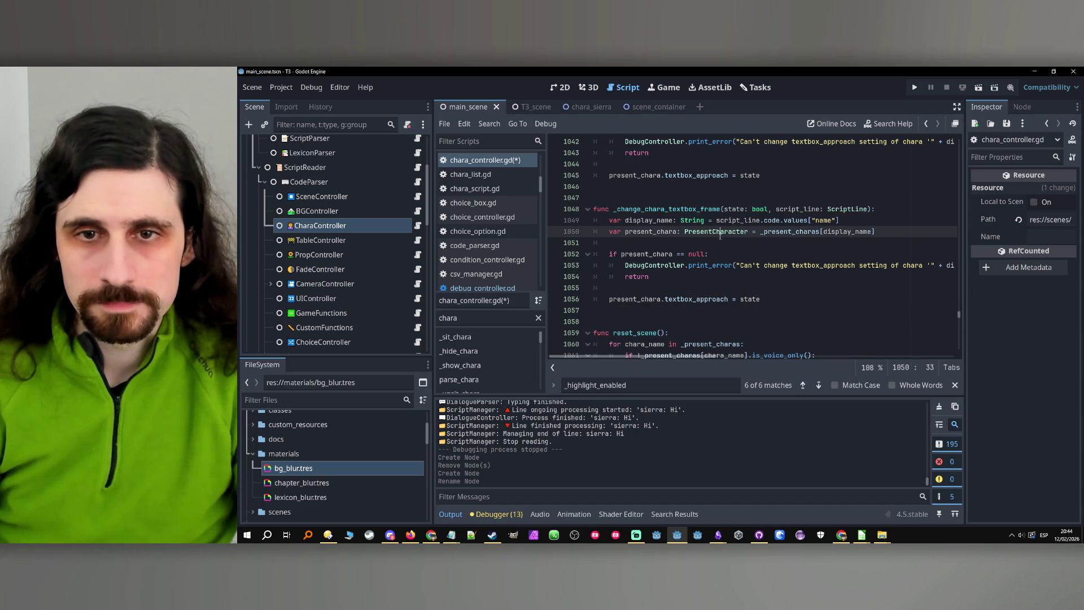
{"action": "double_click", "coordinate": [644, 225]}
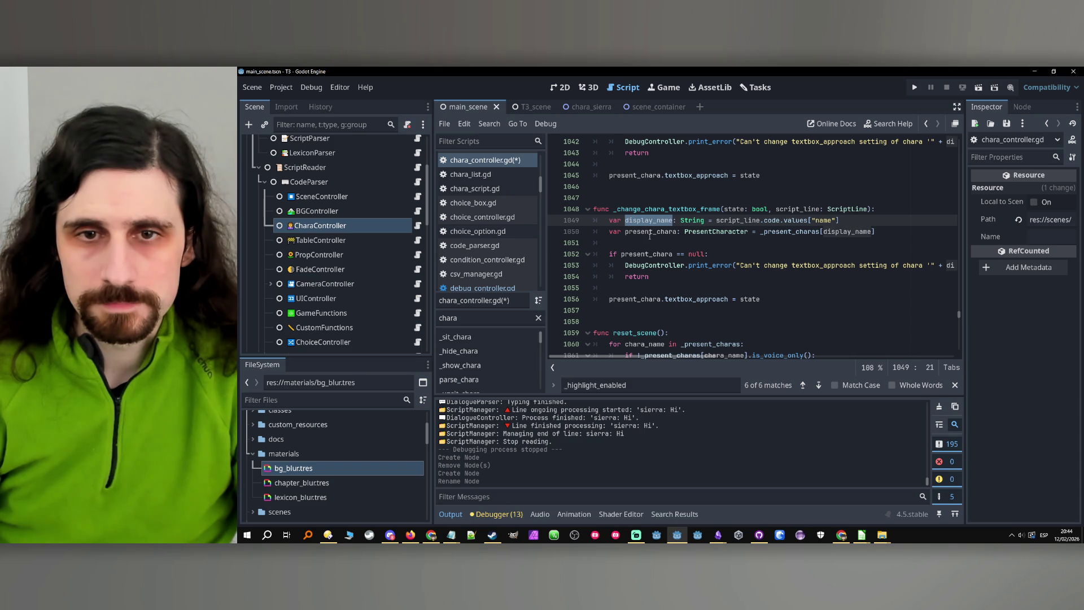
{"action": "double_click", "coordinate": [644, 254]}
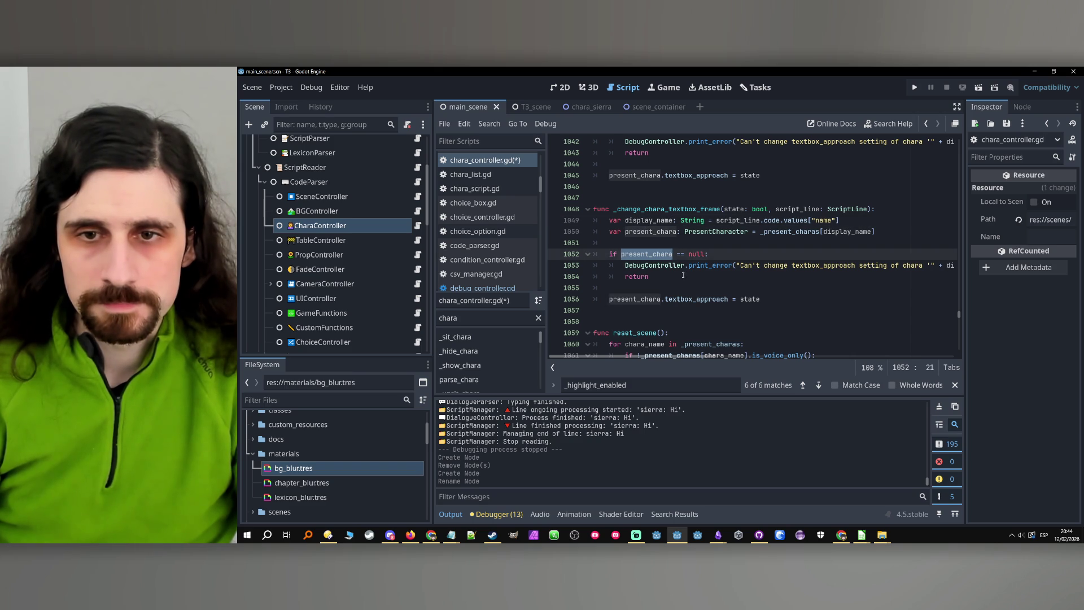
{"action": "left_click", "coordinate": [783, 277]}
{"action": "left_click_drag", "start_coordinate": [855, 266], "coordinate": [836, 266]}
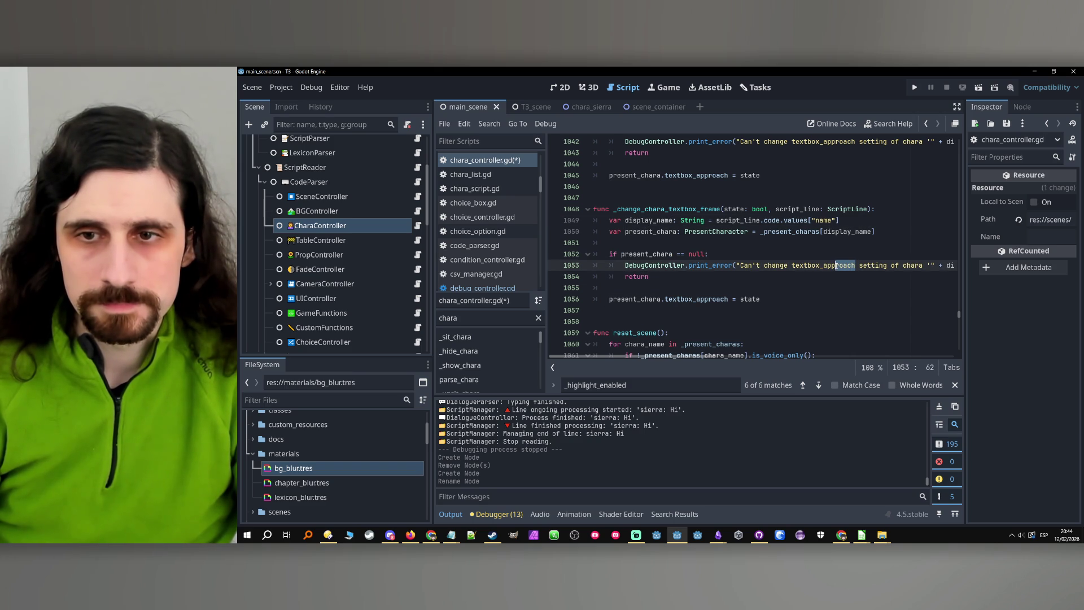
{"action": "type", "text": "frame"}
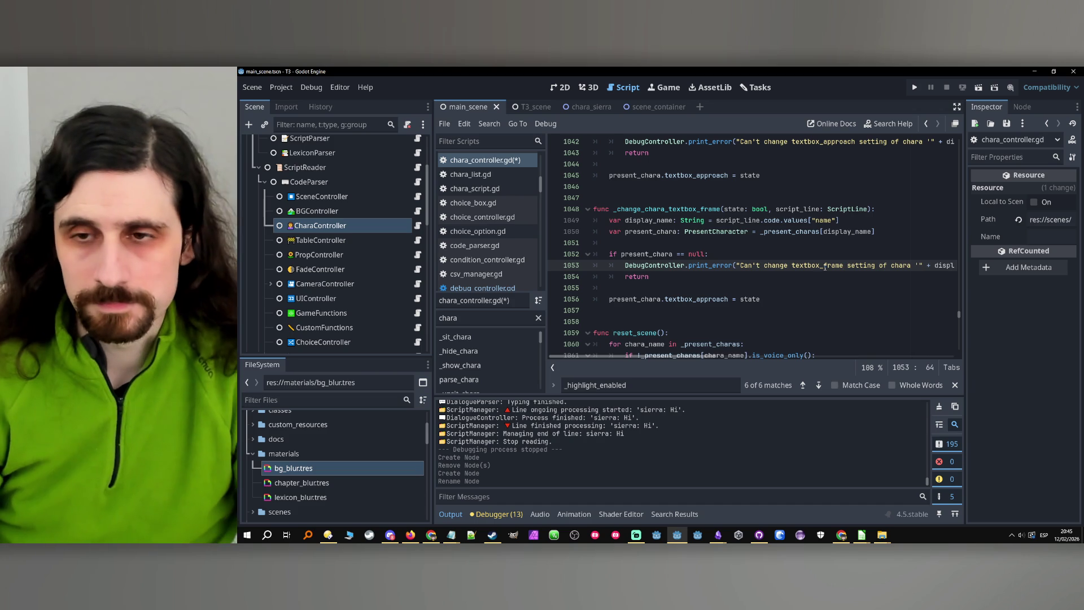
{"action": "scroll", "coordinate": [789, 356], "scroll_direction": "right", "scroll_amount": 5}
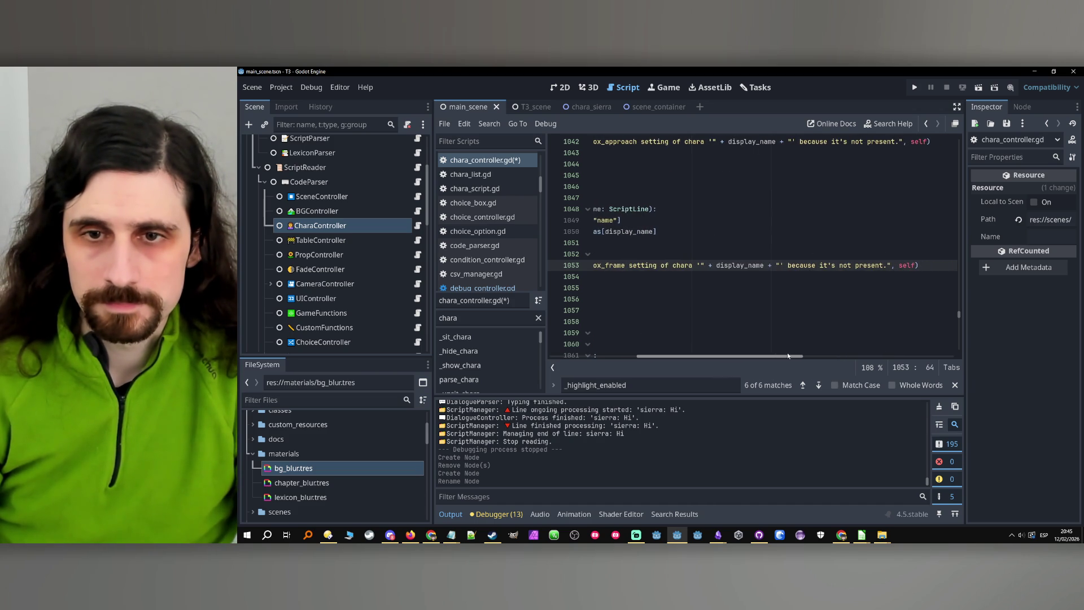
{"action": "mouse_move", "coordinate": [790, 356]}
{"action": "left_mouse_down"}
{"action": "mouse_move", "coordinate": [599, 350]}
{"action": "mouse_move", "coordinate": [571, 336]}
{"action": "left_mouse_up"}
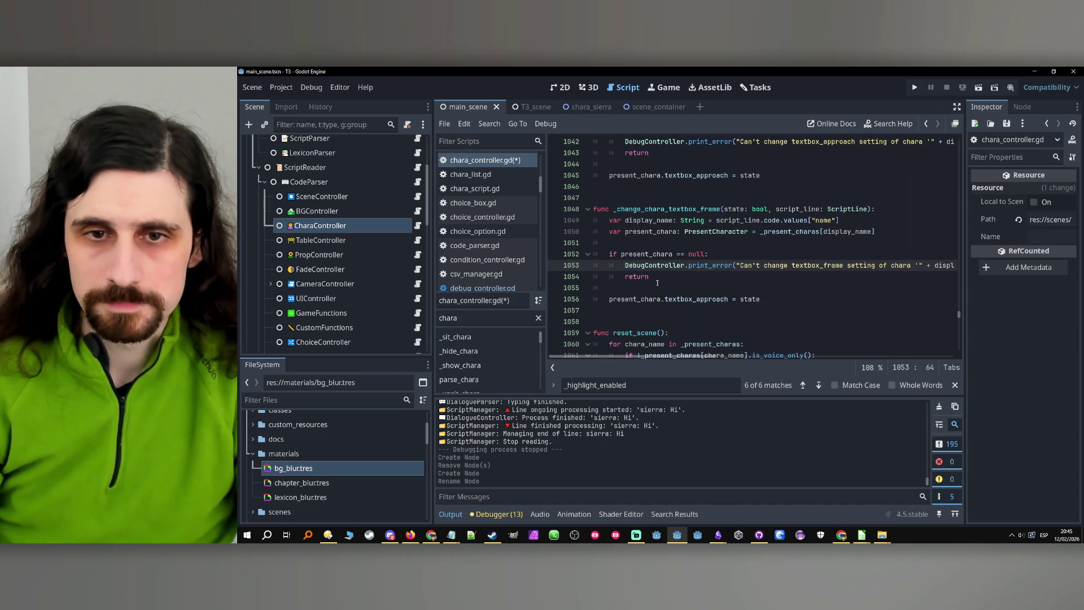
{"action": "key", "text": "Down"}
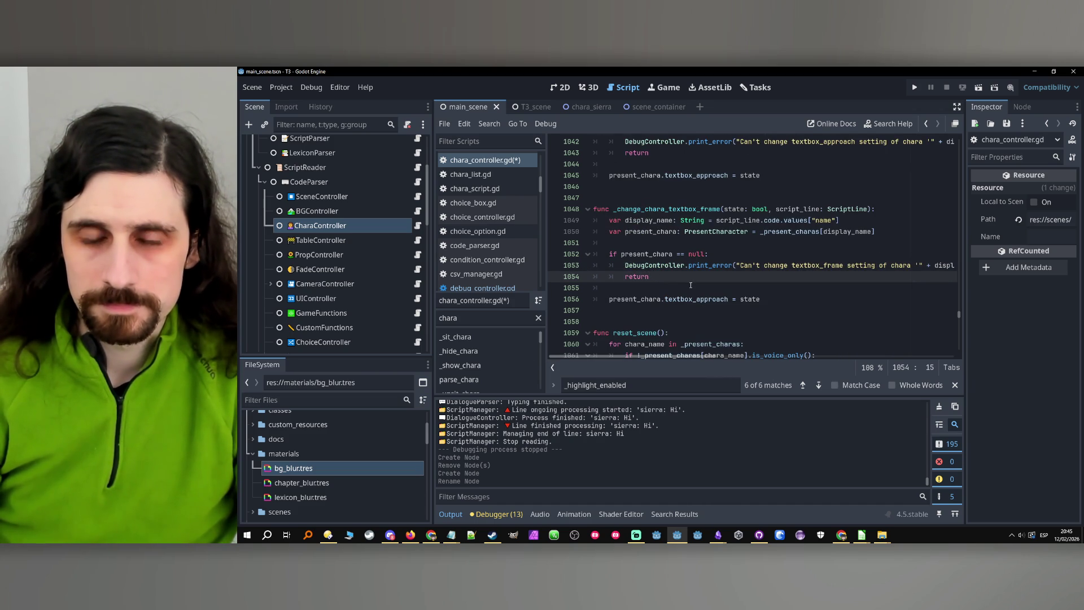
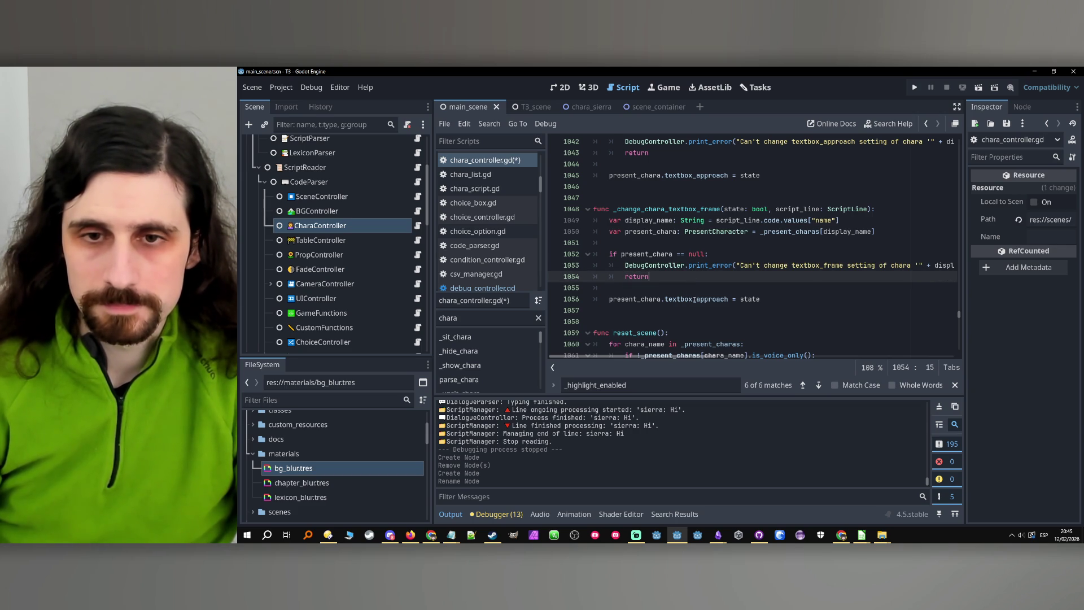
In PresentCharacter, duplicate the textbox_approach declaration as textbox_frame with default value false.
{"action": "left_click", "coordinate": [710, 299]}
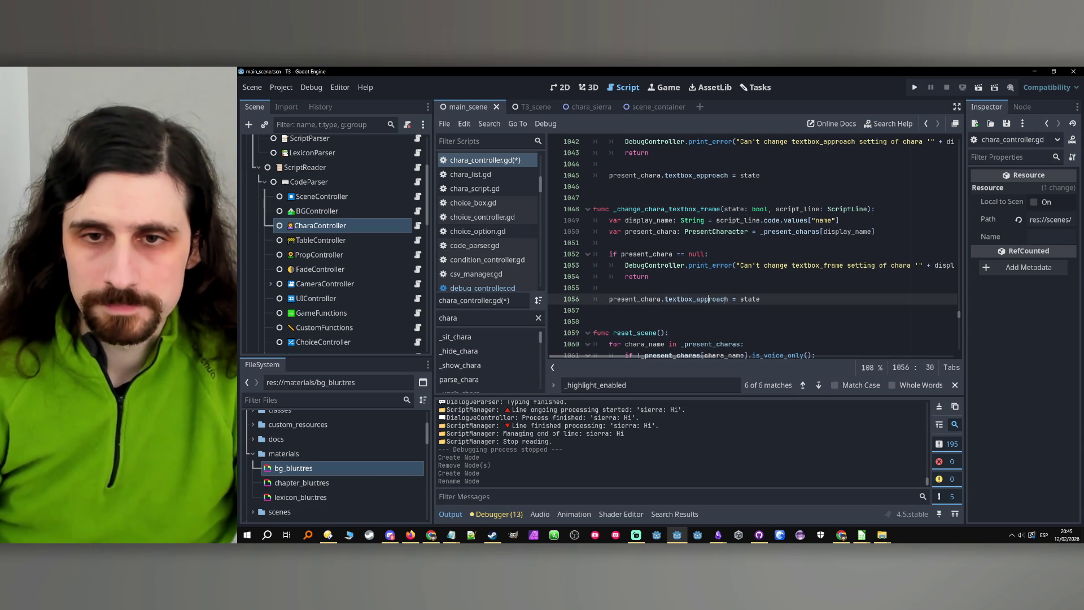
{"action": "left_click", "coordinate": [689, 299]}
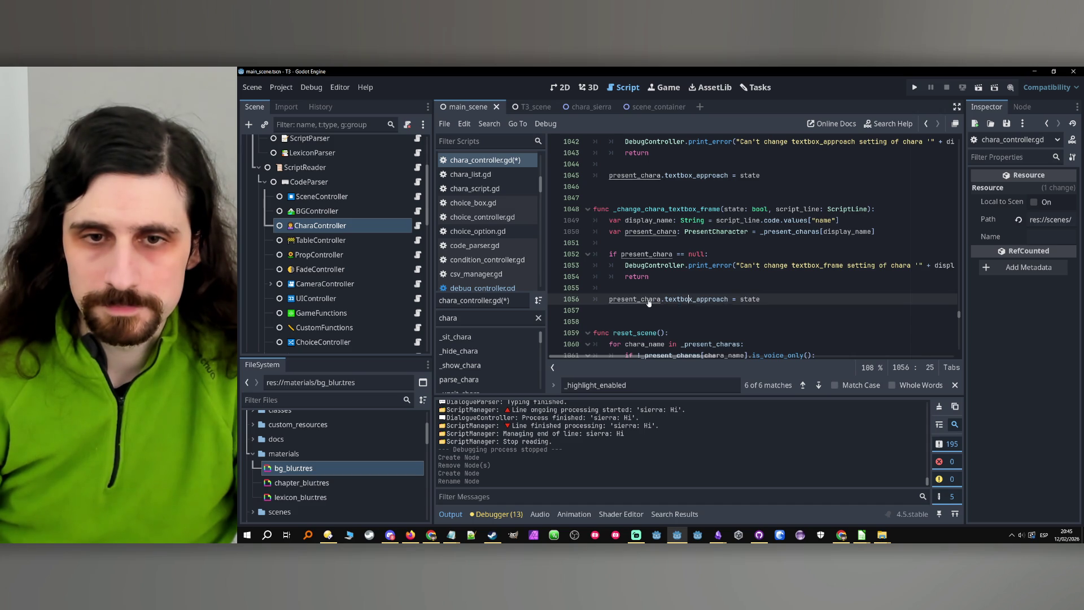
{"action": "scroll", "coordinate": [649, 303], "scroll_direction": "up", "scroll_amount": 1}
{"action": "left_click", "coordinate": [703, 244], "text": "ctrl"}
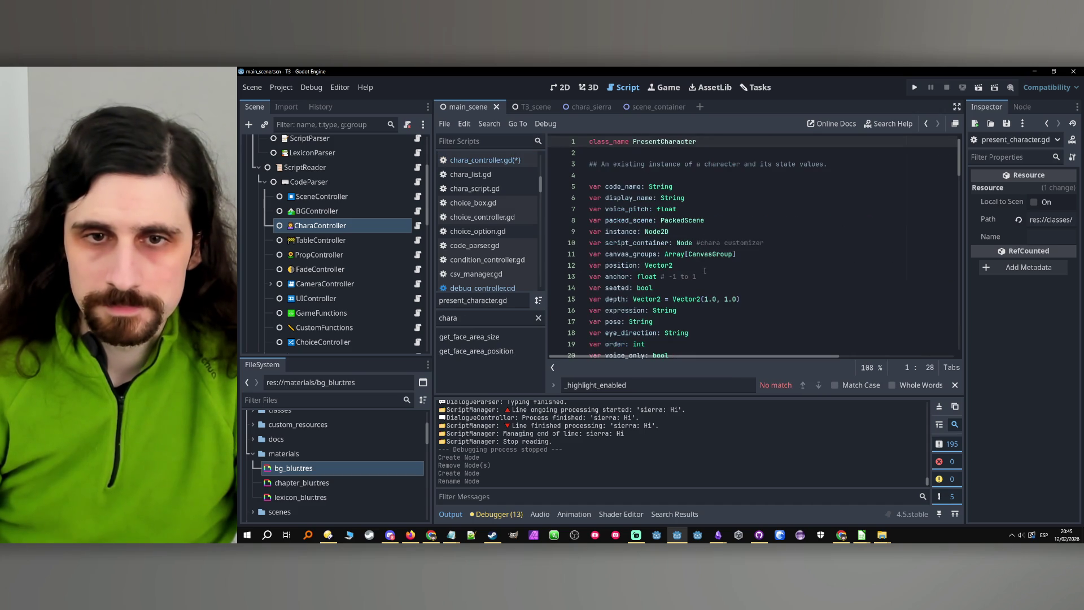
{"action": "scroll", "coordinate": [703, 268], "scroll_direction": "down", "scroll_amount": 4}
{"action": "left_click", "coordinate": [727, 244]}
{"action": "key", "text": "shift+Home"}
{"action": "key", "text": "ctrl+alt+Down"}
{"action": "left_click_drag", "start_coordinate": [669, 255], "coordinate": [639, 257]}
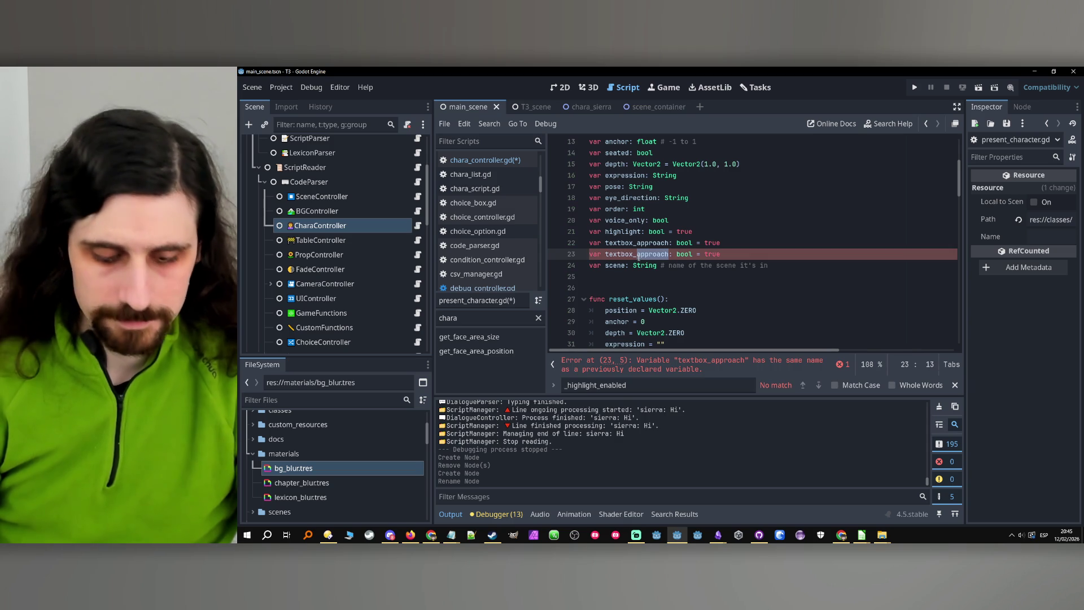
{"action": "type", "text": "frame"}
{"action": "double_click", "coordinate": [702, 255]}
{"action": "type", "text": "false"}
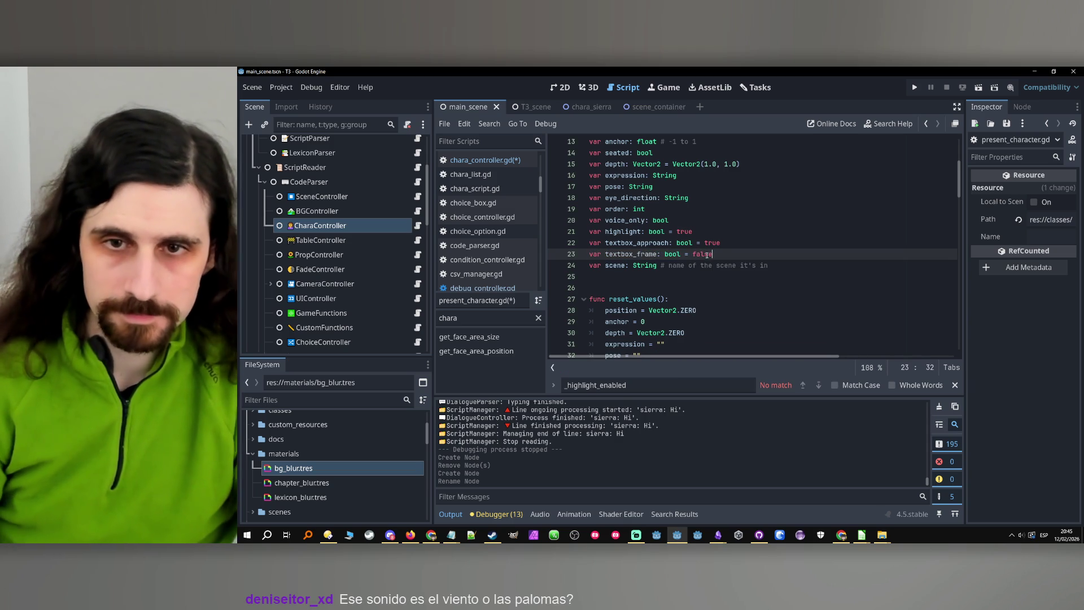
Add a 'textbox_frame = false' line to reset_values and save the scripts.
{"action": "double_click", "coordinate": [631, 255]}
{"action": "scroll", "coordinate": [677, 254], "scroll_direction": "down", "scroll_amount": 3}
{"action": "left_click", "coordinate": [705, 299]}
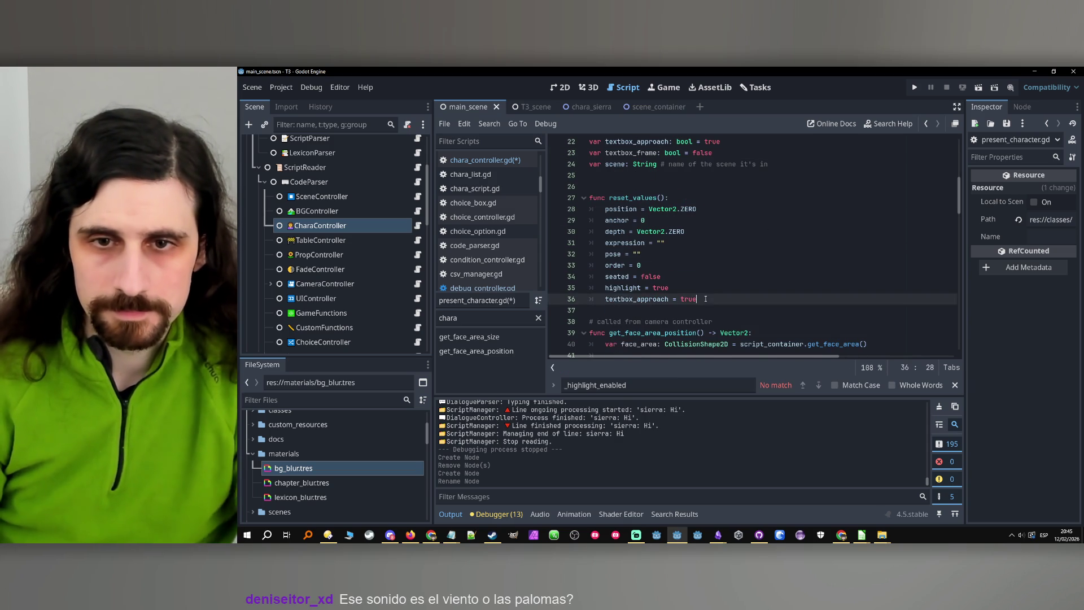
{"action": "key", "text": "Return"}
{"action": "type", "text": "textbox_frame = fa"}
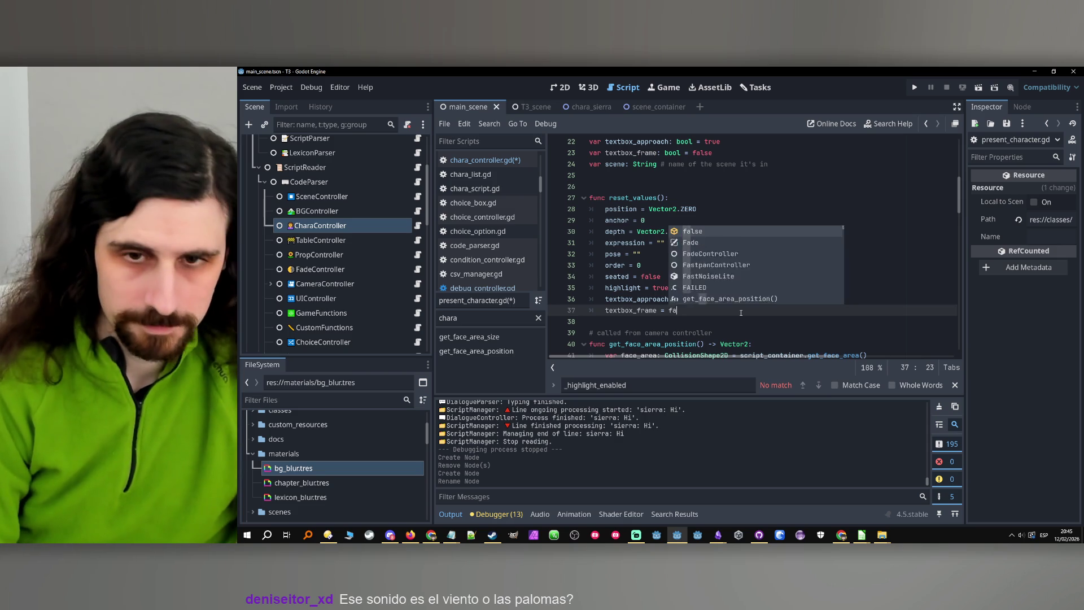
{"action": "key", "text": "Return"}
{"action": "scroll", "coordinate": [740, 313], "scroll_direction": "down", "scroll_amount": 2}
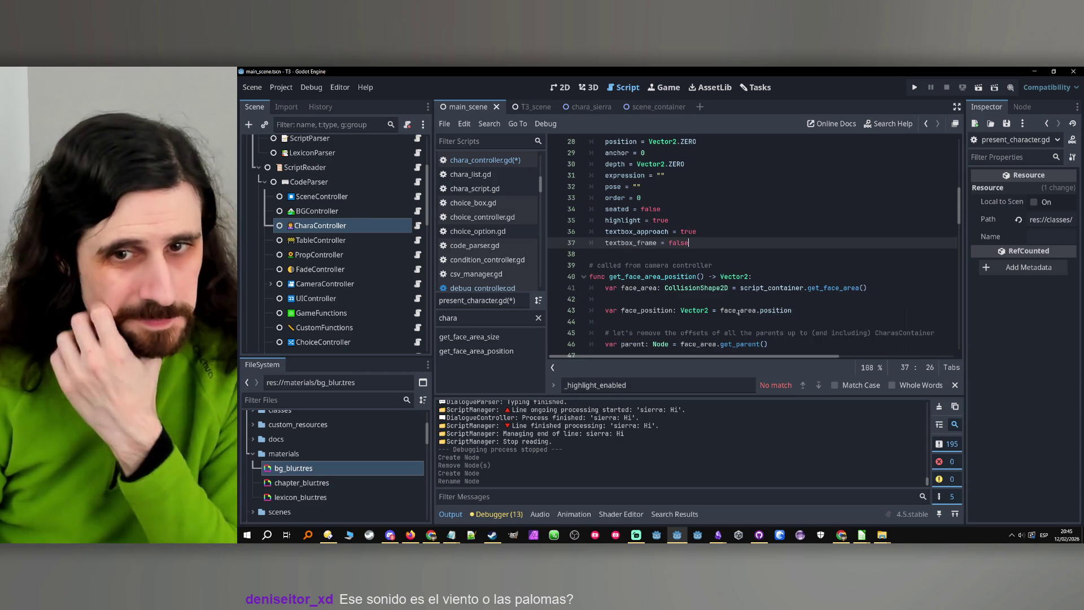
{"action": "key", "text": "ctrl+s"}
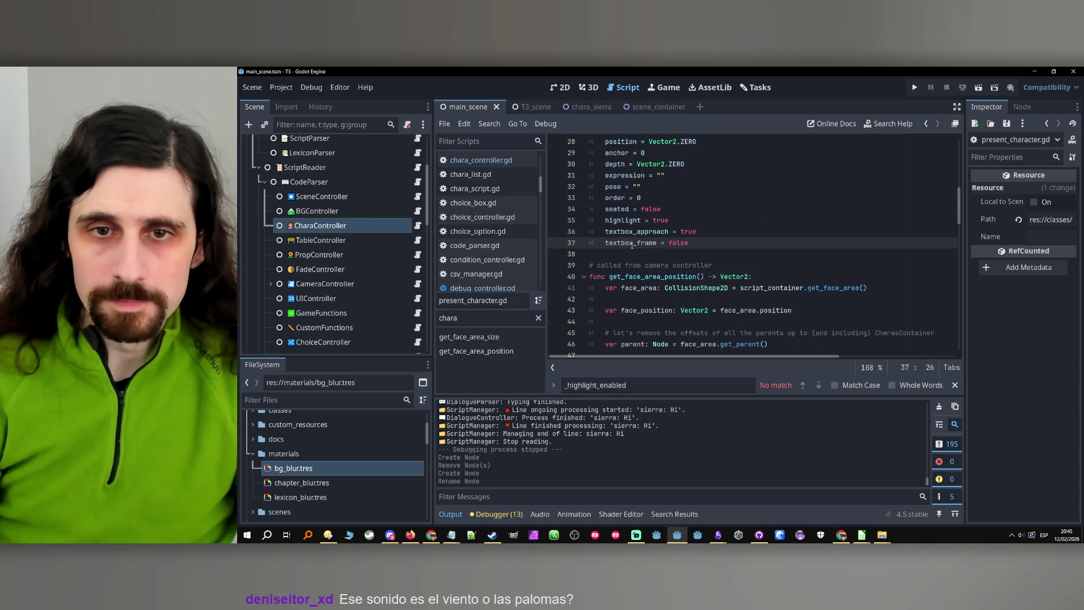
{"action": "left_click", "coordinate": [925, 126]}
Back in chara_controller.gd, change the line 1056 assignment from textbox_approach to textbox_frame and save.
{"action": "left_click", "coordinate": [925, 125]}
{"action": "left_click", "coordinate": [925, 126]}
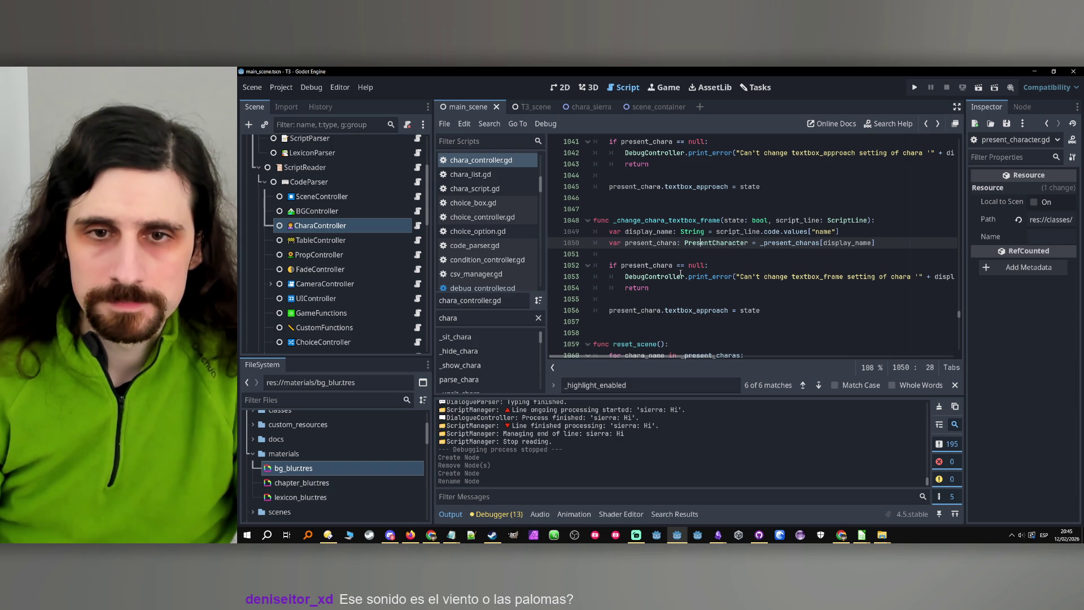
{"action": "left_click", "coordinate": [836, 243]}
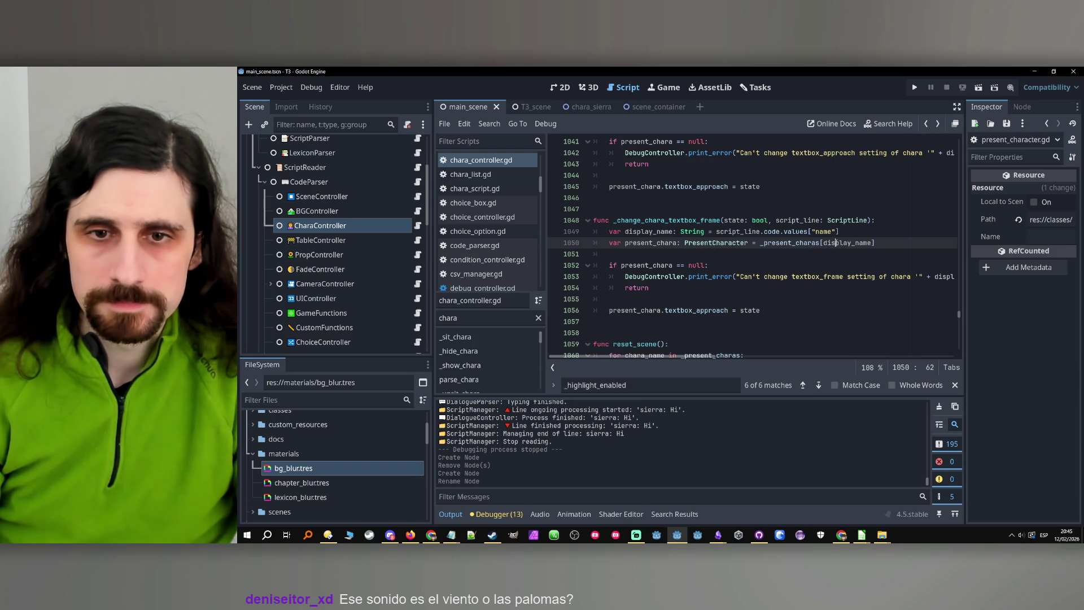
{"action": "left_click", "coordinate": [707, 310]}
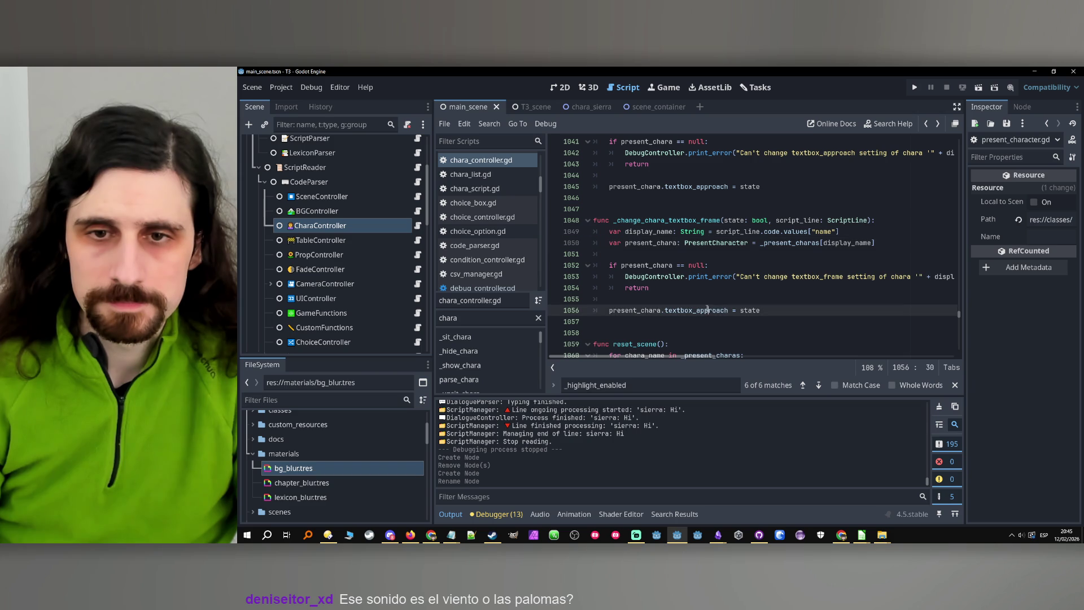
{"action": "double_click", "coordinate": [708, 310]}
{"action": "type", "text": "textbox_frame"}
{"action": "key", "text": "Up"}
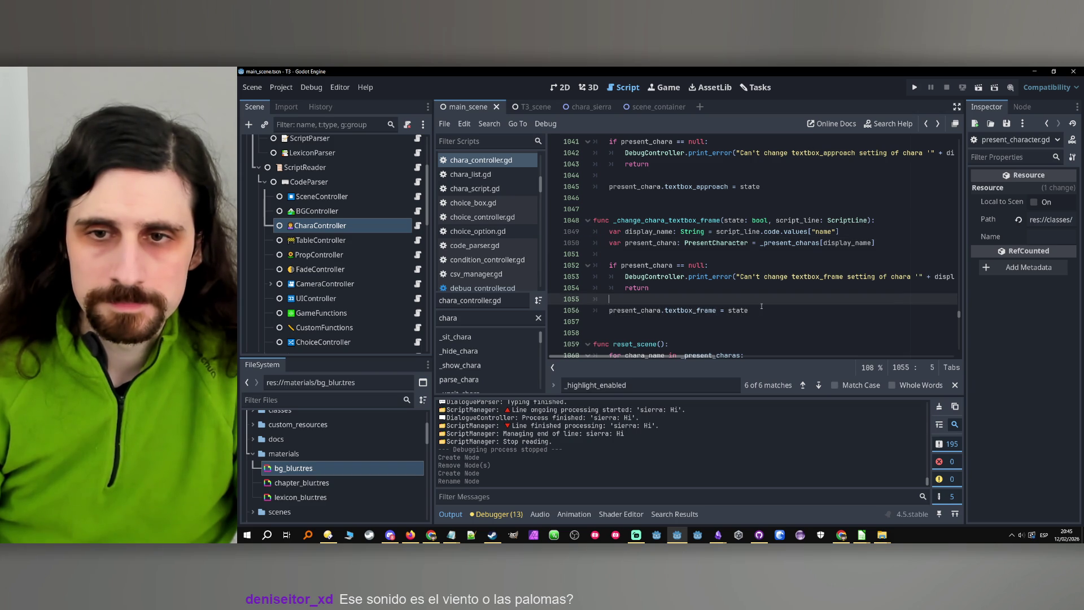
{"action": "key", "text": "ctrl+s"}
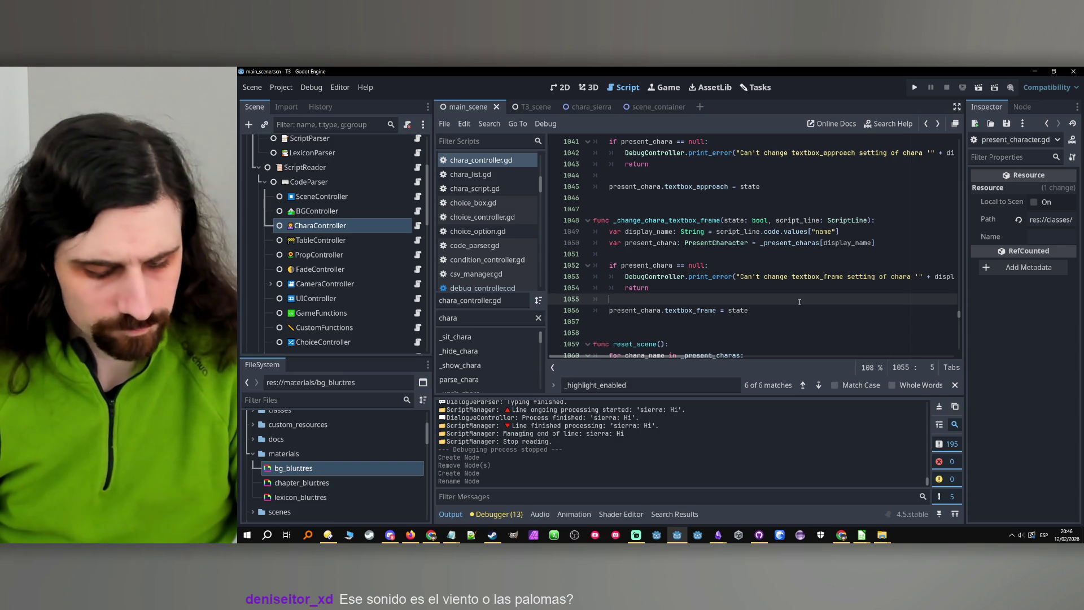
Select the _change_chara_textbox_frame function name above the blank line.
{"action": "left_click", "coordinate": [827, 258]}
{"action": "key", "text": "Up"}
{"action": "key", "text": "Up"}
{"action": "key", "text": "Up"}
{"action": "key", "text": "ctrl+shift+Right"}
In PresentCharacter, duplicate the 'instance: Node2D' declaration and rename the copy to textbox_instance.
{"action": "left_click", "coordinate": [704, 243], "text": "ctrl"}
{"action": "scroll", "coordinate": [691, 187], "scroll_direction": "down", "scroll_amount": 4}
{"action": "scroll", "coordinate": [683, 165], "scroll_direction": "up", "scroll_amount": 4}
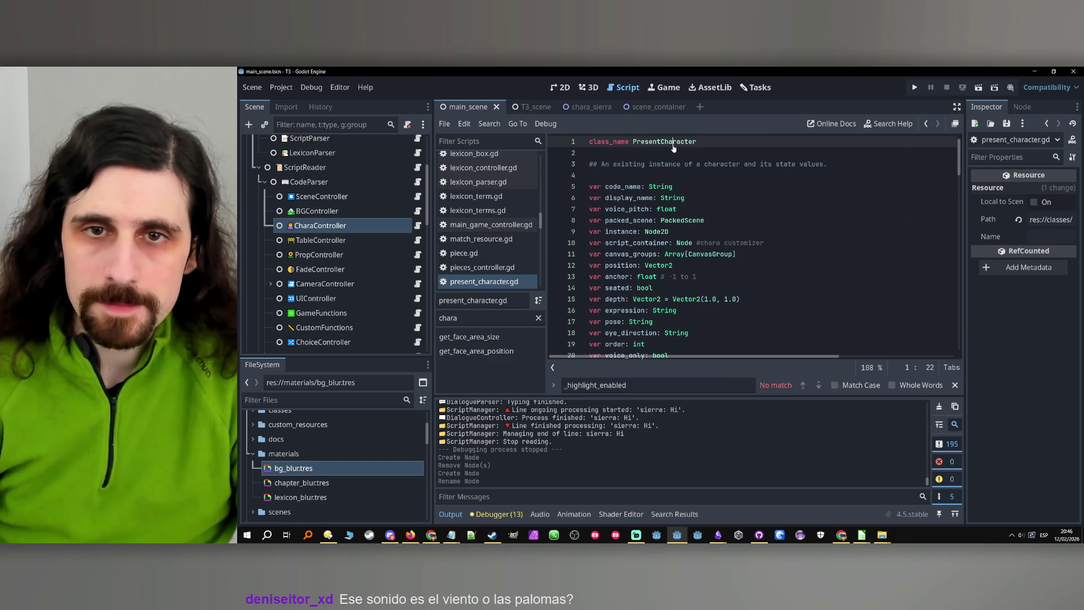
{"action": "scroll", "coordinate": [684, 187], "scroll_direction": "down", "scroll_amount": 1}
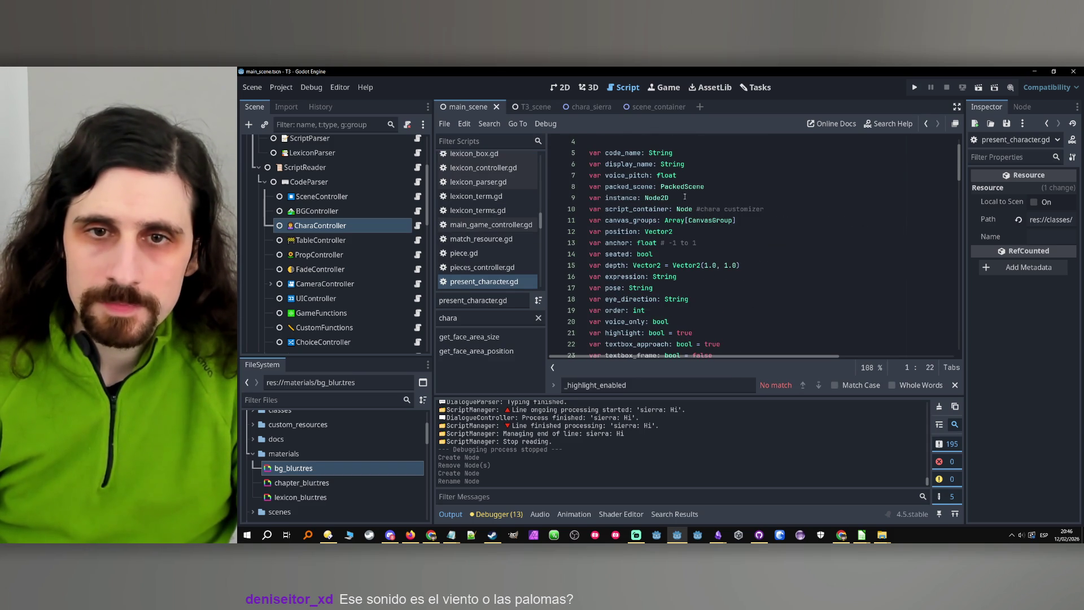
{"action": "left_click_drag", "start_coordinate": [672, 198], "coordinate": [559, 203]}
{"action": "key", "text": "ctrl+alt+Down"}
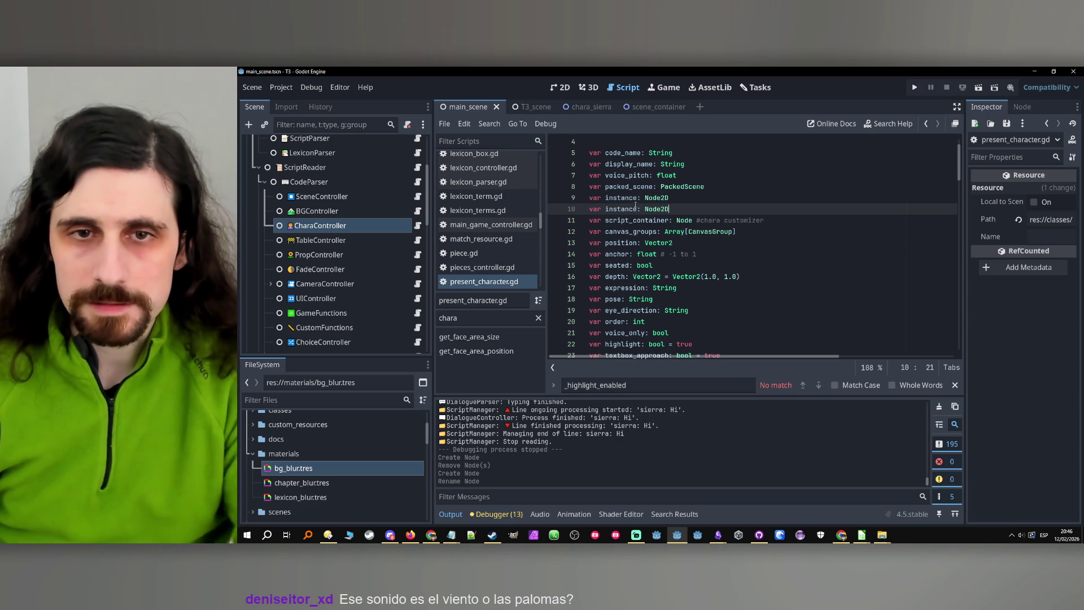
{"action": "left_click", "coordinate": [605, 209]}
{"action": "type", "text": "texto"}
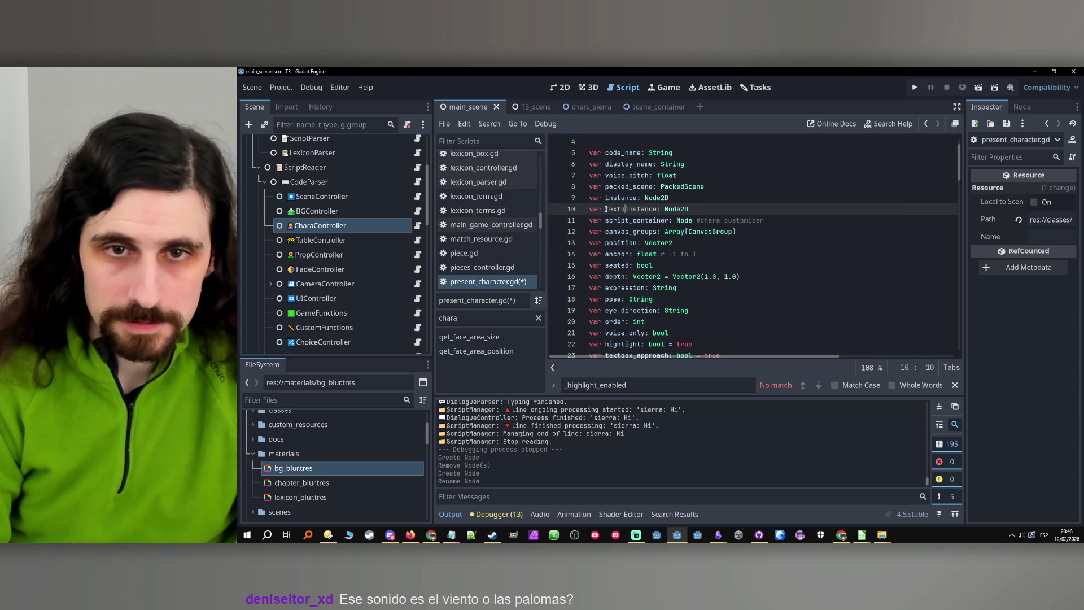
{"action": "key", "text": "BackSpace"}
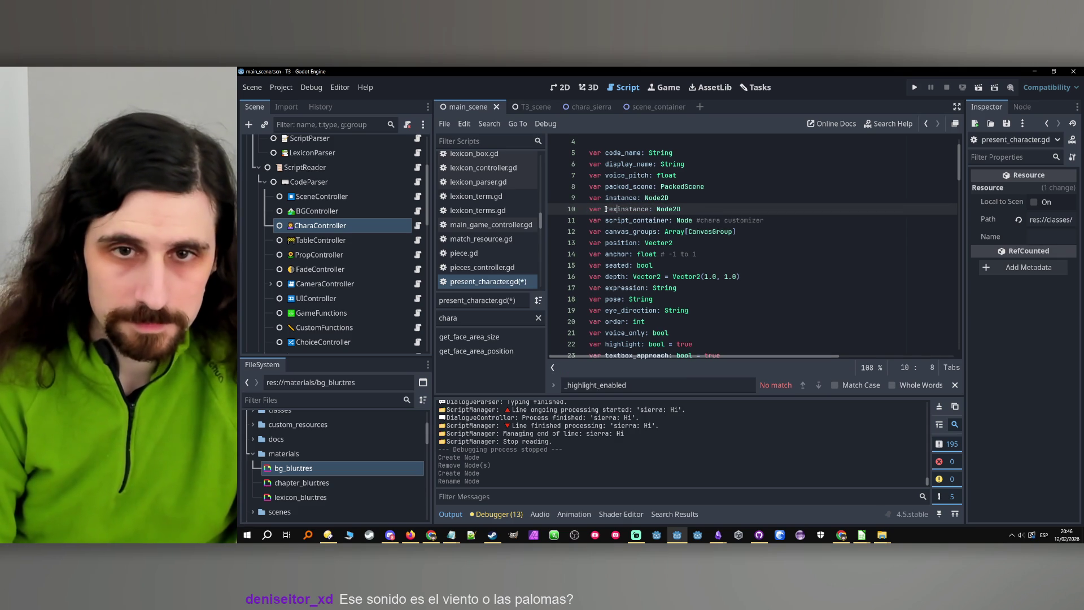
{"action": "type", "text": "tbox"}
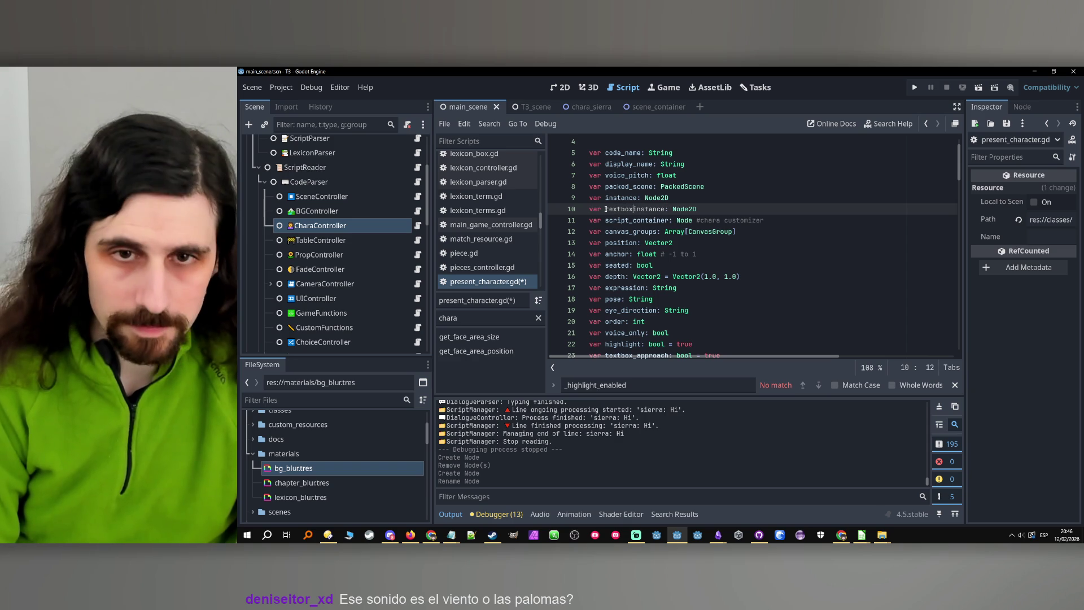
{"action": "type", "text": "_"}
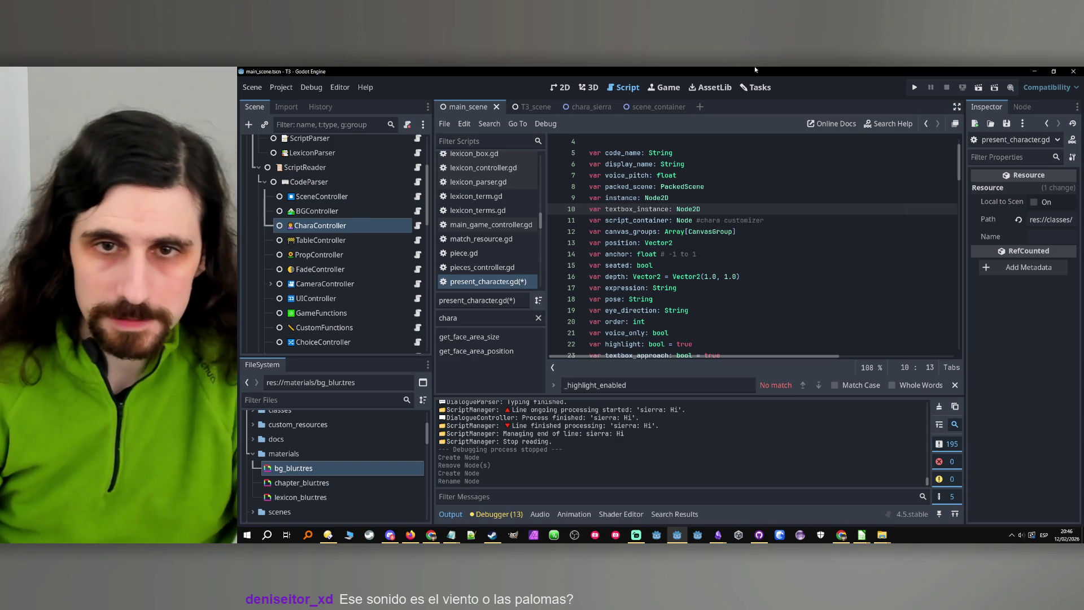
Save present_character.gd and go back to chara_controller.gd.
{"action": "double_click", "coordinate": [640, 209]}
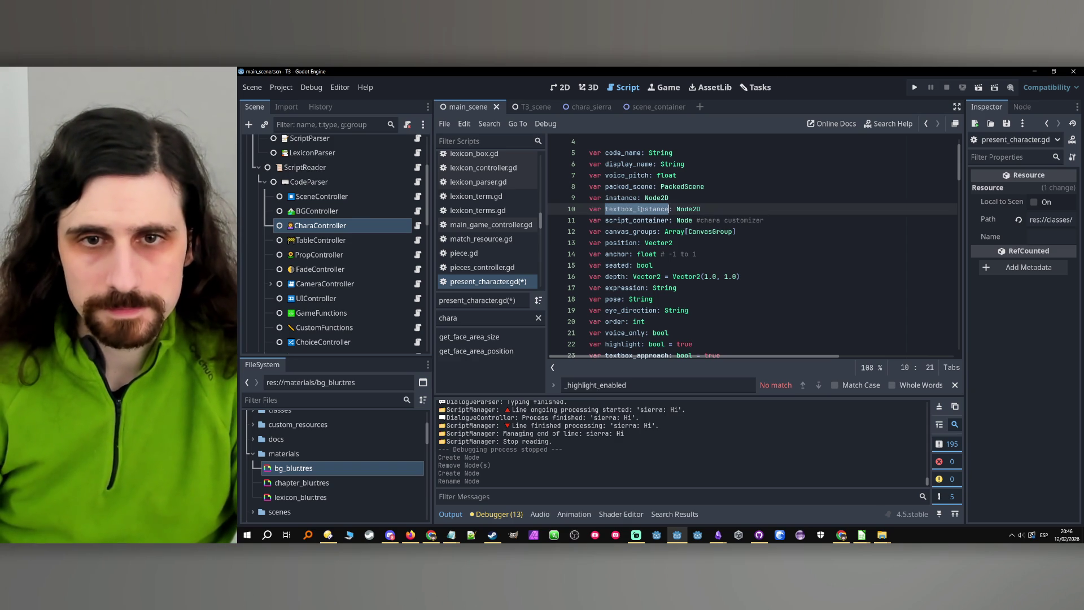
{"action": "left_click", "coordinate": [757, 208]}
{"action": "key", "text": "ctrl+s"}
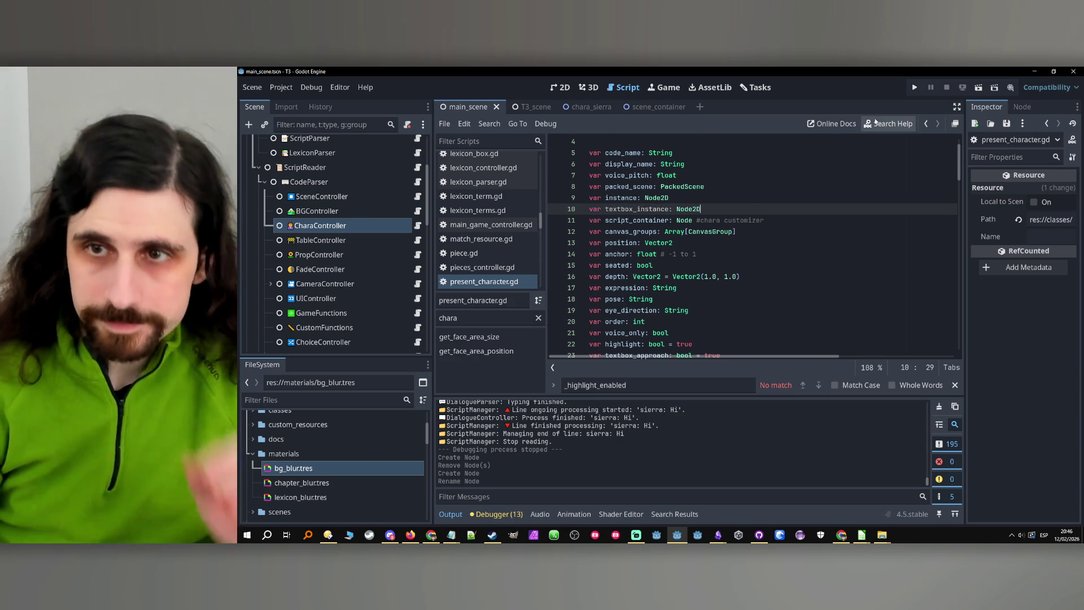
{"action": "left_click", "coordinate": [926, 124]}
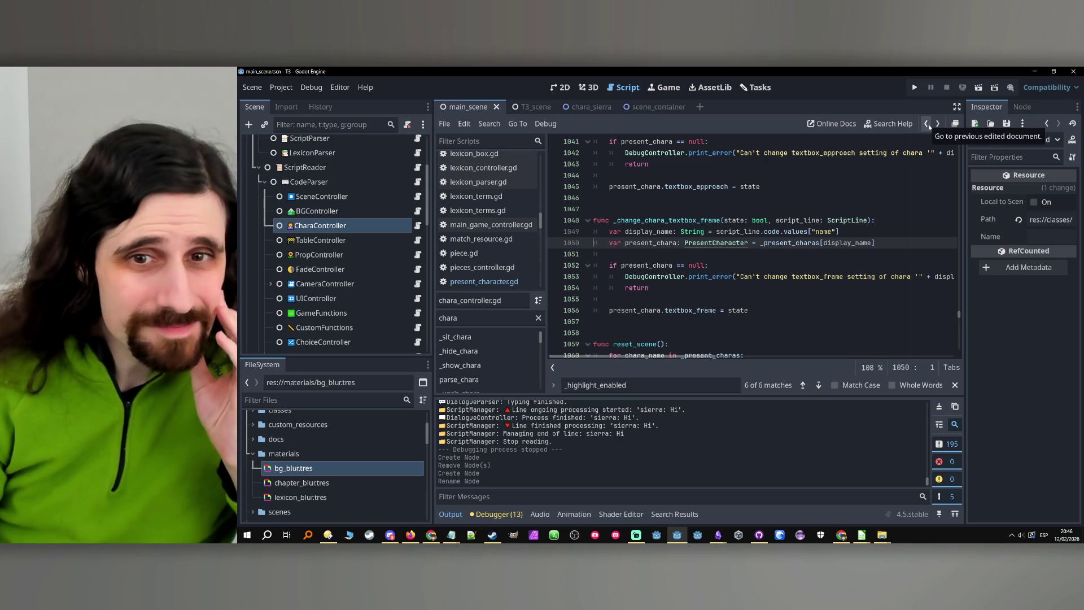
Add an 'if state:' block below the textbox_frame assignment.
{"action": "left_click", "coordinate": [657, 225]}
{"action": "left_click", "coordinate": [673, 300]}
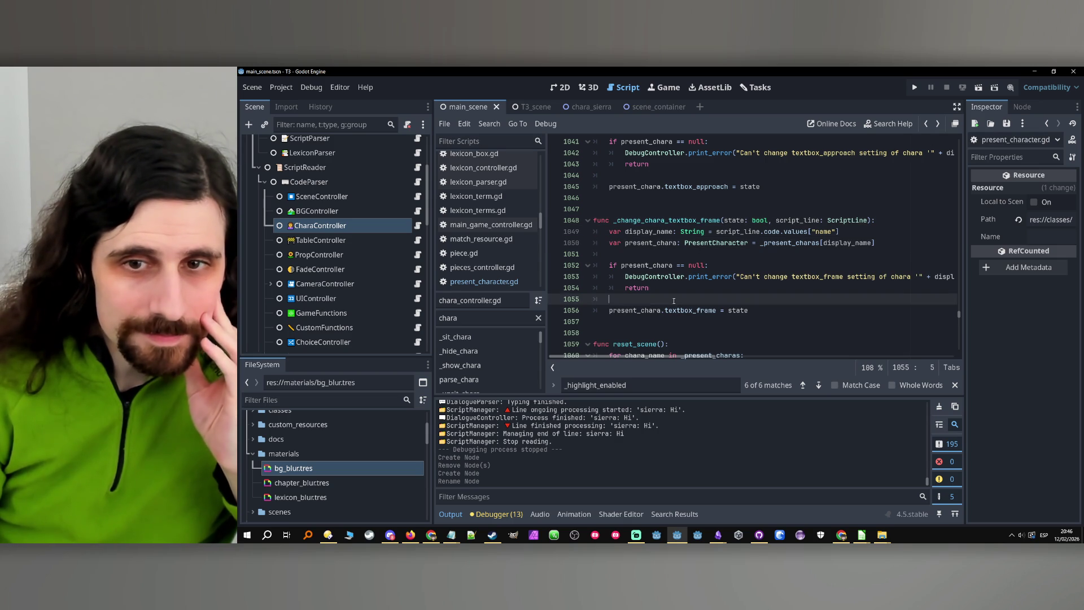
{"action": "left_click", "coordinate": [767, 307]}
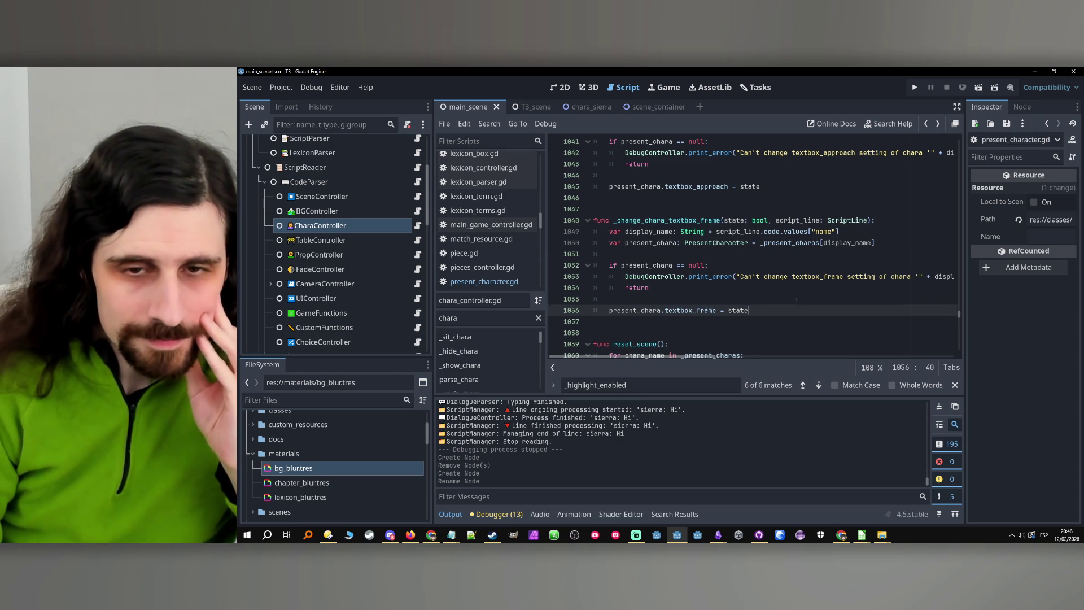
{"action": "key", "text": "Return"}
{"action": "key", "text": "Return"}
{"action": "type", "text": "if state_"}
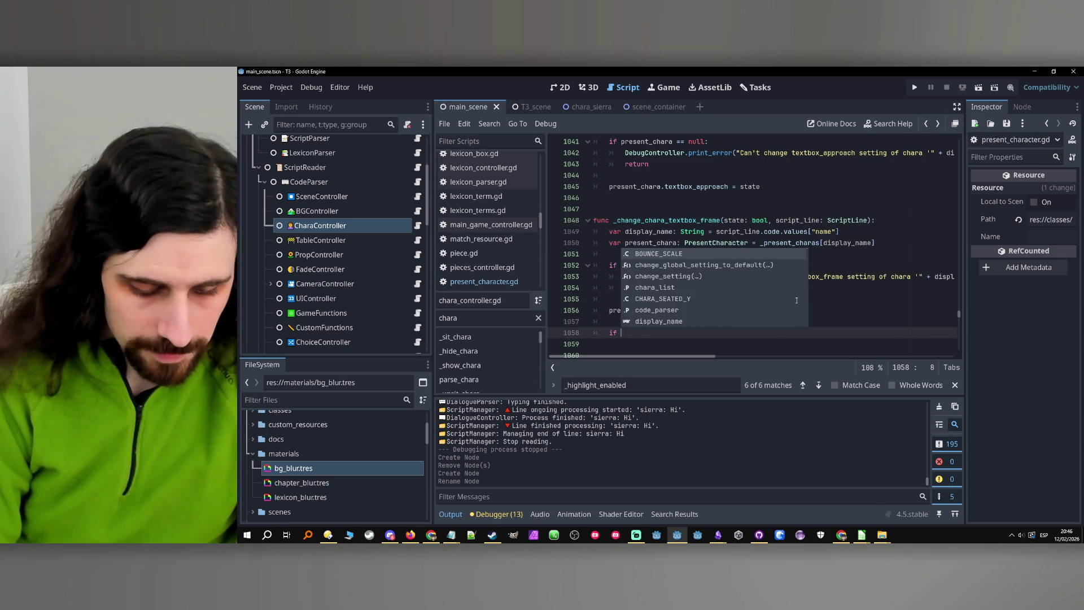
{"action": "key", "text": "BackSpace"}
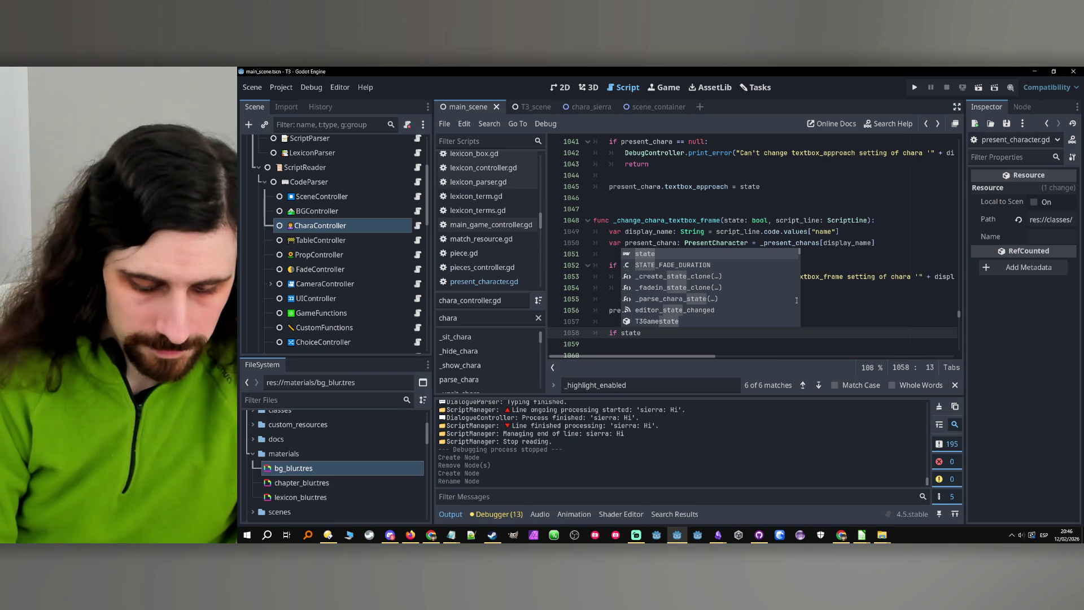
{"action": "type", "text": ":"}
{"action": "key", "text": "Return"}
Start a nested 'if textbox_instance' condition inside the if state block.
{"action": "scroll", "coordinate": [800, 297], "scroll_direction": "down", "scroll_amount": 1}
{"action": "scroll", "coordinate": [800, 297], "scroll_direction": "down", "scroll_amount": 1}
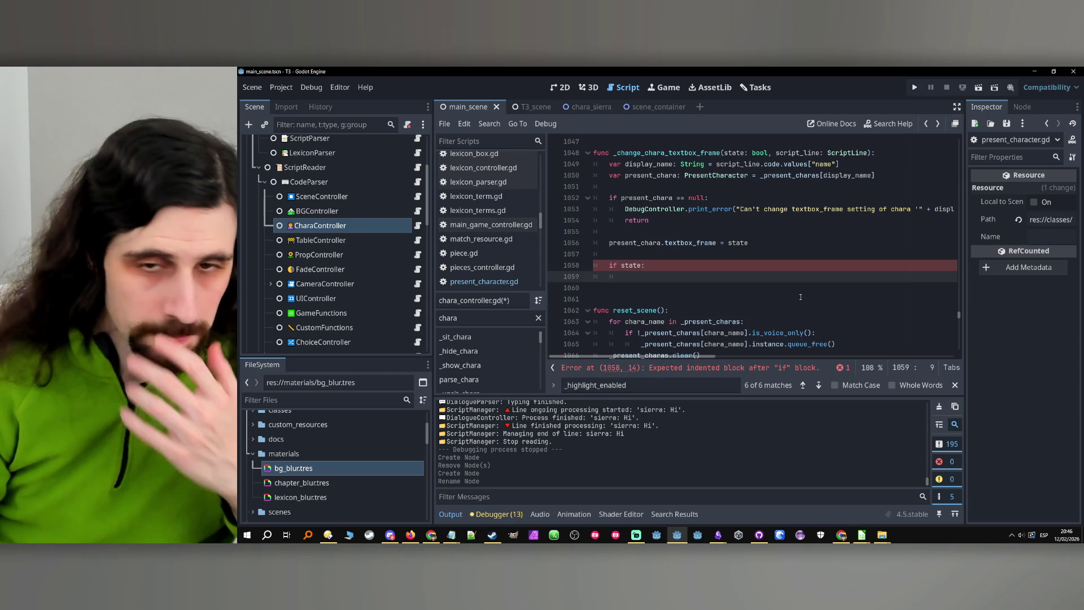
{"action": "type", "text": "if textbox_instance"}
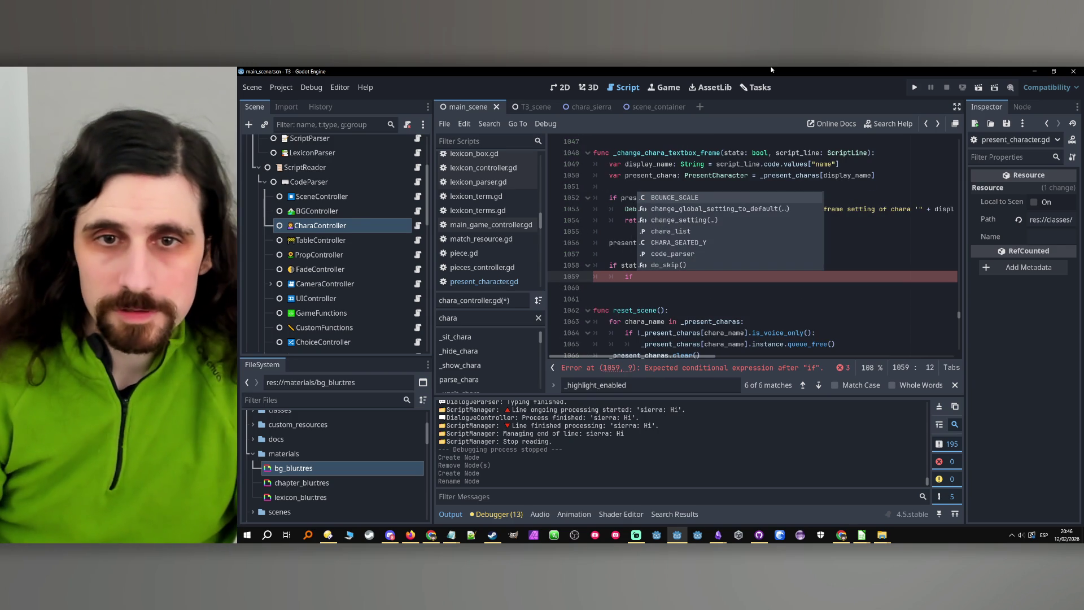
{"action": "left_click", "coordinate": [657, 277]}
{"action": "left_click", "coordinate": [739, 281]}
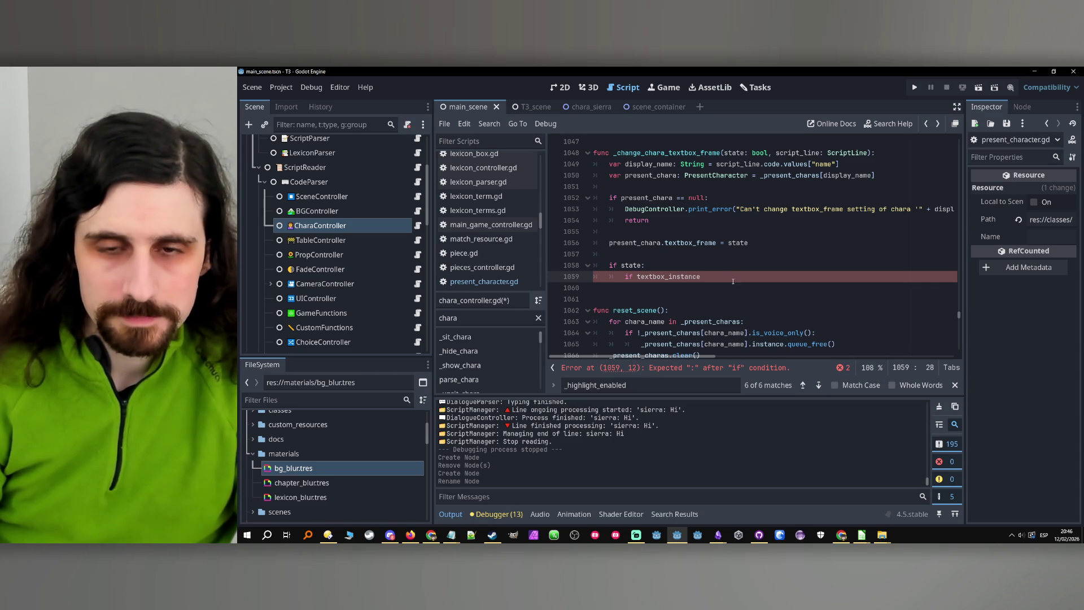
Complete the nested condition as 'if !present_chara.textbox_instance:' with an indented body line.
{"action": "double_click", "coordinate": [635, 243]}
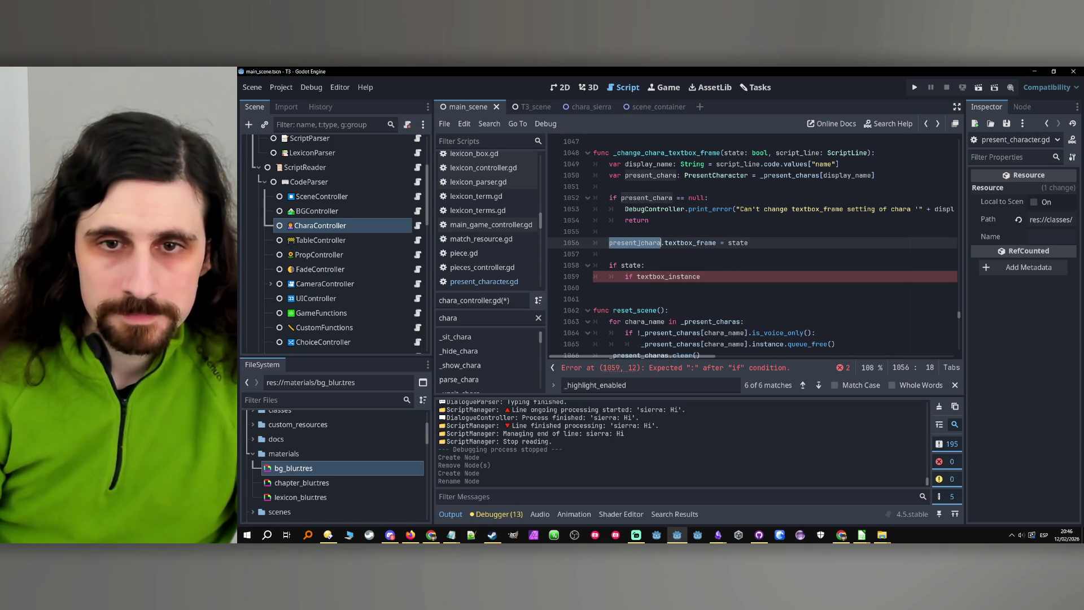
{"action": "key", "text": "ctrl+c"}
{"action": "left_click", "coordinate": [637, 277]}
{"action": "key", "text": "ctrl+v"}
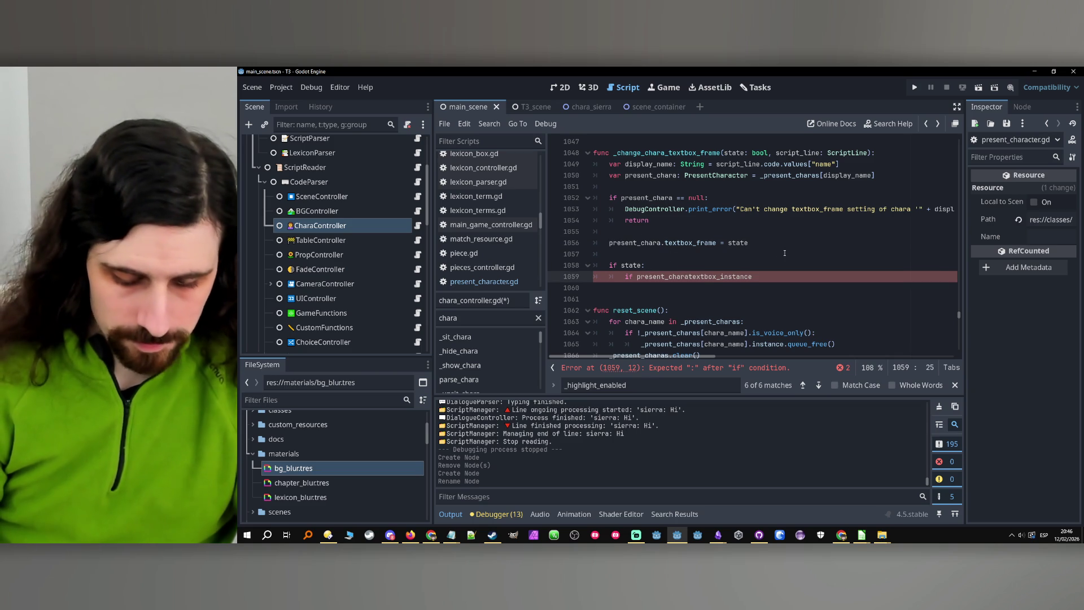
{"action": "type", "text": "."}
{"action": "left_click", "coordinate": [773, 277]}
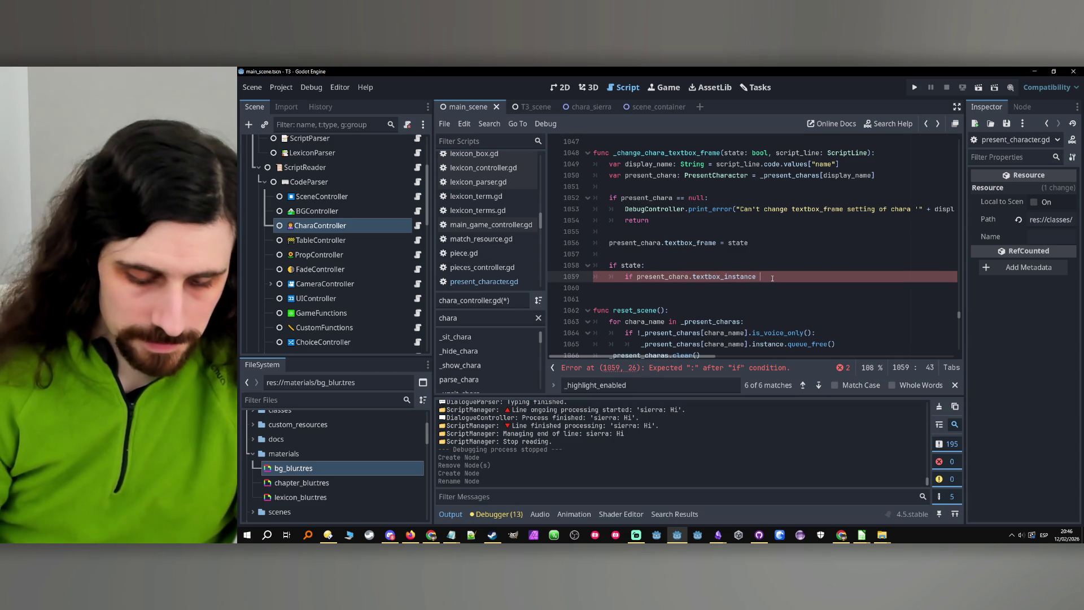
{"action": "key", "text": "BackSpace"}
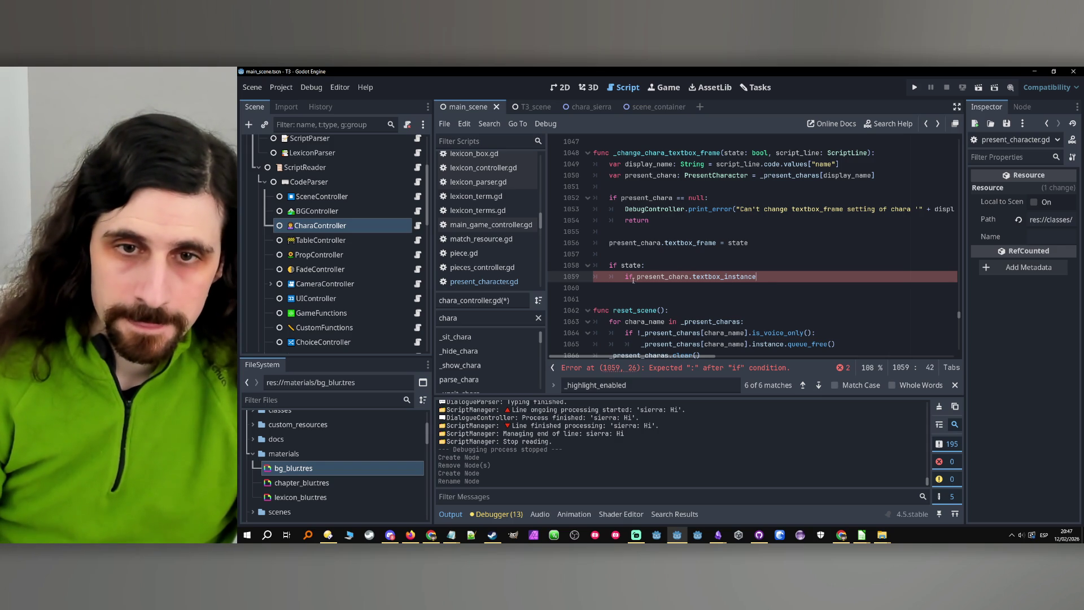
{"action": "type", "text": "!"}
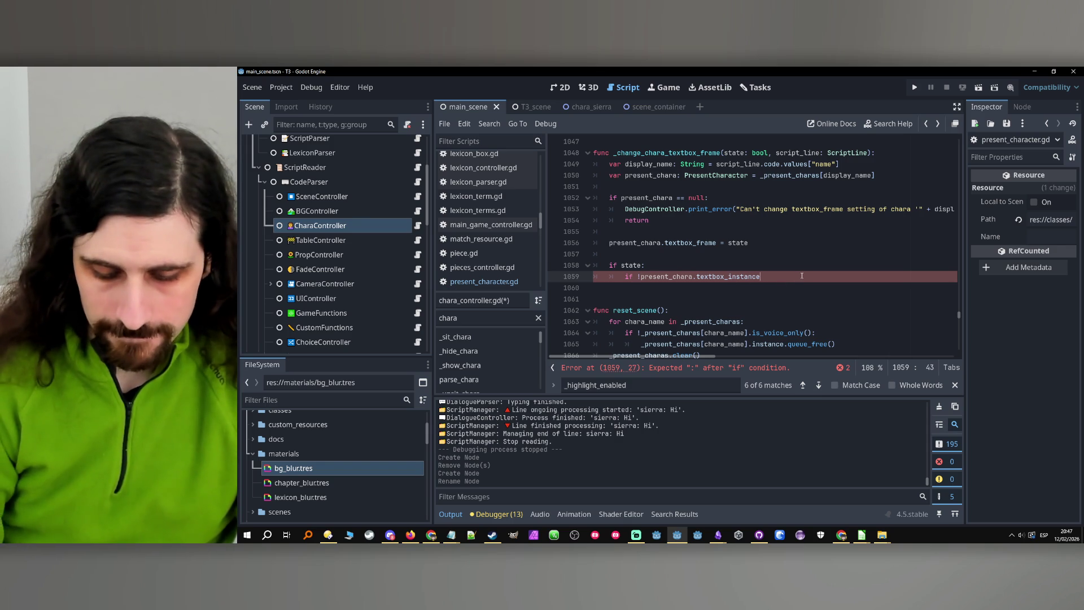
{"action": "left_click", "coordinate": [802, 276]}
{"action": "type", "text": ":"}
{"action": "key", "text": "Return"}
Above 'if state:', add the comment '# if textbox_frame activated and the chara doesn't have a textbox instance, create it'.
{"action": "left_click", "coordinate": [670, 250]}
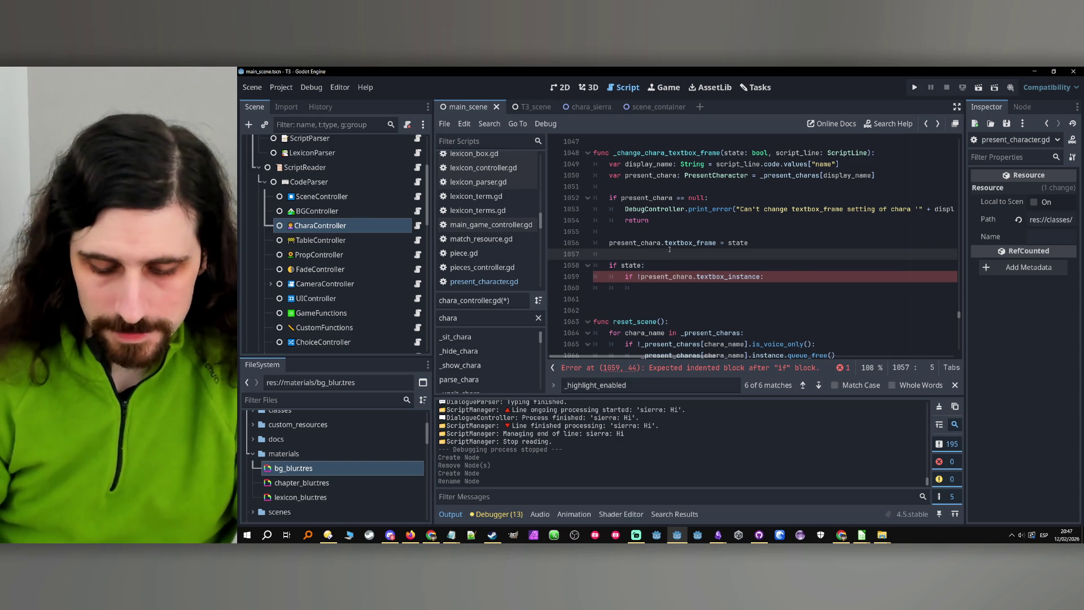
{"action": "key", "text": "Return"}
{"action": "type", "text": "# if"}
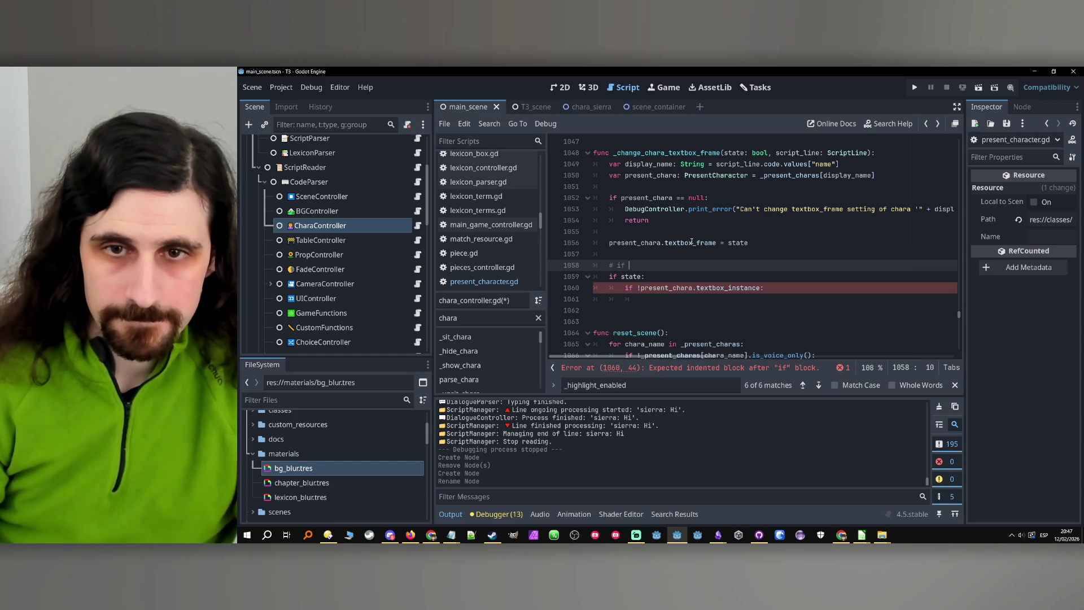
{"action": "double_click", "coordinate": [672, 243]}
{"action": "key", "text": "ctrl+c"}
{"action": "left_click", "coordinate": [724, 263]}
{"action": "key", "text": "ctrl+v"}
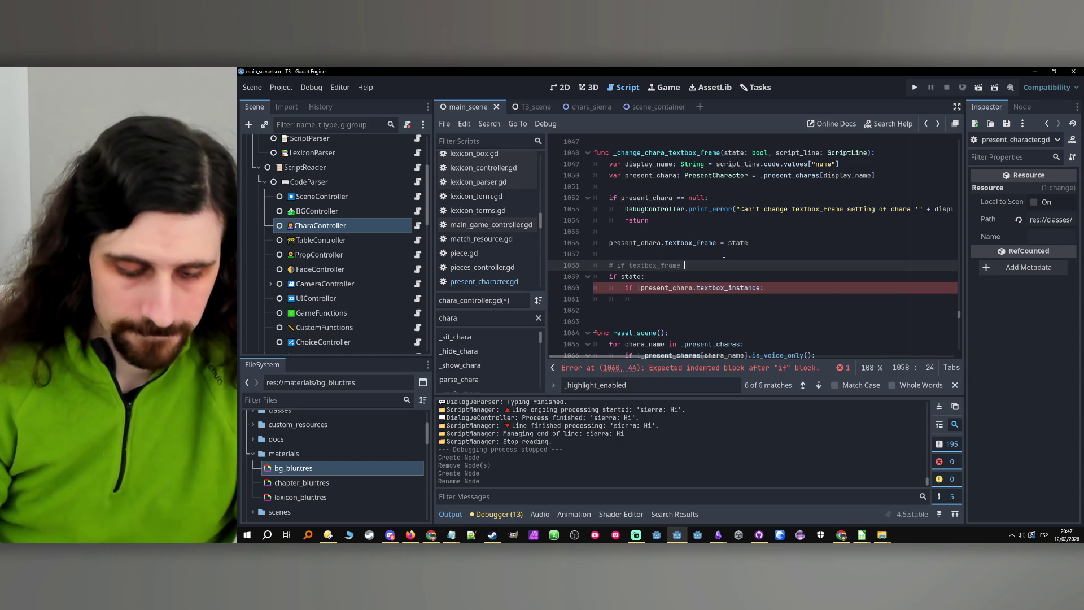
{"action": "type", "text": "activated a"}
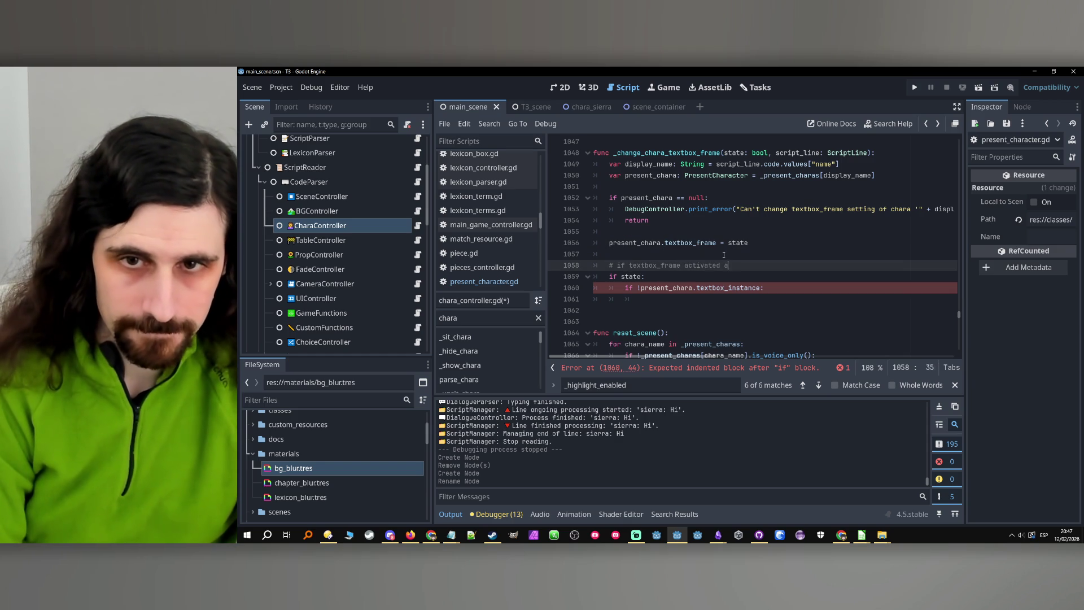
{"action": "type", "text": "nsa"}
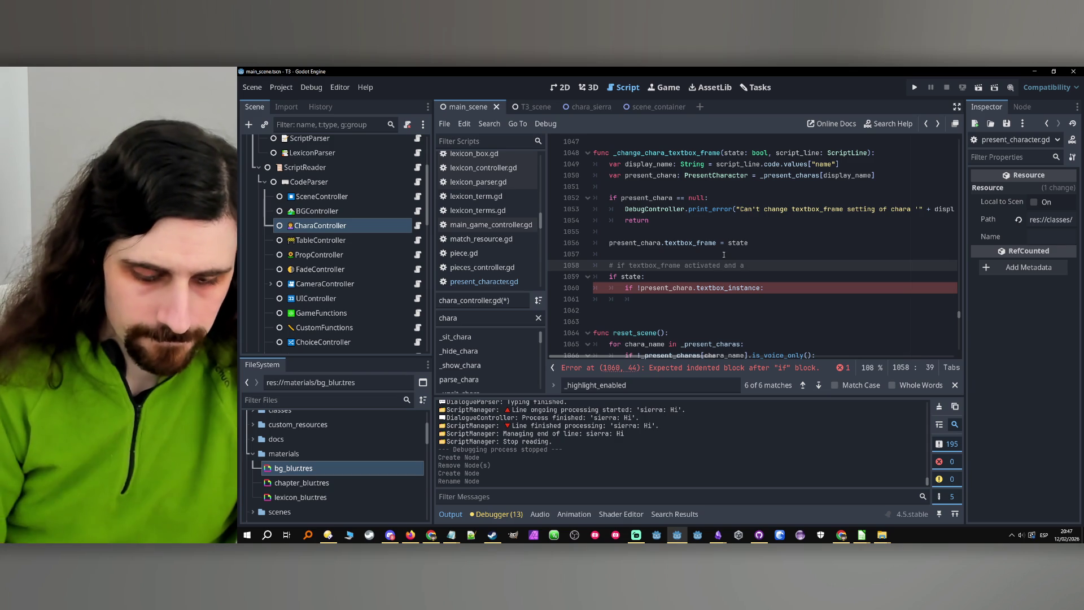
{"action": "type", "text": "textbox"}
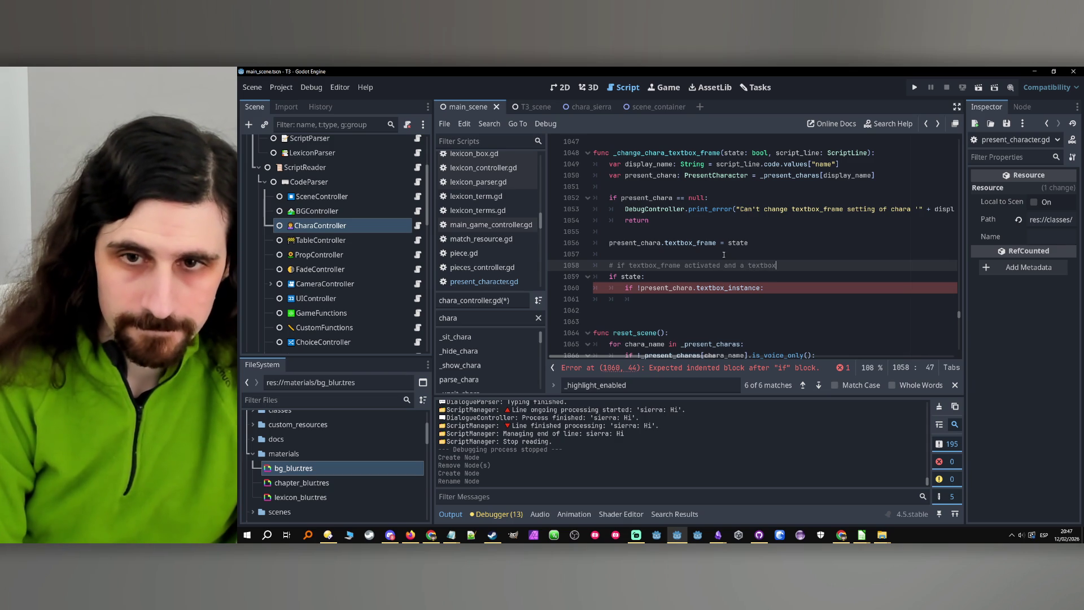
{"action": "key", "text": "BackSpace"}
{"action": "key", "text": "BackSpace"}
{"action": "key", "text": "BackSpace"}
{"action": "type", "text": "the chara doesn't h"}
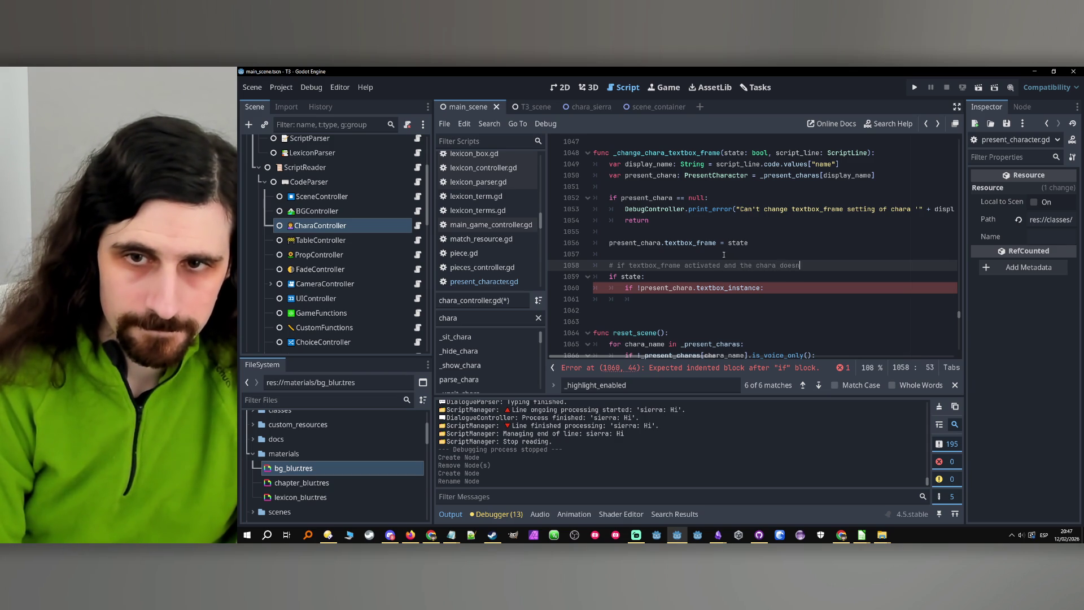
{"action": "type", "text": "ave a textbox"}
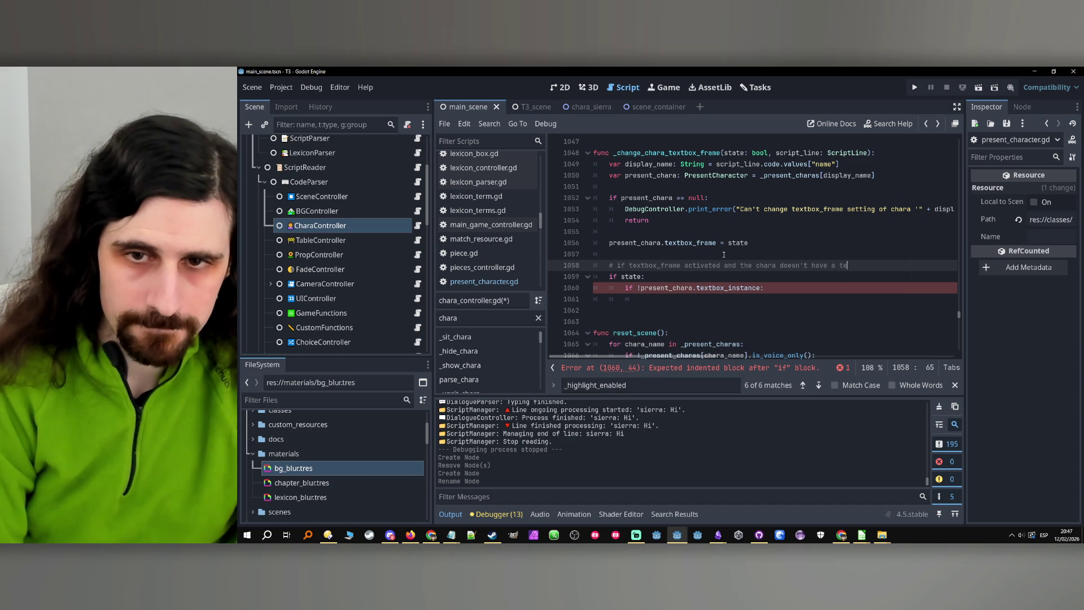
{"action": "type", "text": " instance, create it"}
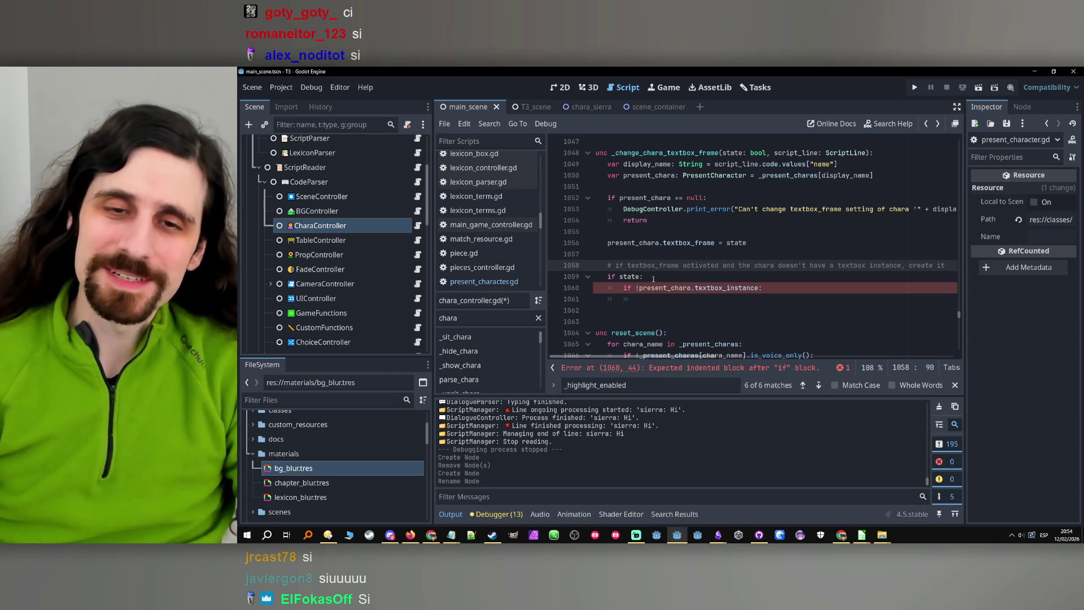
Briefly add a parenthesis before state, remove it, and place the caret inside the nested if.
{"action": "left_click", "coordinate": [621, 276]}
{"action": "left_click", "coordinate": [672, 287]}
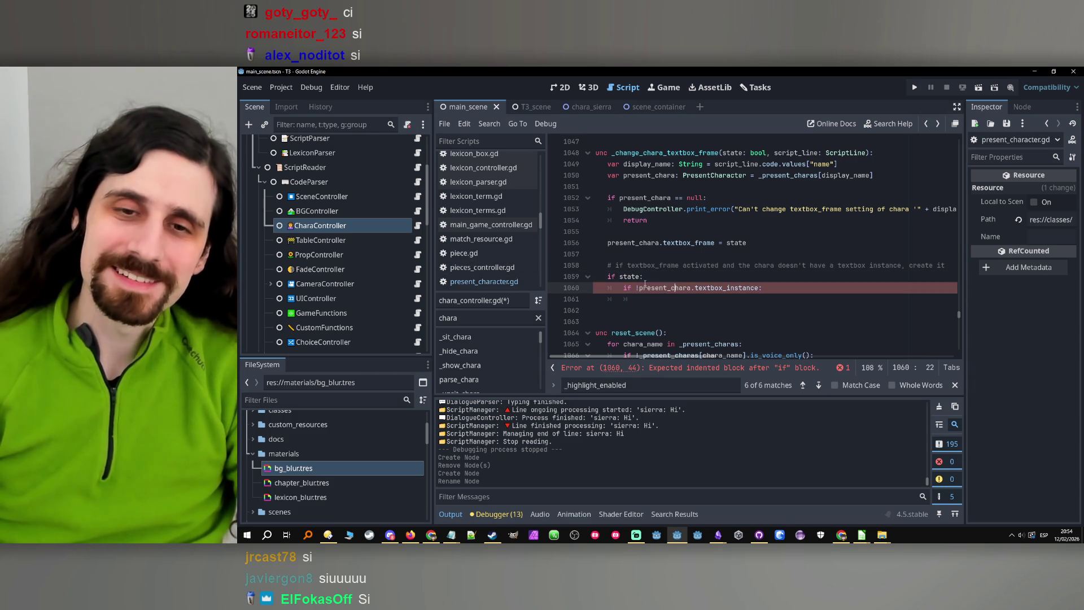
{"action": "left_click", "coordinate": [620, 276]}
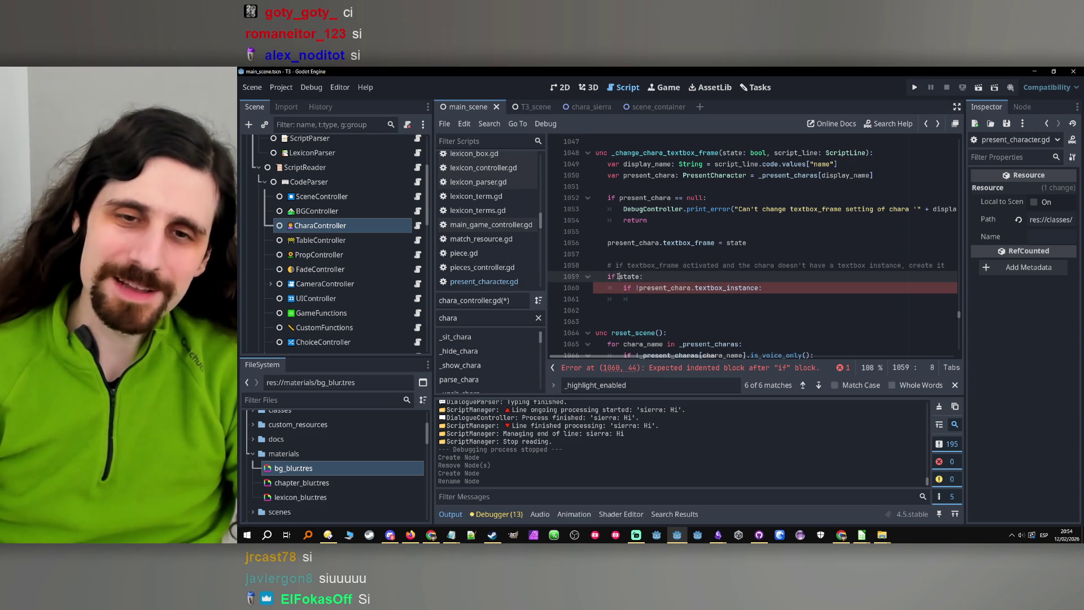
{"action": "type", "text": "("}
{"action": "key", "text": "Right"}
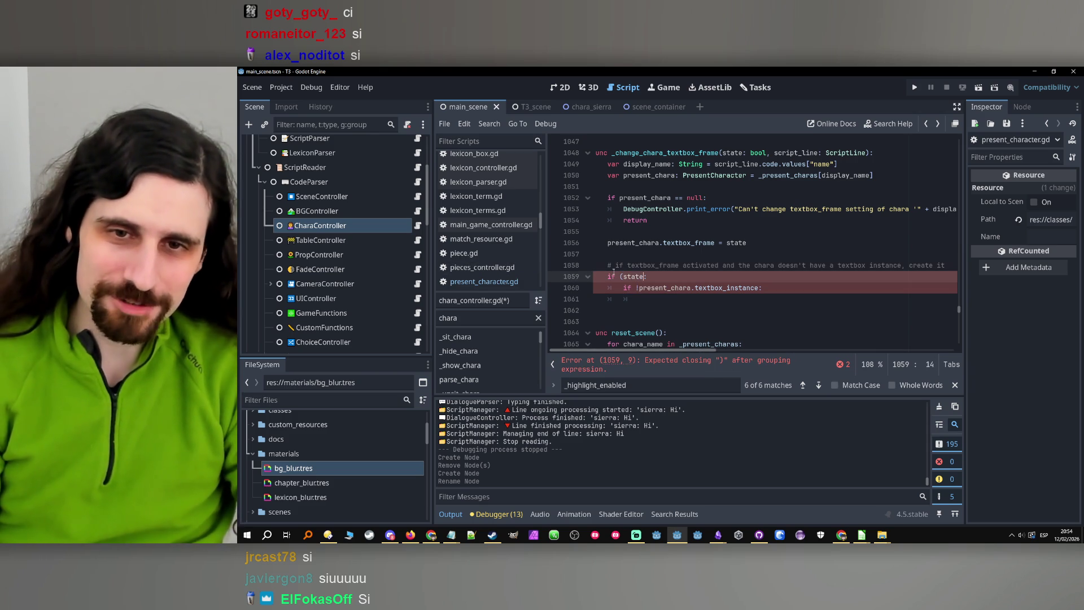
{"action": "key", "text": "Left"}
{"action": "key", "text": "Left"}
{"action": "key", "text": "Left"}
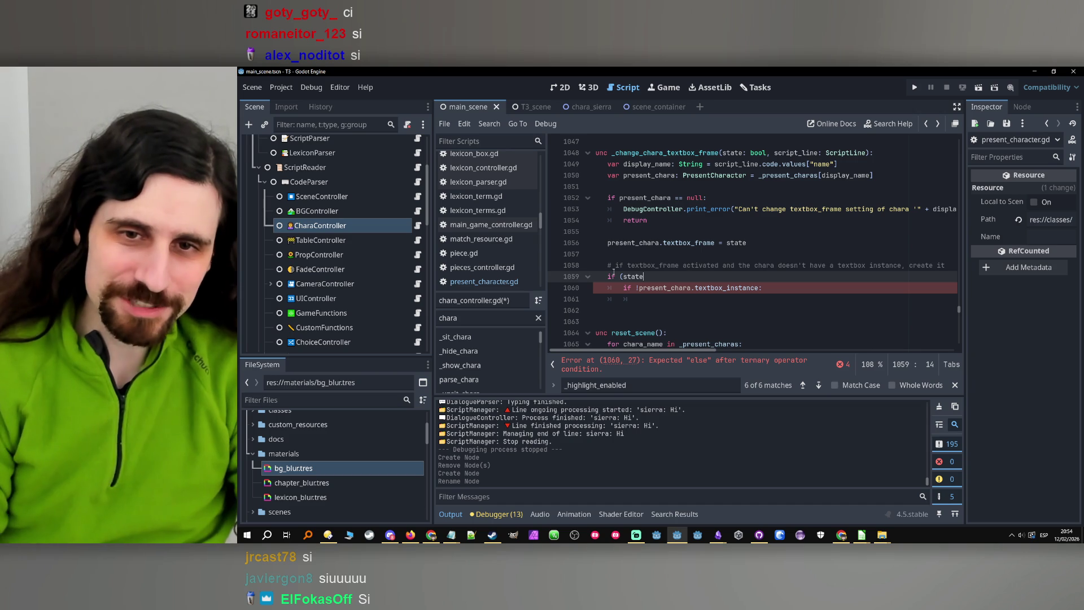
{"action": "key", "text": "Left"}
{"action": "key", "text": "BackSpace"}
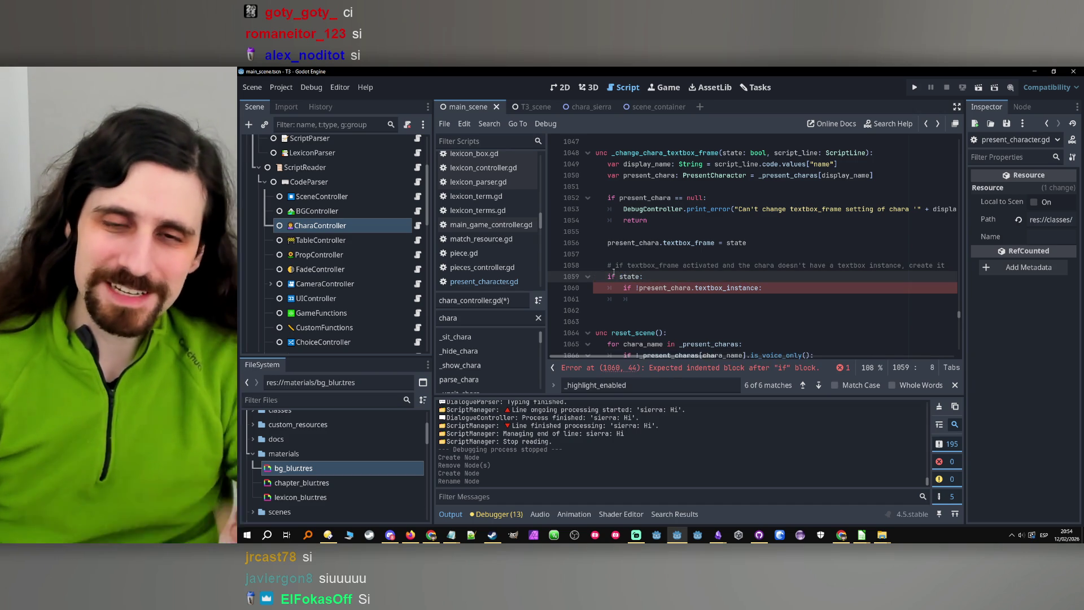
{"action": "left_click", "coordinate": [686, 302]}
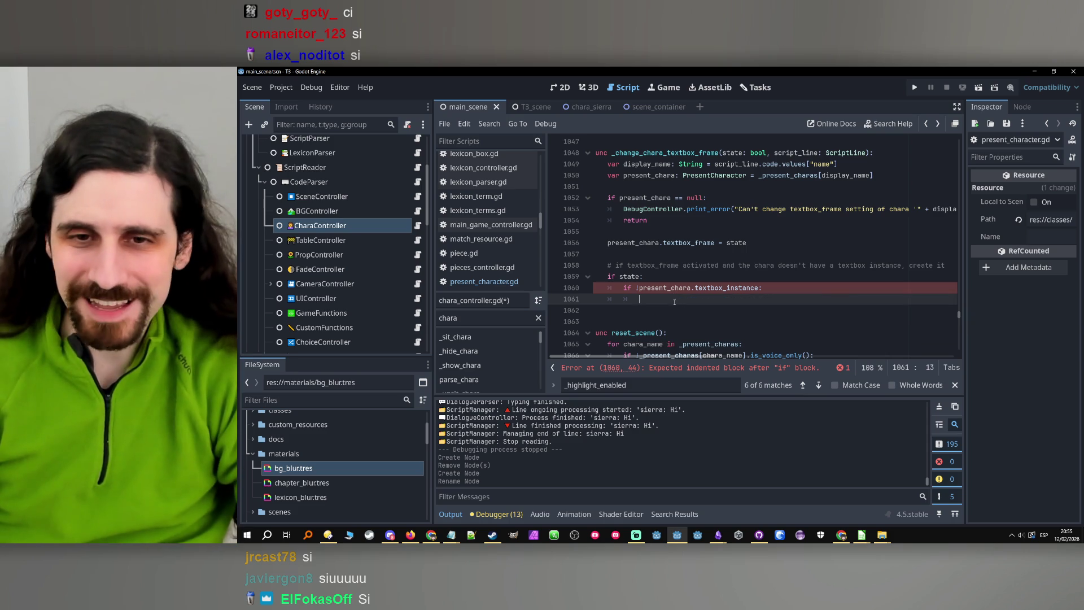
Narrow the side docks to widen the script editor and scroll up to the create-instance call on line 67.
{"action": "left_click_drag", "start_coordinate": [675, 298], "coordinate": [594, 209]}
{"action": "left_click", "coordinate": [681, 296]}
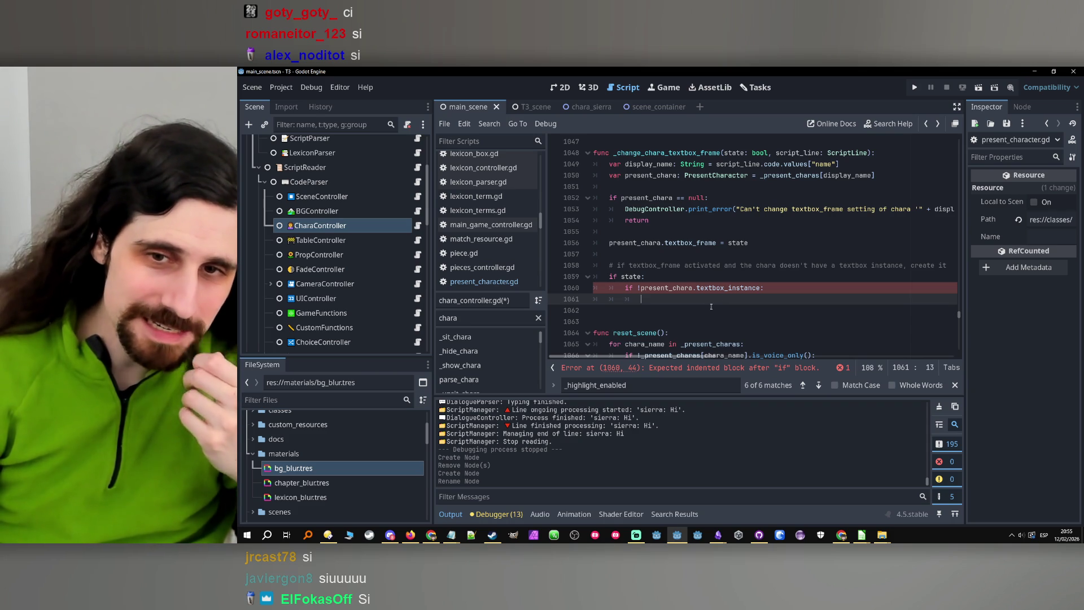
{"action": "scroll", "coordinate": [714, 300], "scroll_direction": "down", "scroll_amount": 2}
{"action": "scroll", "coordinate": [706, 303], "scroll_direction": "up", "scroll_amount": 2}
{"action": "scroll", "coordinate": [703, 306], "scroll_direction": "up", "scroll_amount": 20}
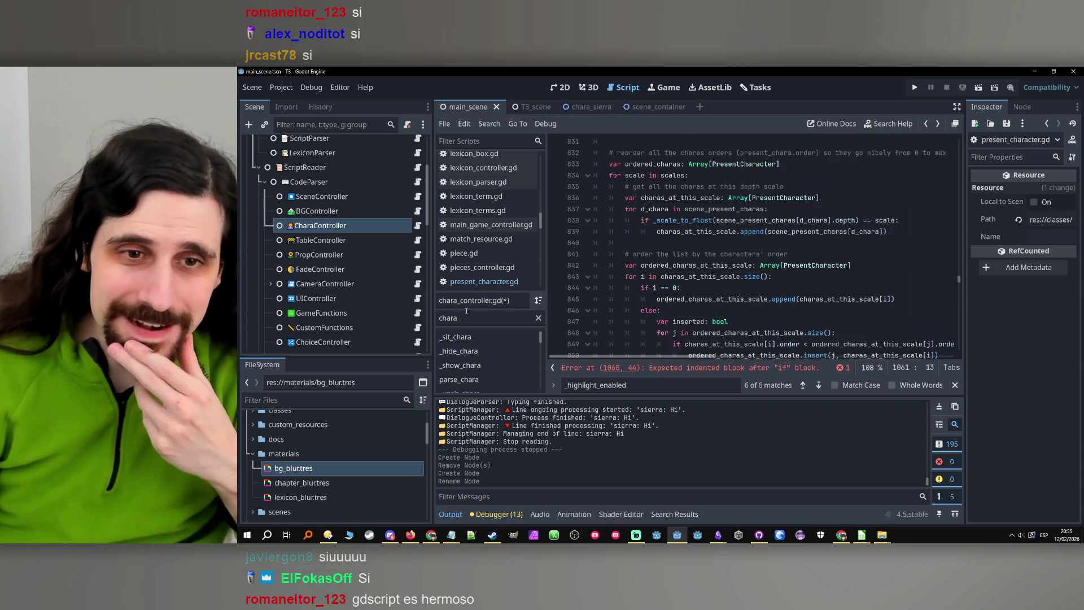
{"action": "left_click_drag", "start_coordinate": [432, 324], "coordinate": [397, 324]}
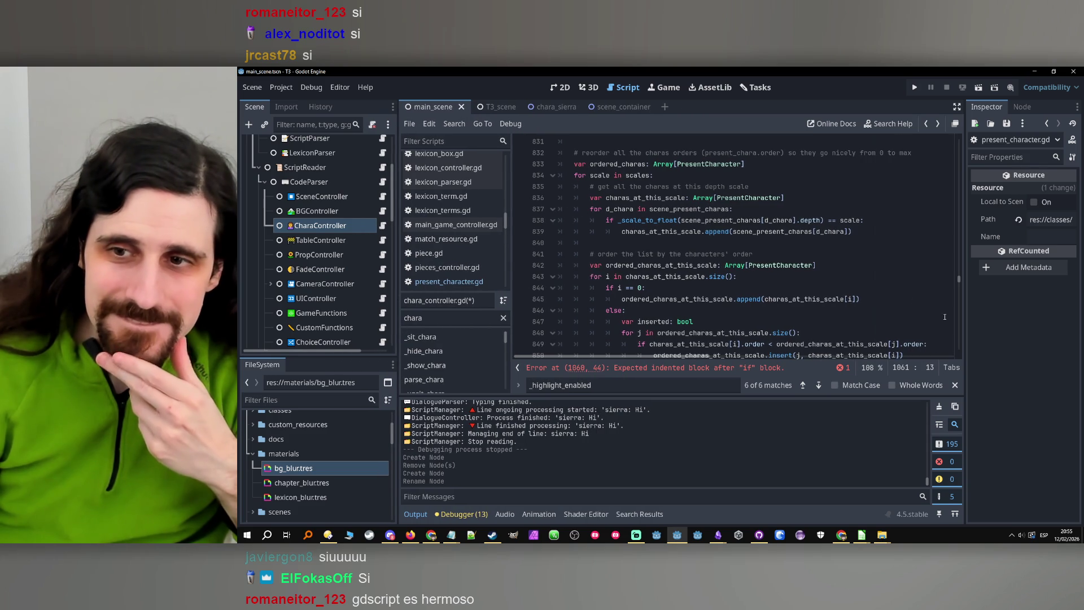
{"action": "left_click_drag", "start_coordinate": [965, 323], "coordinate": [974, 323]}
{"action": "scroll", "coordinate": [851, 271], "scroll_direction": "up", "scroll_amount": 20}
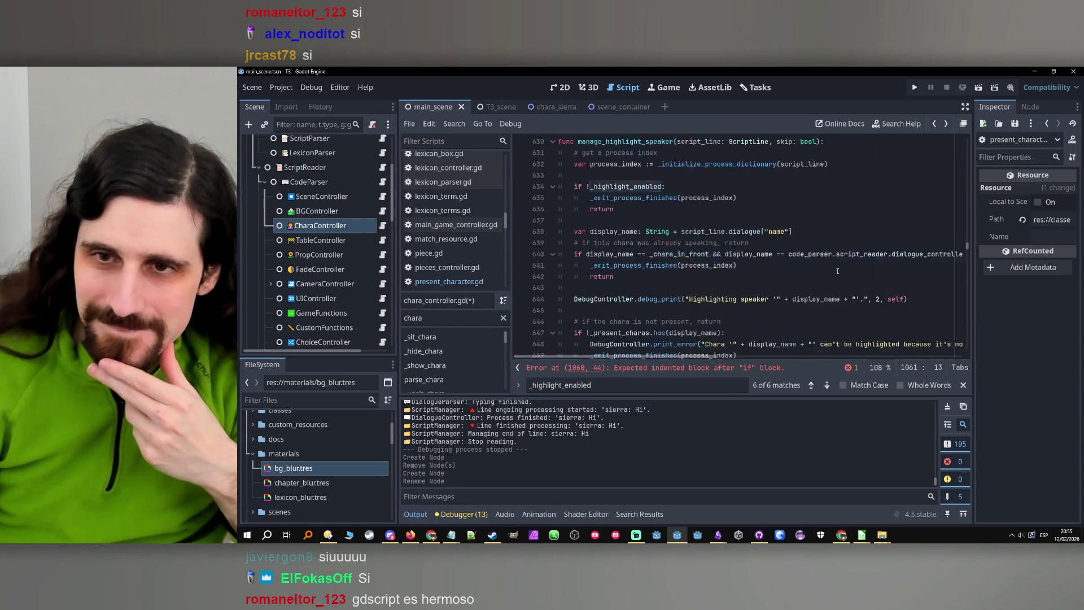
{"action": "scroll", "coordinate": [852, 272], "scroll_direction": "up", "scroll_amount": 20}
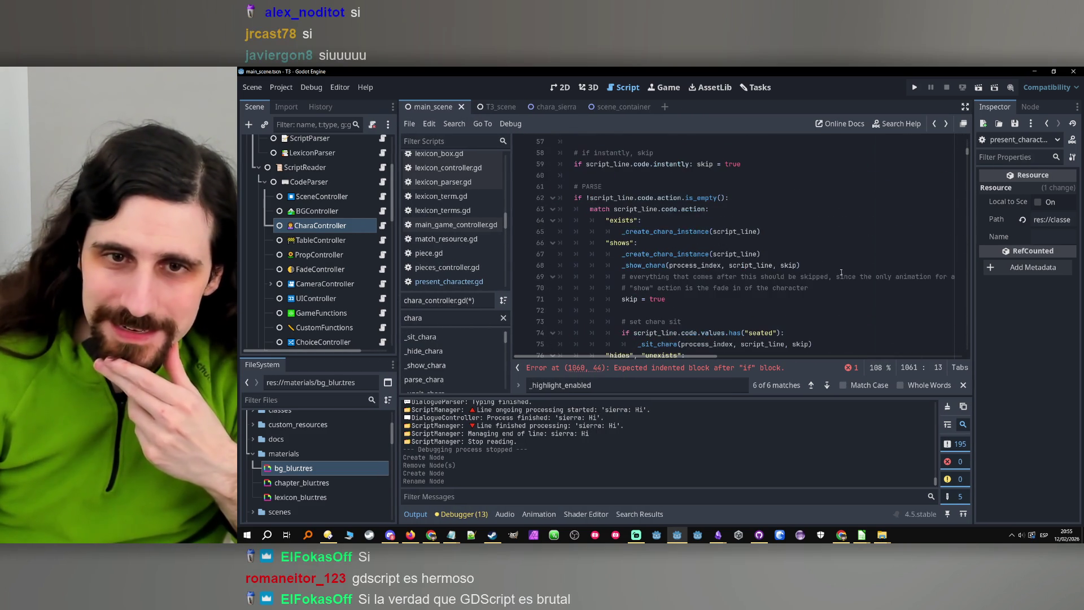
{"action": "left_click", "coordinate": [671, 187]}
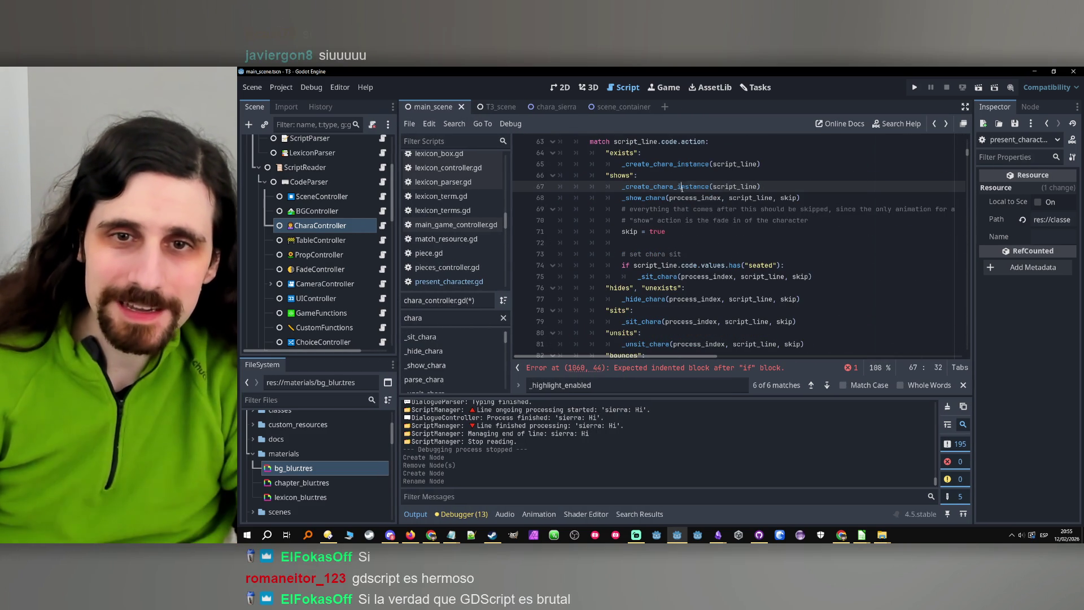
{"action": "left_click", "coordinate": [671, 187], "text": "ctrl"}
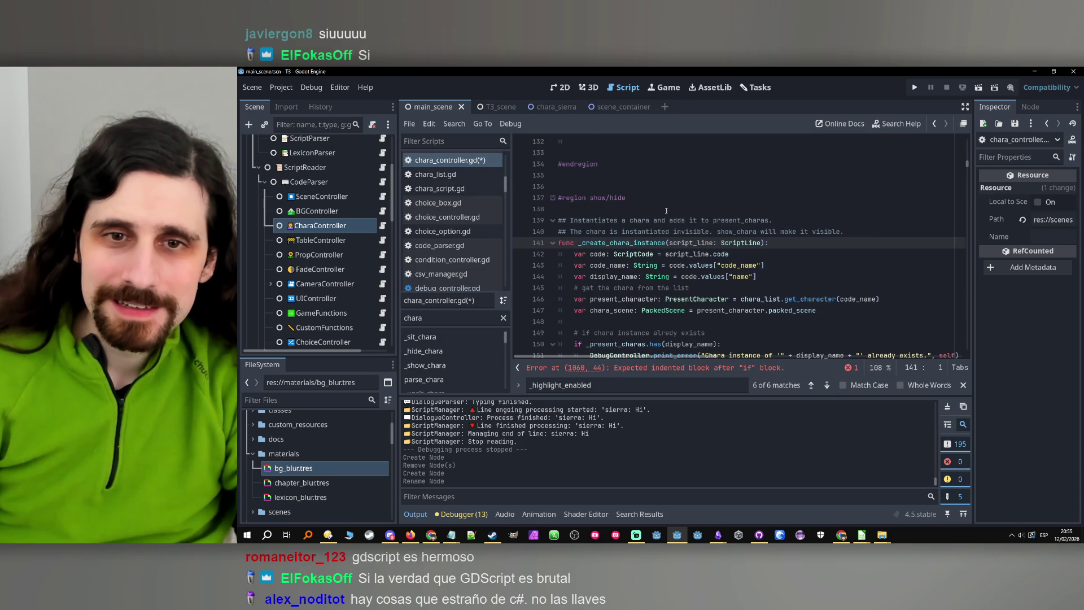
{"action": "double_click", "coordinate": [630, 243]}
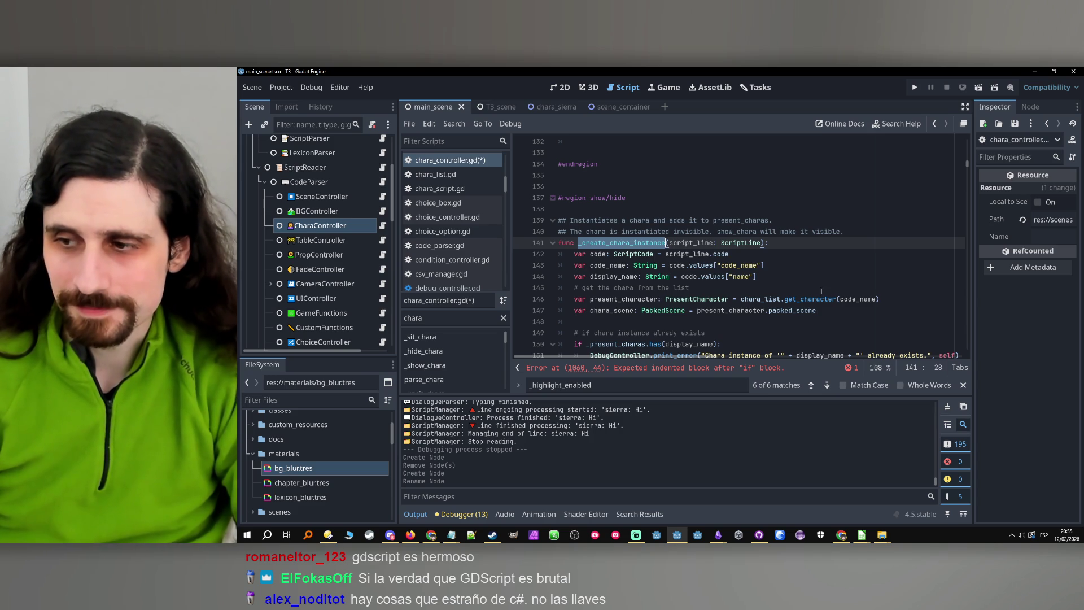
{"action": "scroll", "coordinate": [810, 302], "scroll_direction": "down", "scroll_amount": 1}
{"action": "scroll", "coordinate": [825, 276], "scroll_direction": "down", "scroll_amount": 1}
{"action": "scroll", "coordinate": [766, 285], "scroll_direction": "down", "scroll_amount": 2}
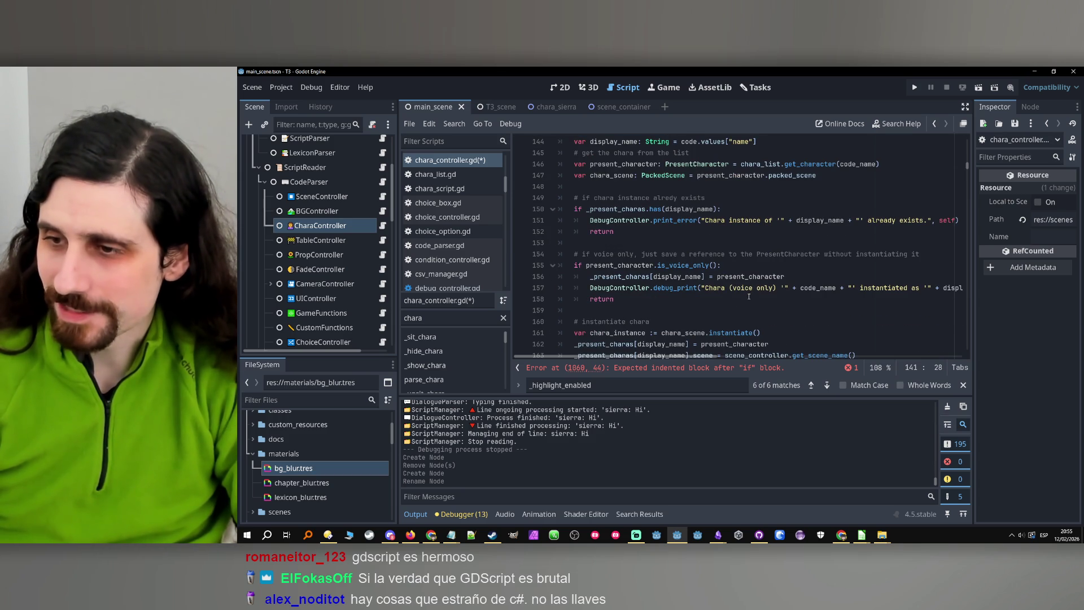
{"action": "scroll", "coordinate": [706, 257], "scroll_direction": "down", "scroll_amount": 1}
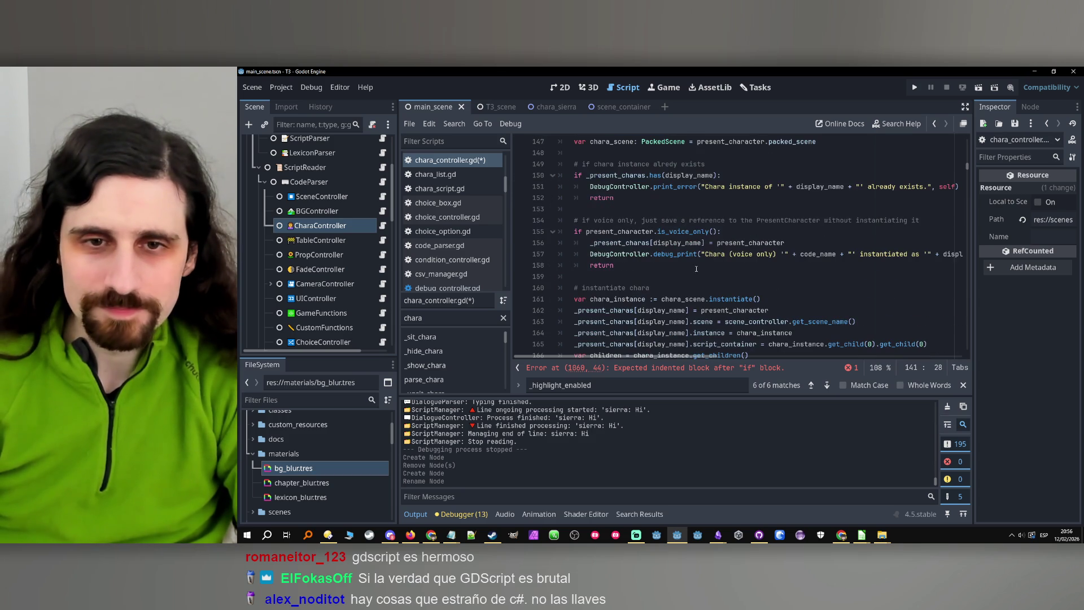
{"action": "scroll", "coordinate": [689, 262], "scroll_direction": "down", "scroll_amount": 2}
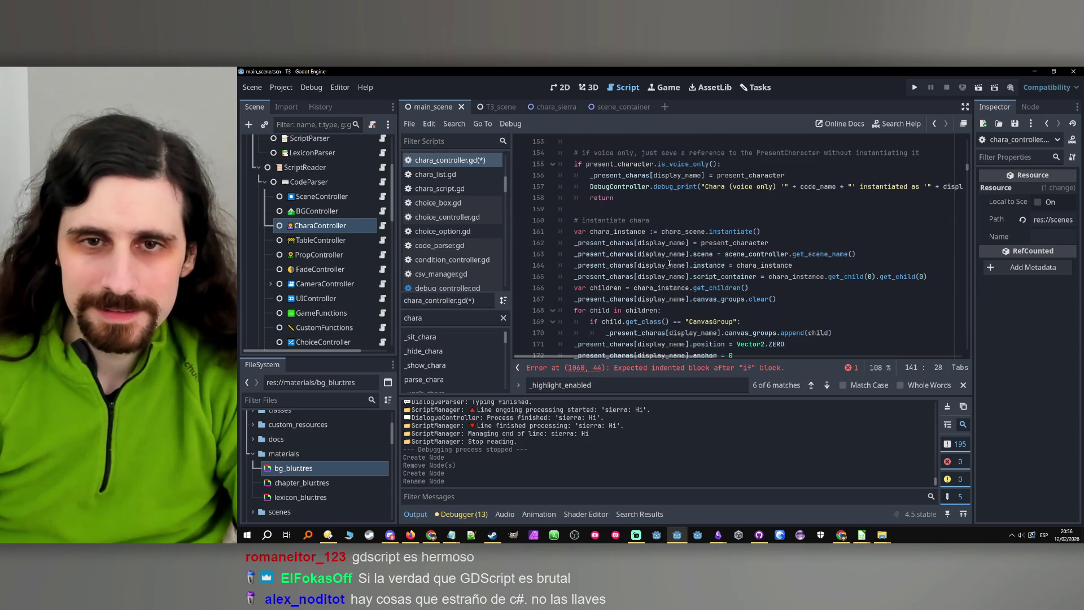
{"action": "double_click", "coordinate": [611, 220]}
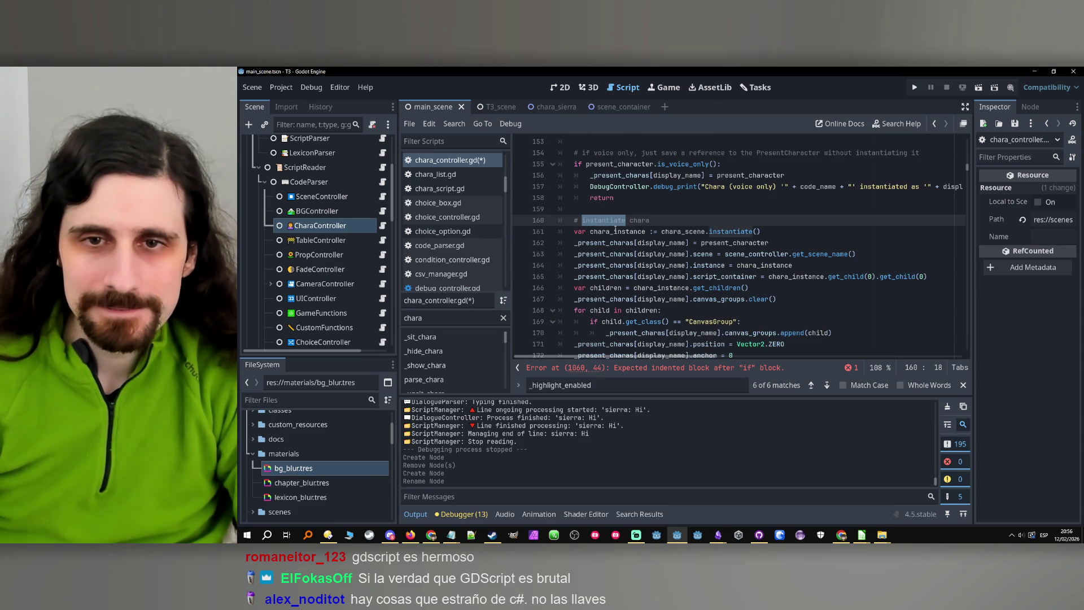
{"action": "scroll", "coordinate": [615, 229], "scroll_direction": "down", "scroll_amount": 2}
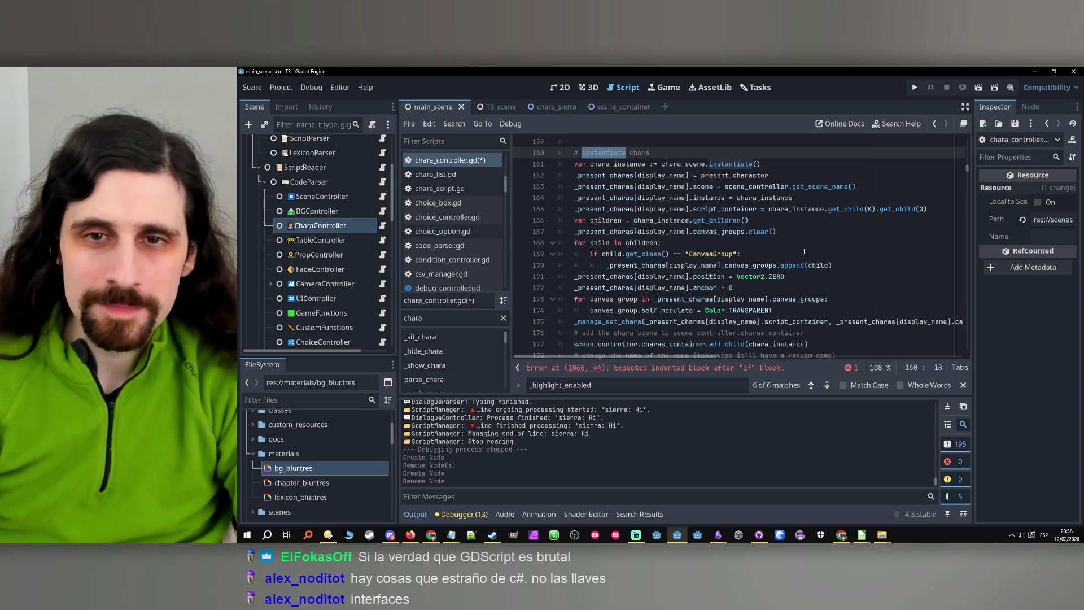
{"action": "double_click", "coordinate": [721, 199]}
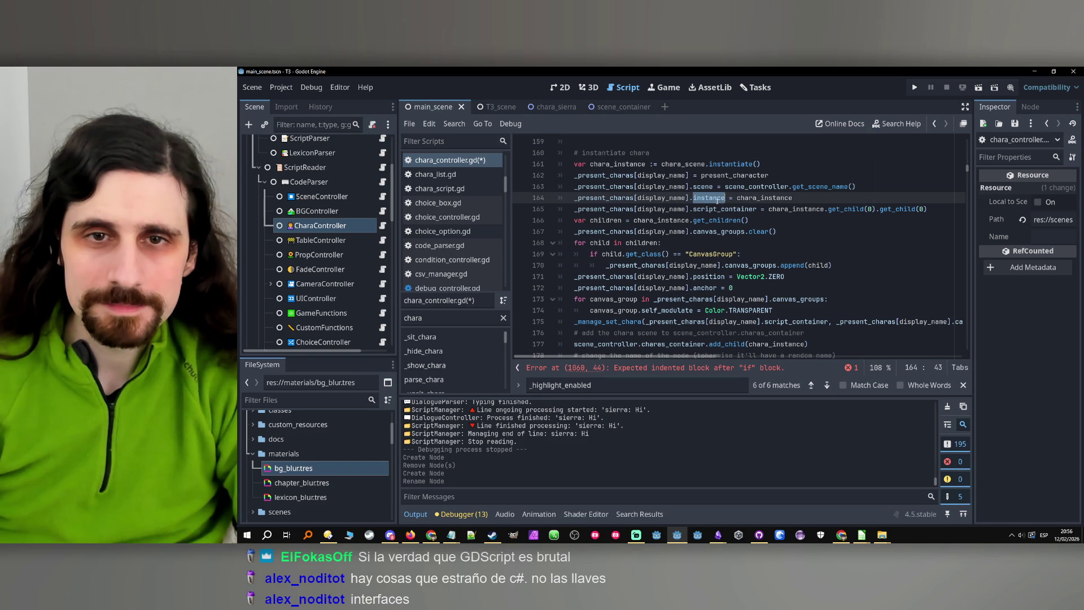
{"action": "left_click_drag", "start_coordinate": [575, 164], "coordinate": [781, 163]}
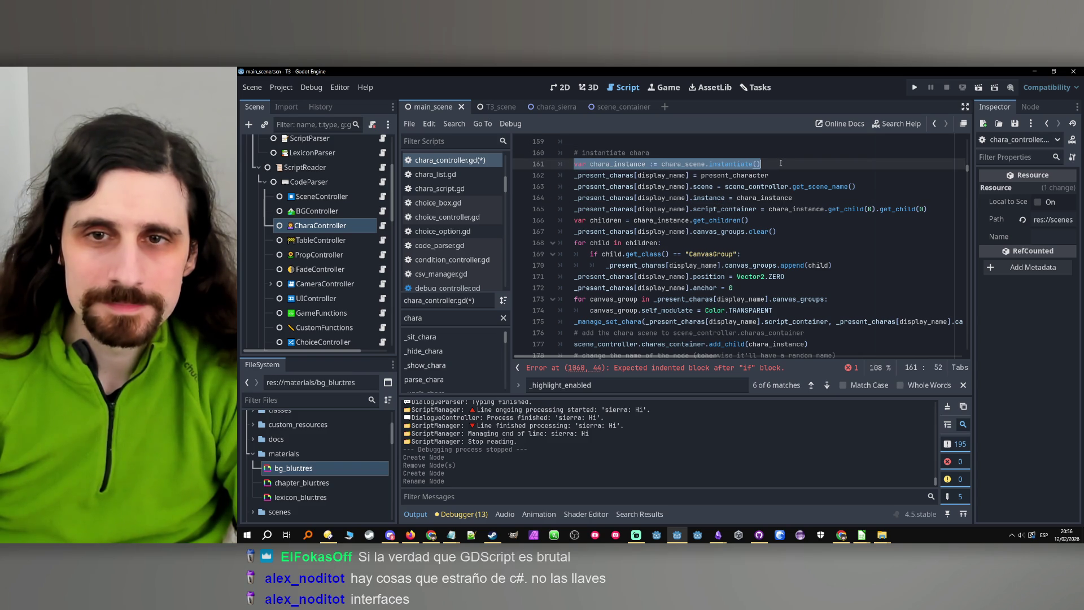
{"action": "scroll", "coordinate": [781, 163], "scroll_direction": "up", "scroll_amount": 5}
{"action": "double_click", "coordinate": [686, 333]}
{"action": "scroll", "coordinate": [686, 336], "scroll_direction": "up", "scroll_amount": 1}
{"action": "scroll", "coordinate": [684, 332], "scroll_direction": "up", "scroll_amount": 1}
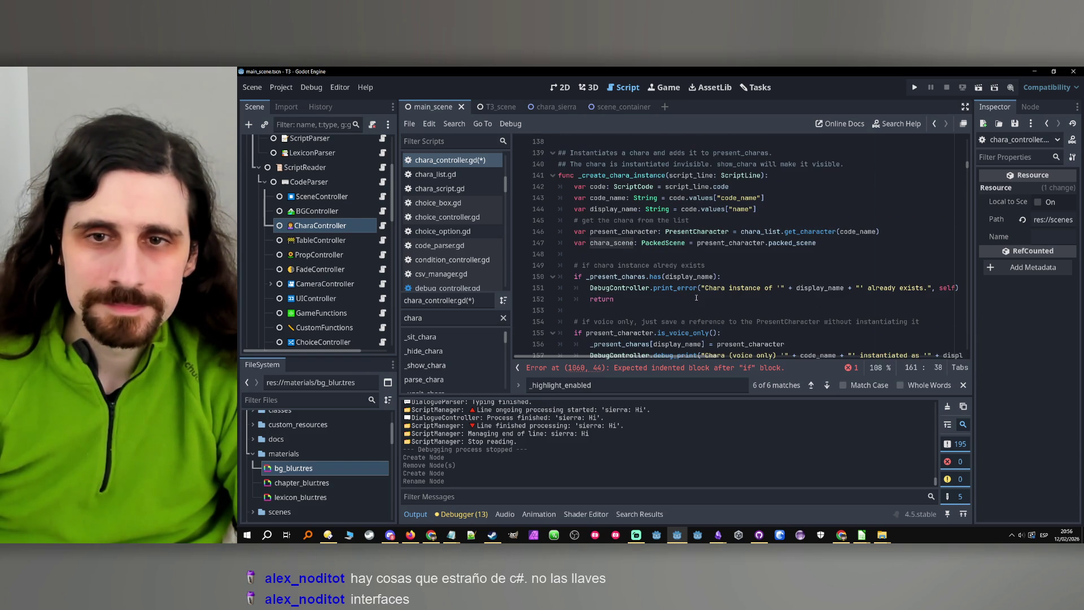
{"action": "double_click", "coordinate": [758, 244]}
{"action": "left_click_drag", "start_coordinate": [826, 243], "coordinate": [575, 243]}
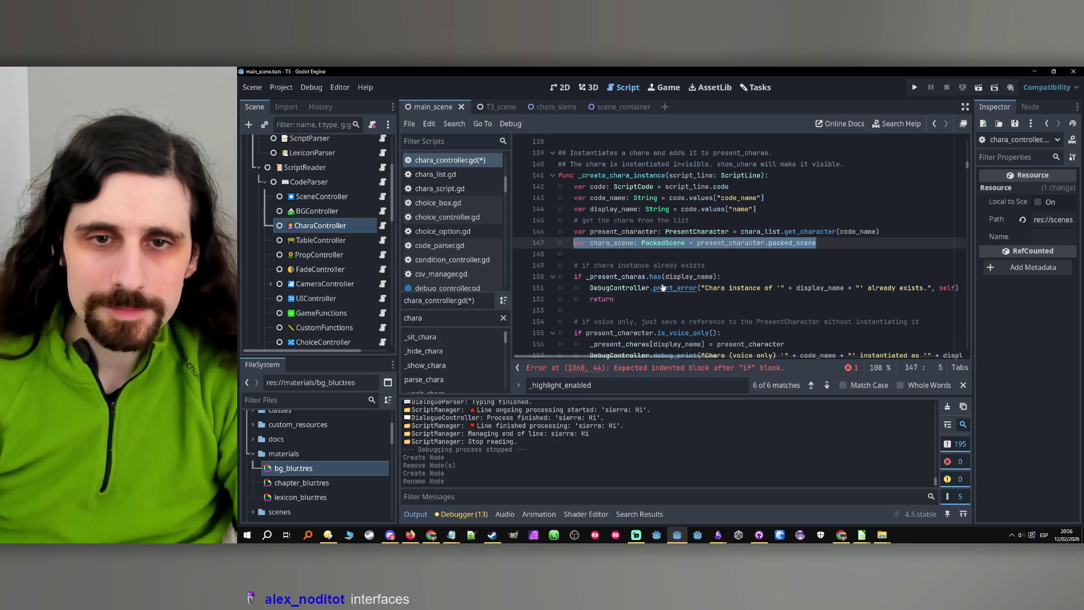
{"action": "scroll", "coordinate": [733, 271], "scroll_direction": "down", "scroll_amount": 5}
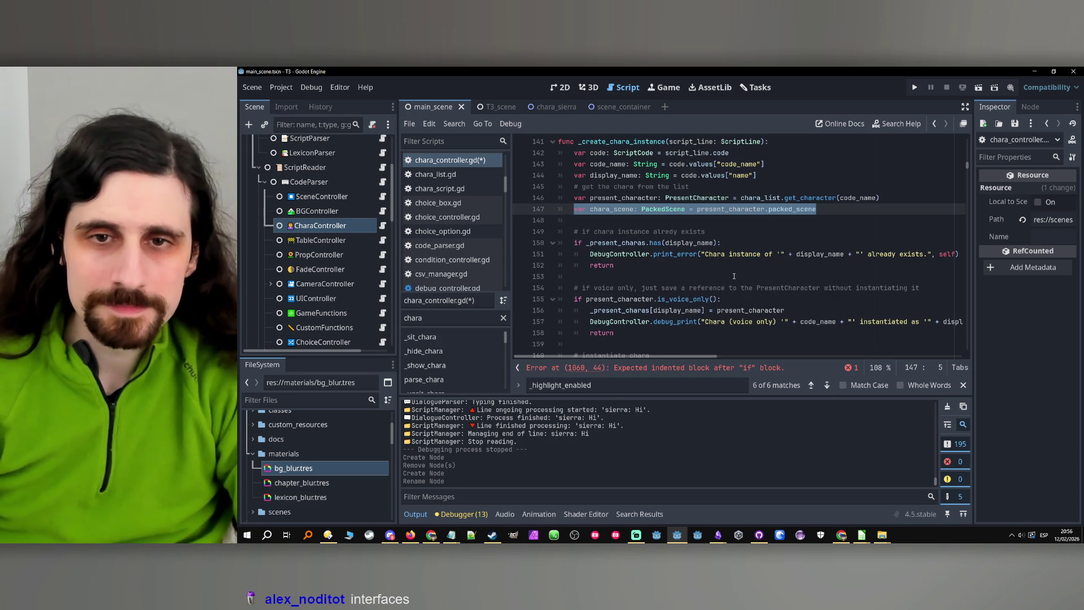
{"action": "scroll", "coordinate": [734, 273], "scroll_direction": "down", "scroll_amount": 2}
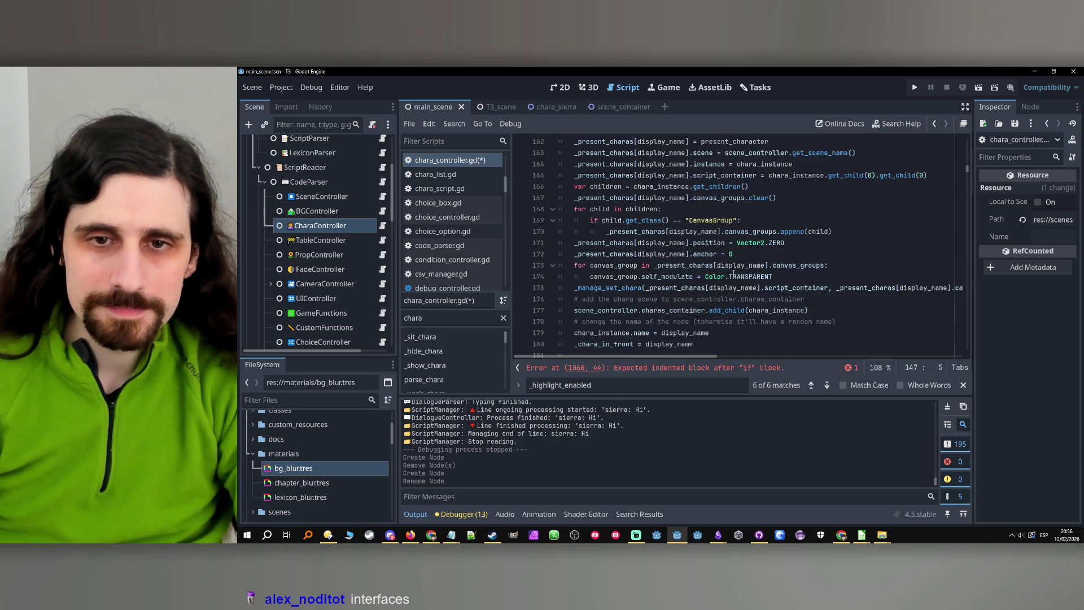
{"action": "scroll", "coordinate": [734, 273], "scroll_direction": "up", "scroll_amount": 1}
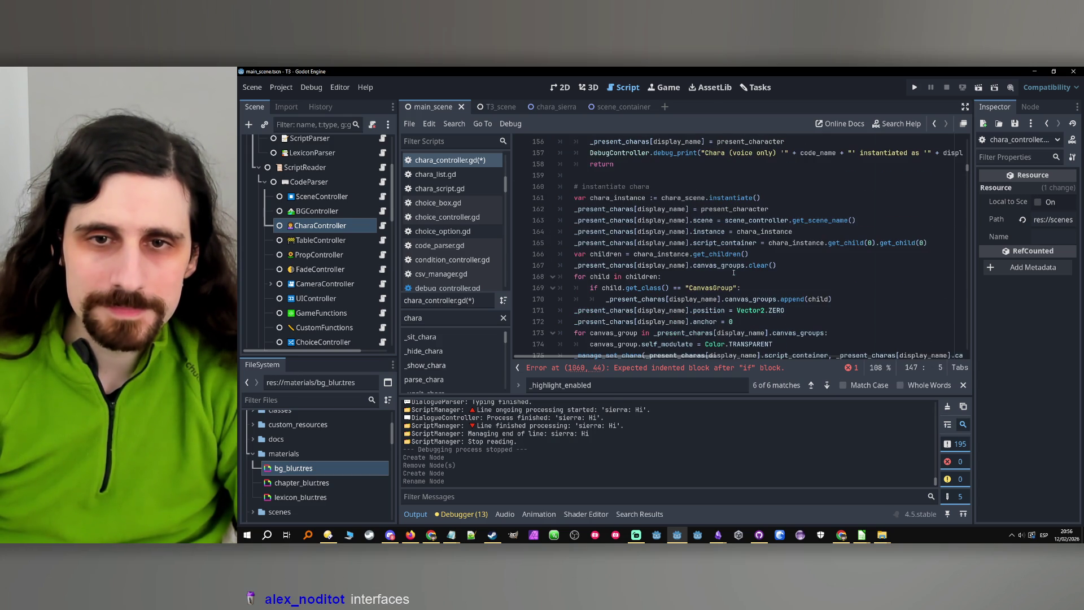
Check the scratch notes, then select the instantiation statement on line 161.
{"action": "left_click", "coordinate": [451, 535]}
{"action": "left_click", "coordinate": [443, 486]}
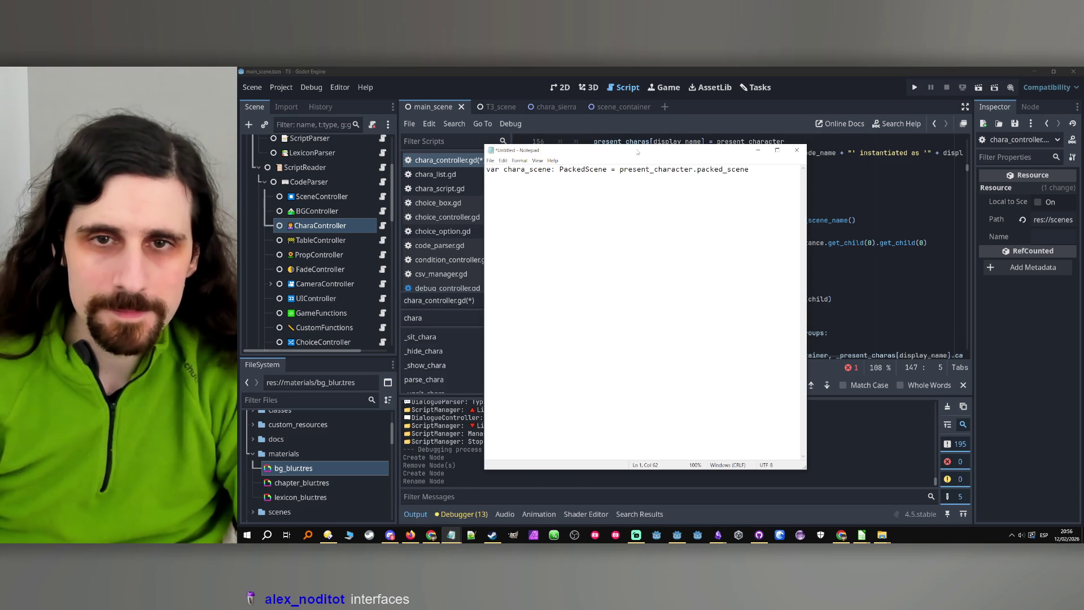
{"action": "key", "text": "alt+Tab"}
{"action": "left_click", "coordinate": [746, 254]}
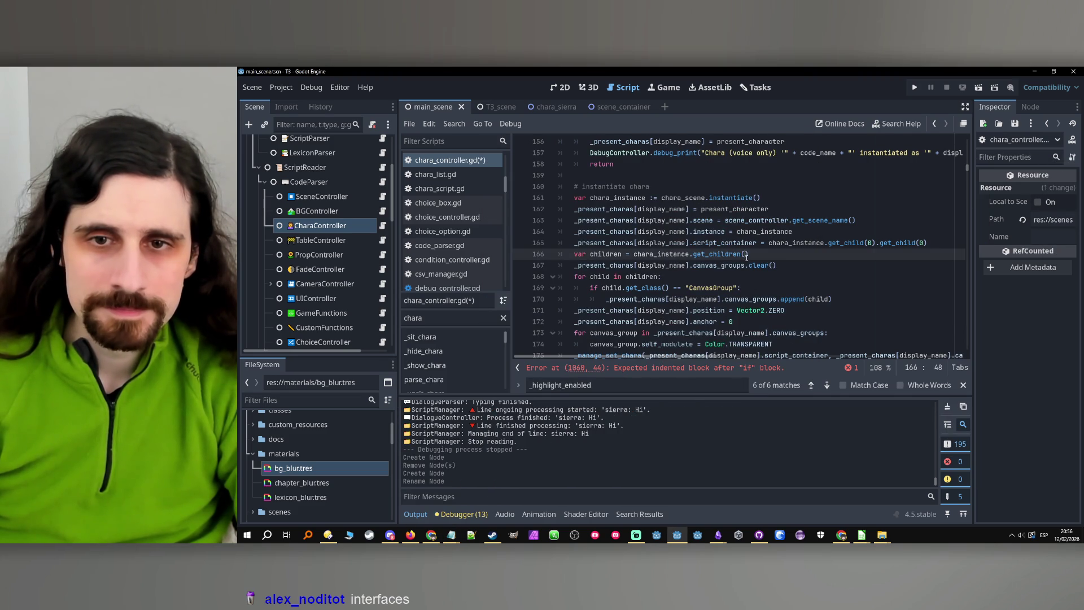
{"action": "scroll", "coordinate": [747, 258], "scroll_direction": "down", "scroll_amount": 1}
{"action": "left_click", "coordinate": [761, 164]}
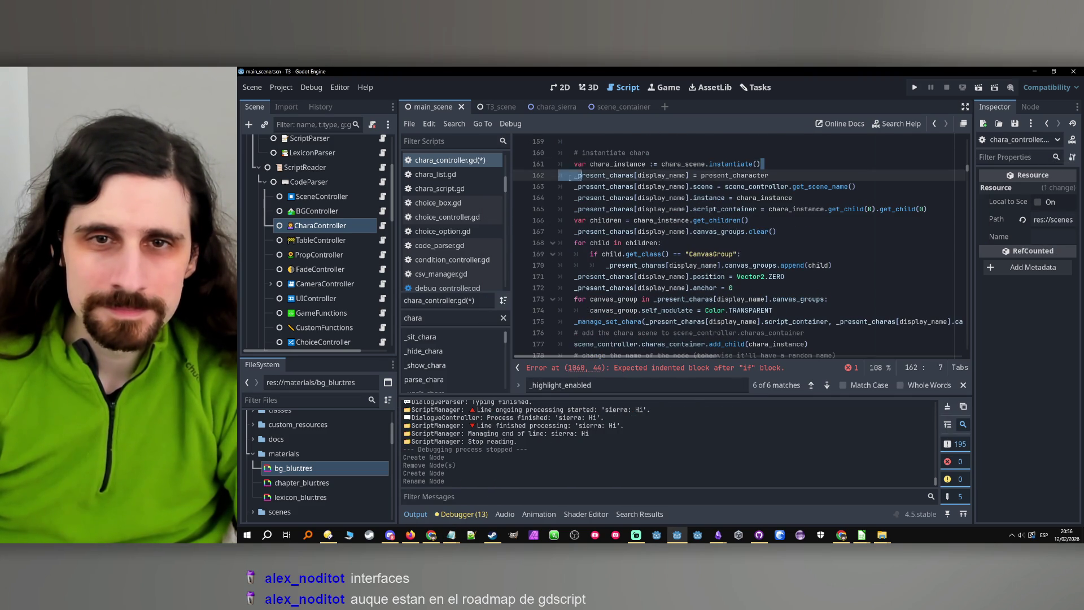
{"action": "key", "text": "shift+Home"}
{"action": "key", "text": "alt+Tab"}
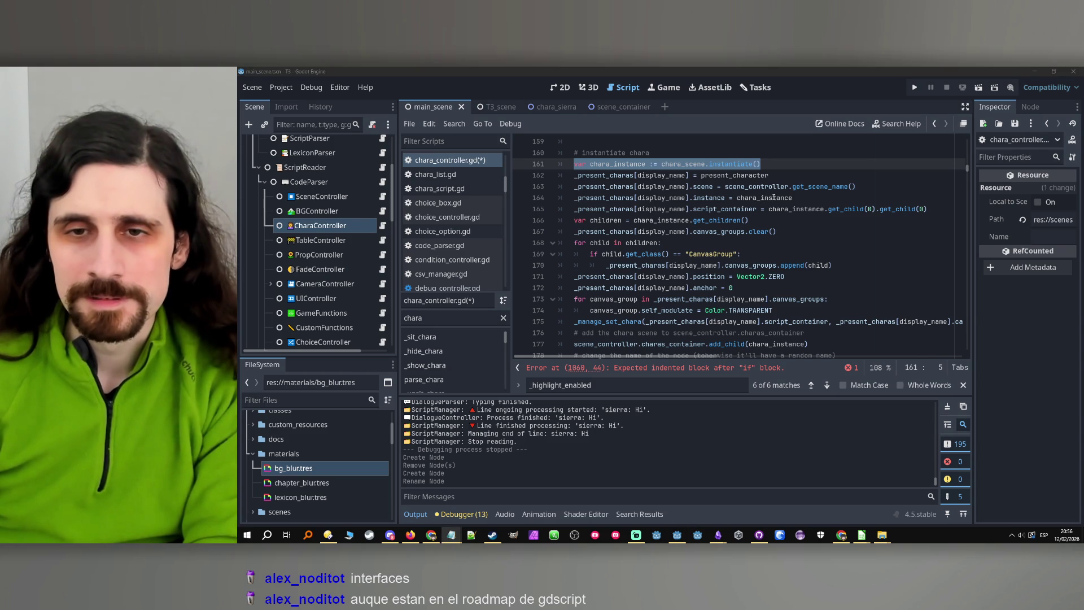
Select the instance assignment on line 164 and the canvas-group gathering code on lines 166–170.
{"action": "left_click_drag", "start_coordinate": [799, 197], "coordinate": [577, 198]}
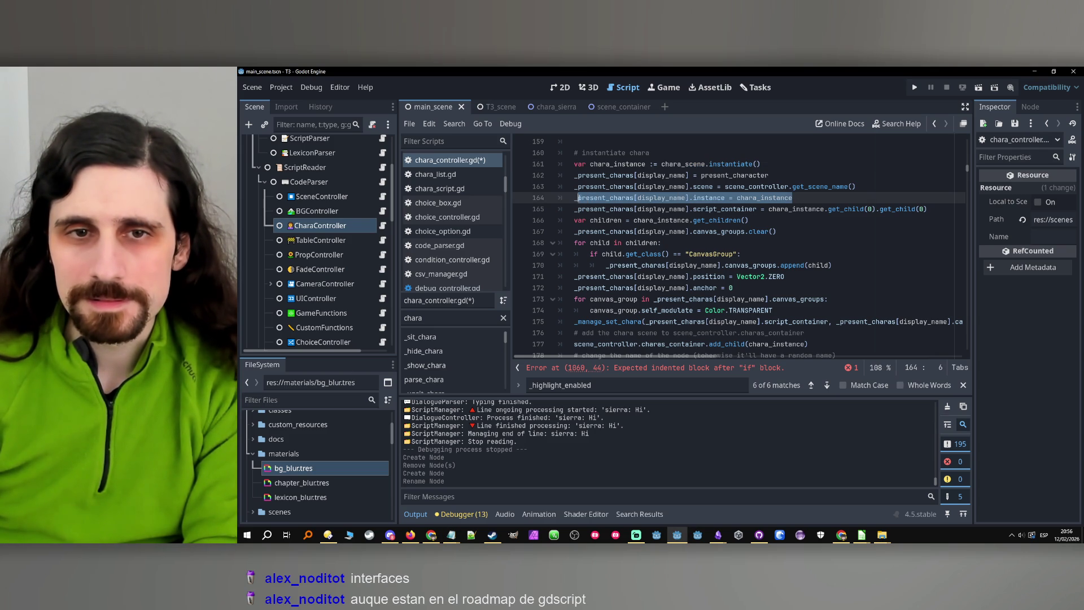
{"action": "key", "text": "alt+Tab"}
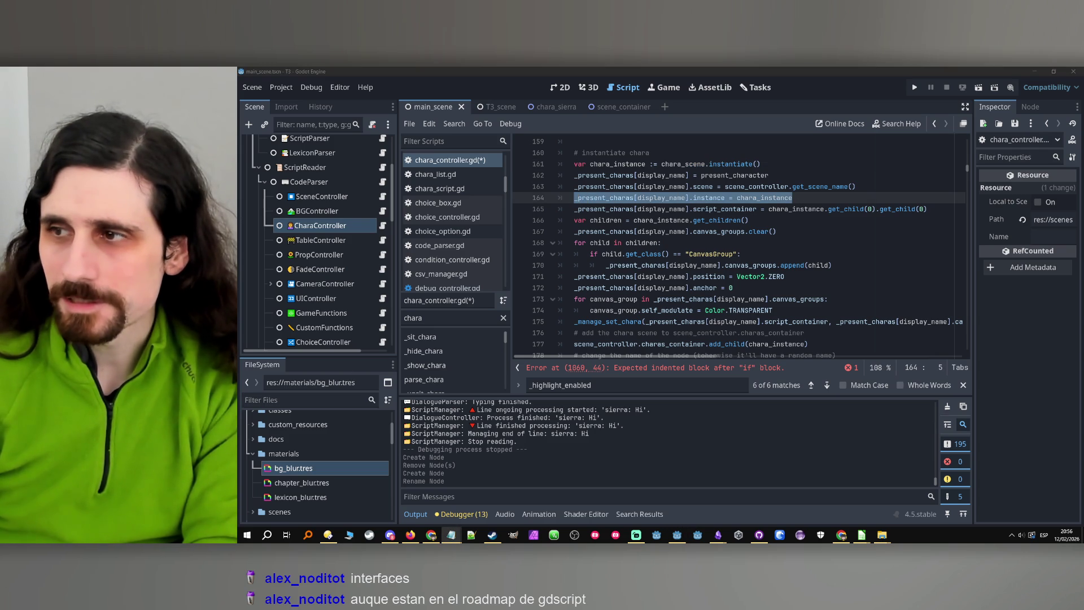
{"action": "left_click", "coordinate": [782, 219]}
{"action": "left_click_drag", "start_coordinate": [773, 222], "coordinate": [571, 222]}
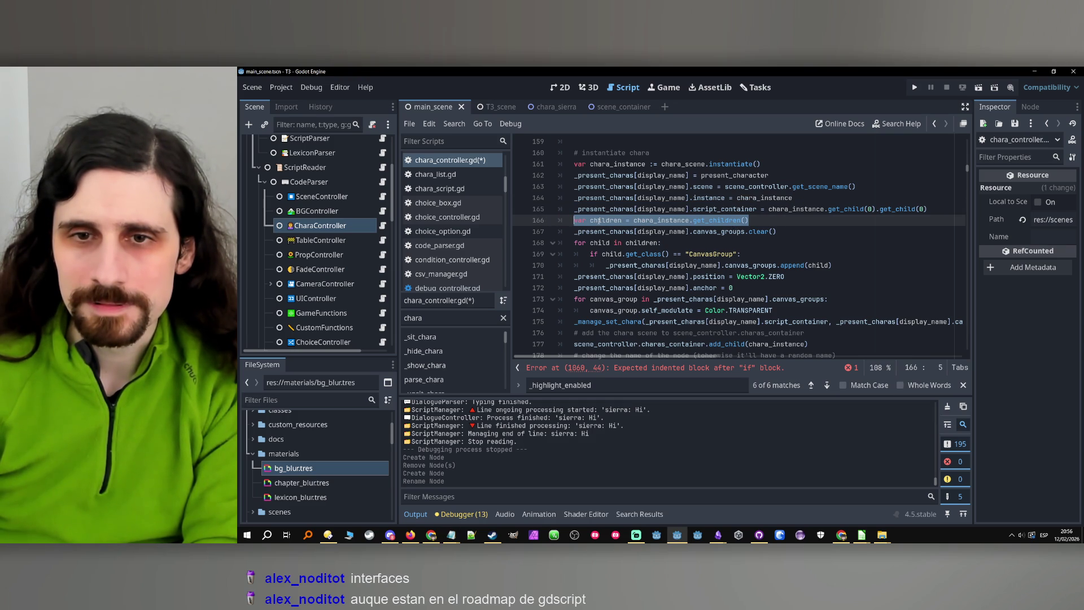
{"action": "left_click", "coordinate": [572, 225]}
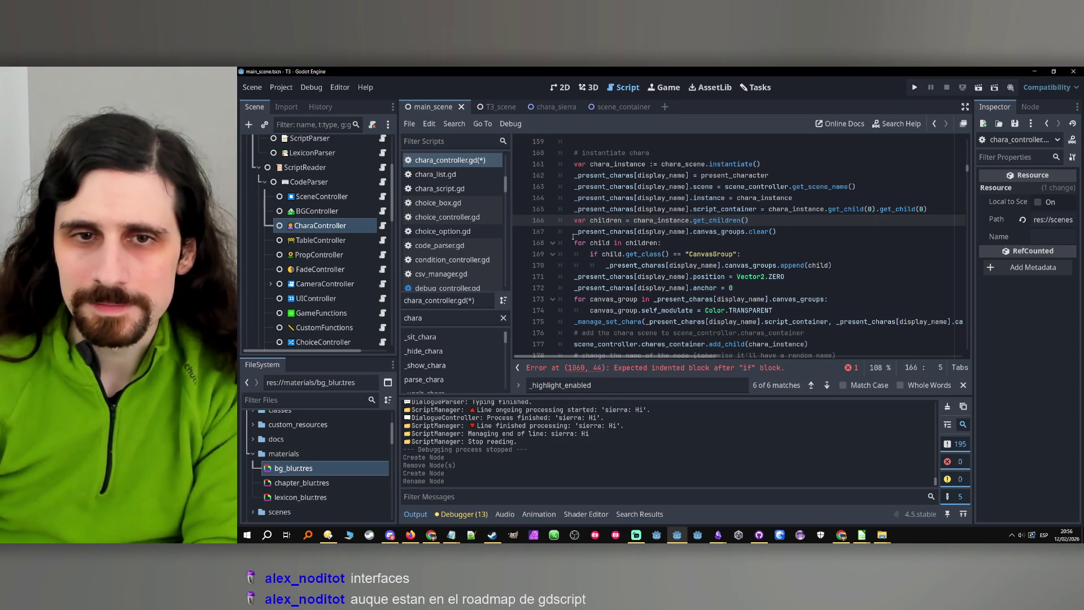
{"action": "left_click", "coordinate": [576, 227]}
{"action": "left_click_drag", "start_coordinate": [574, 222], "coordinate": [893, 266]}
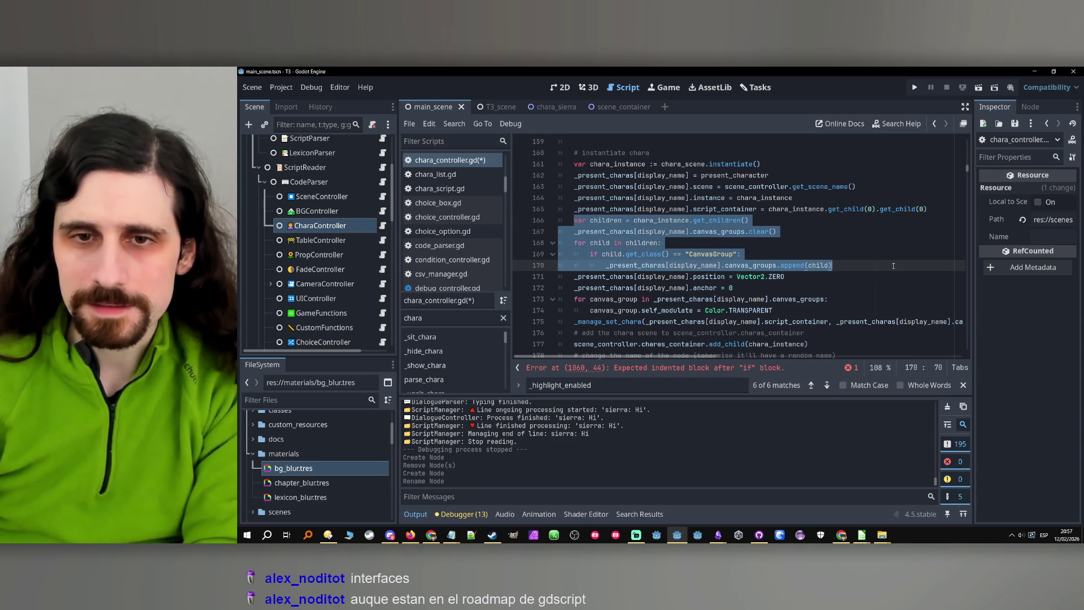
{"action": "key", "text": "alt+Tab"}
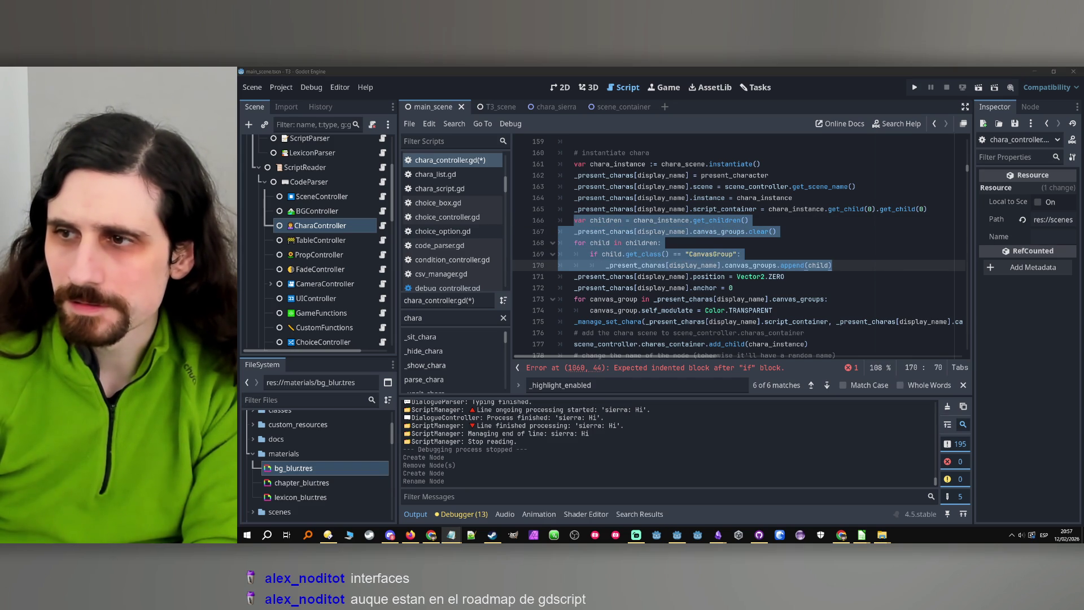
Select the transparency loop, the add_child statement on line 177, and the node-renaming line 179.
{"action": "scroll", "coordinate": [612, 280], "scroll_direction": "down", "scroll_amount": 1}
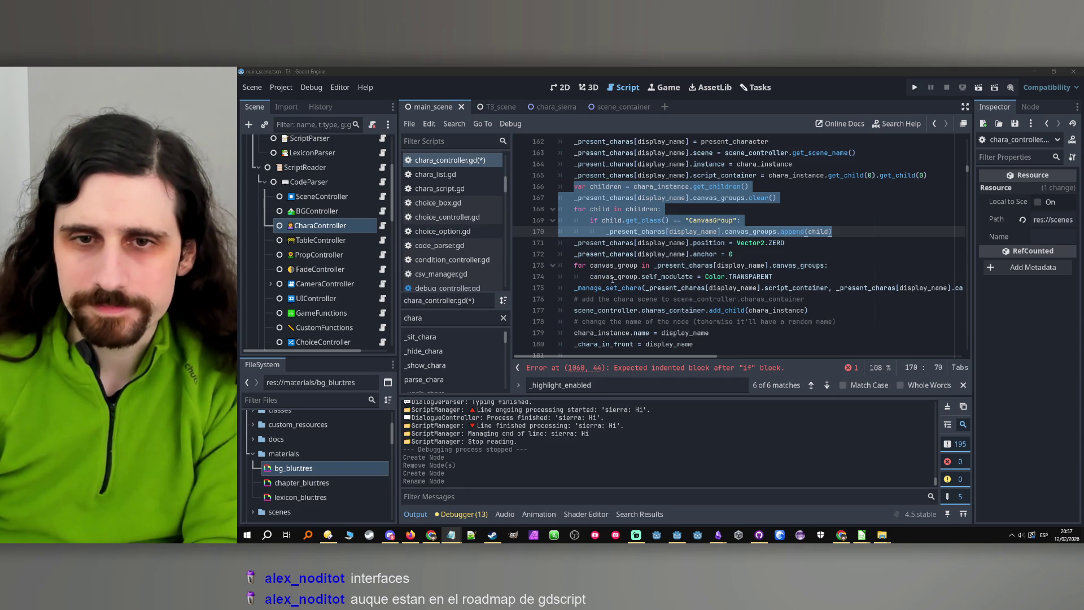
{"action": "left_click_drag", "start_coordinate": [575, 266], "coordinate": [773, 276]}
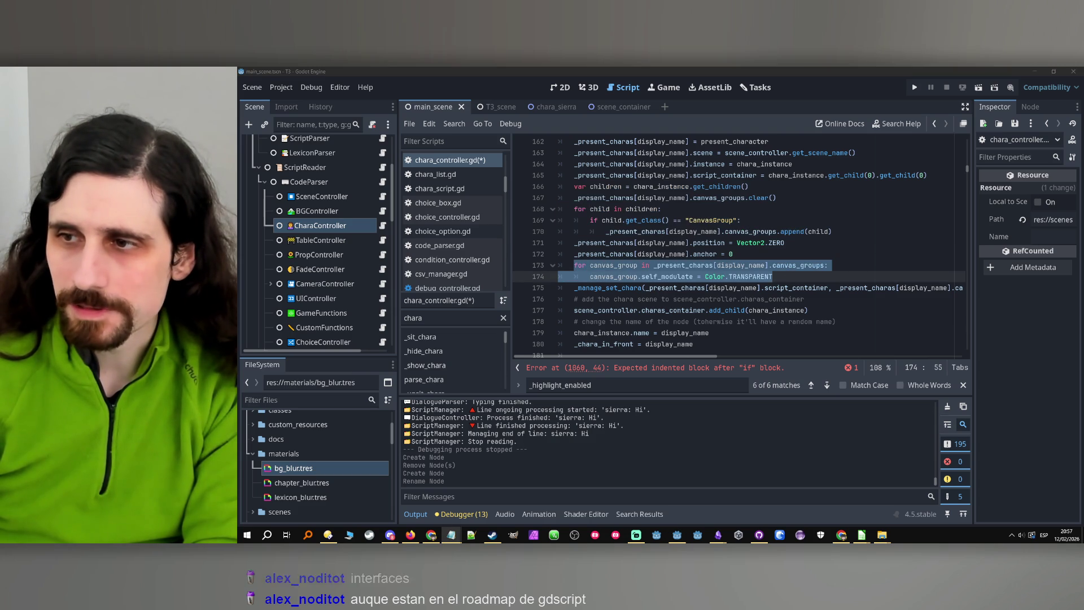
{"action": "mouse_move", "coordinate": [586, 288]}
{"action": "left_mouse_down"}
{"action": "mouse_move", "coordinate": [832, 288]}
{"action": "mouse_move", "coordinate": [791, 276]}
{"action": "mouse_move", "coordinate": [574, 276]}
{"action": "mouse_move", "coordinate": [743, 255]}
{"action": "mouse_move", "coordinate": [1007, 258]}
{"action": "left_mouse_up"}
{"action": "scroll", "coordinate": [740, 294], "scroll_direction": "down", "scroll_amount": 1}
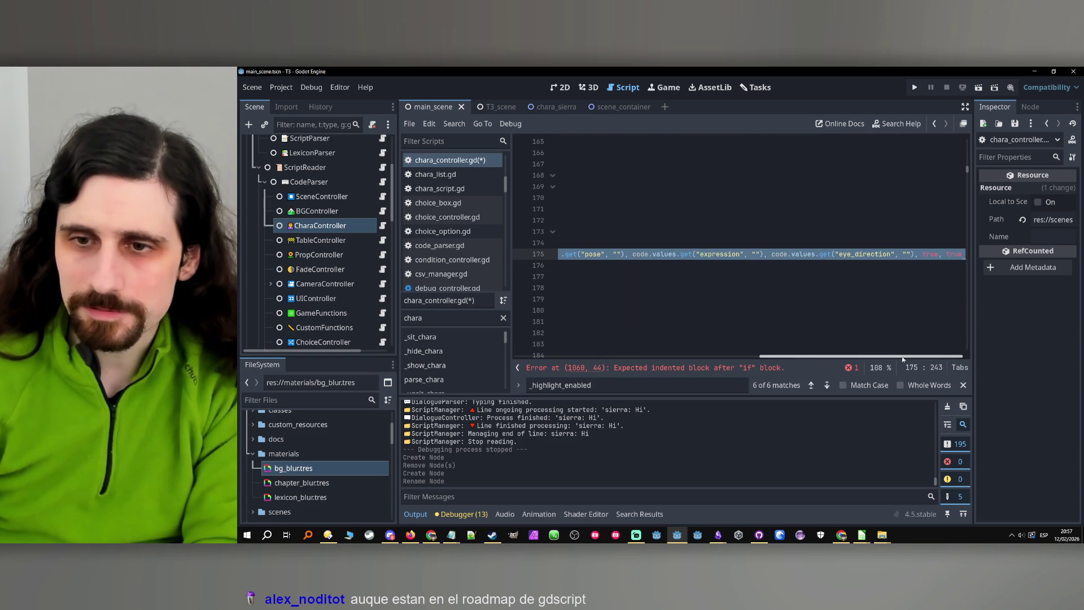
{"action": "left_click_drag", "start_coordinate": [861, 356], "coordinate": [616, 356]}
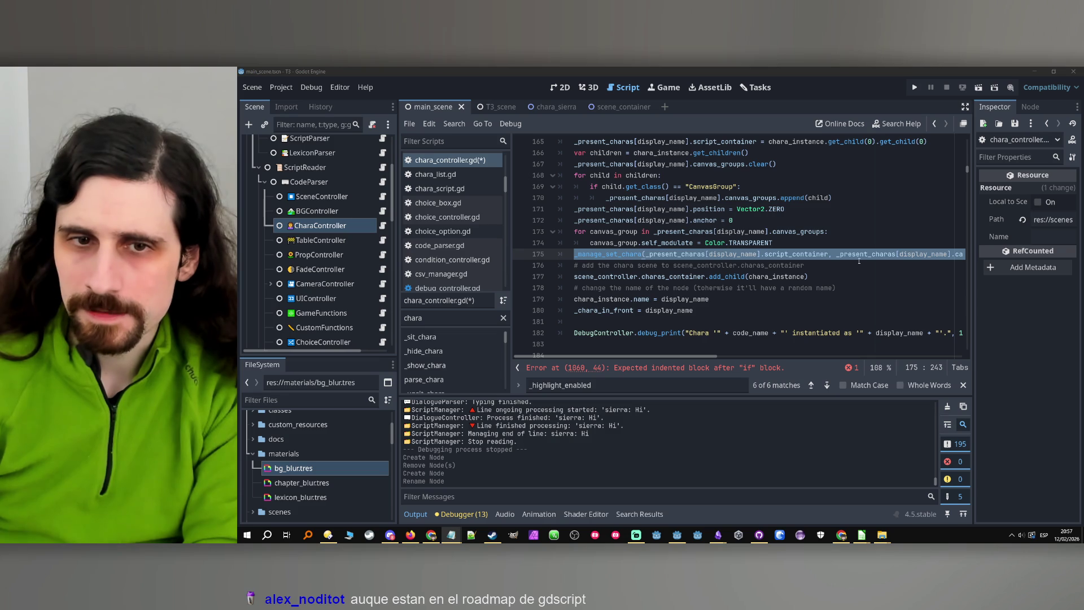
{"action": "left_click_drag", "start_coordinate": [618, 277], "coordinate": [852, 276]}
{"action": "left_click", "coordinate": [594, 276]}
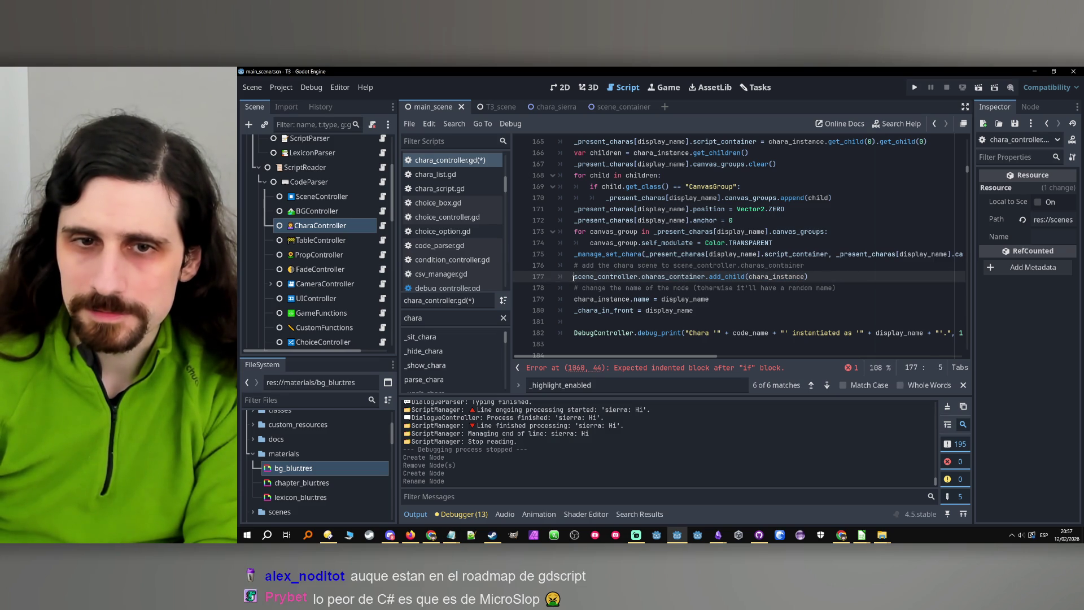
{"action": "left_click_drag", "start_coordinate": [574, 277], "coordinate": [894, 274]}
{"action": "key", "text": "alt+Tab"}
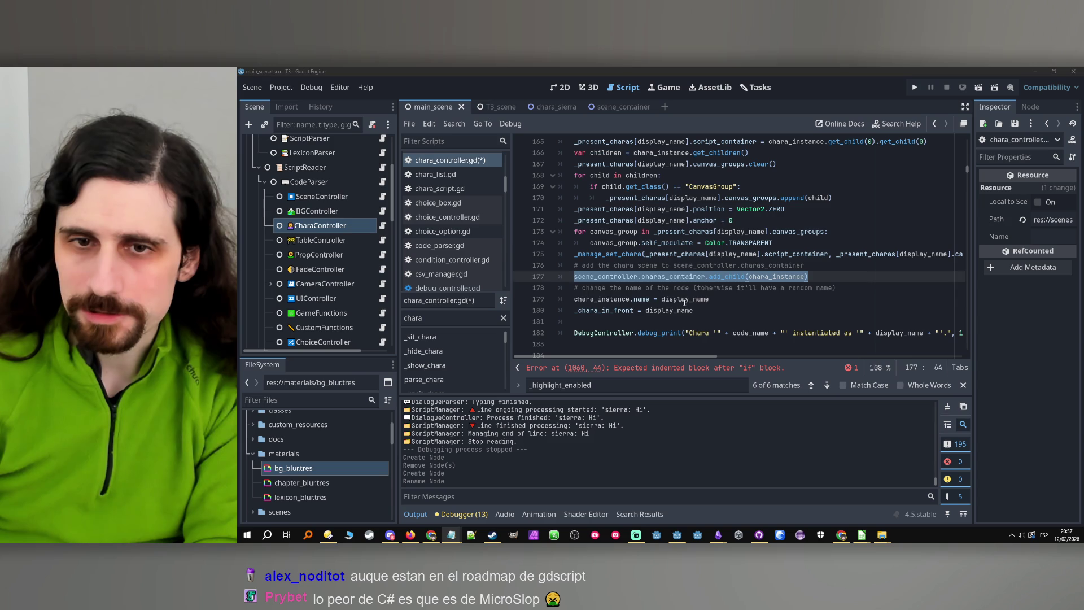
{"action": "left_click", "coordinate": [706, 300]}
{"action": "key", "text": "shift+Home"}
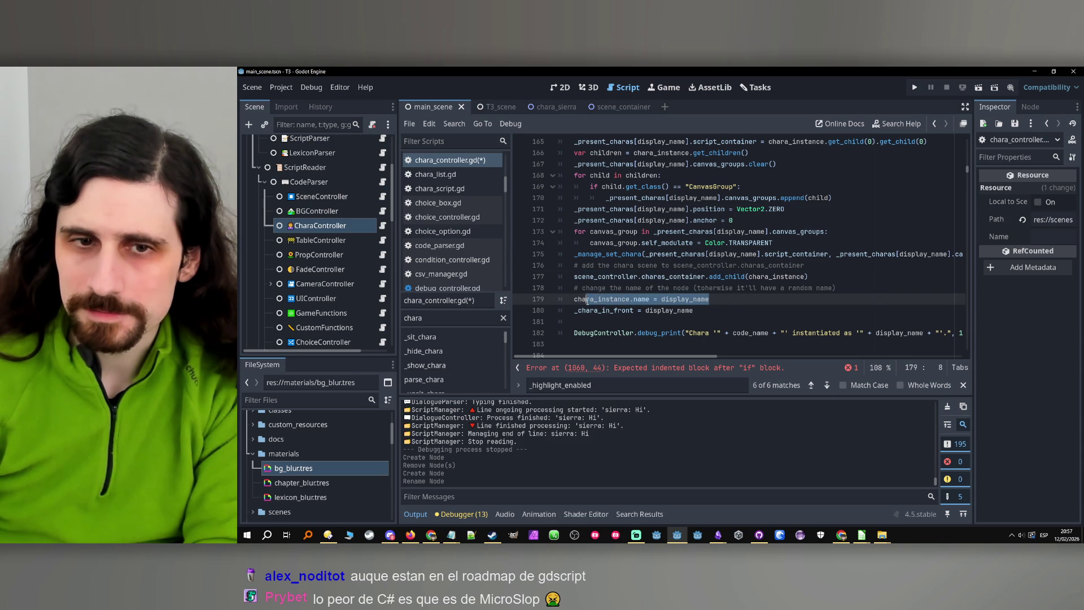
{"action": "key", "text": "alt+Tab"}
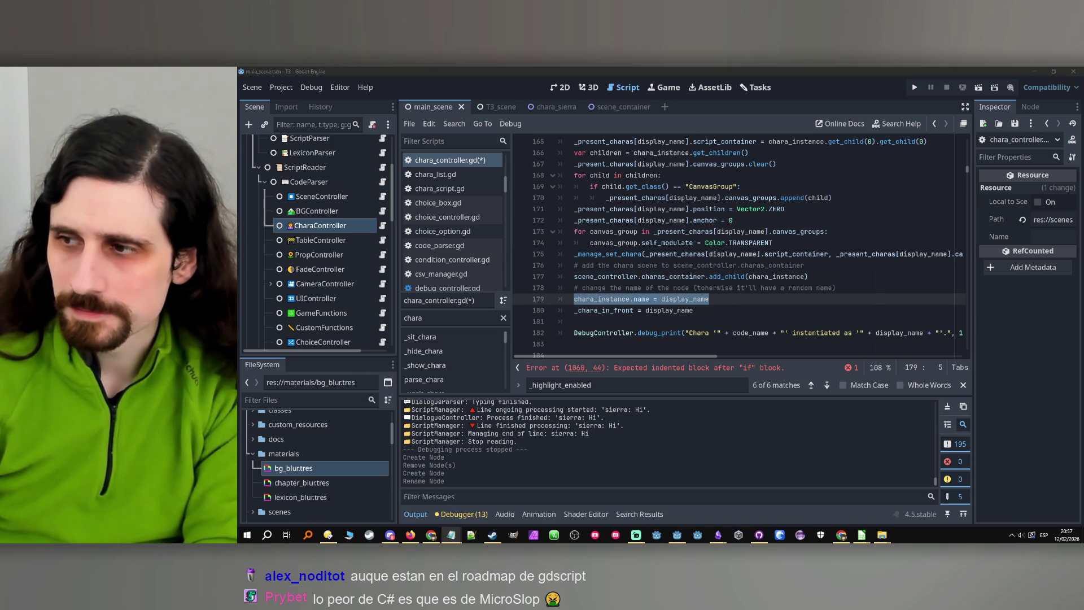
Correct 'toherwise' to 'otherwise' in the comment on line 178.
{"action": "left_click", "coordinate": [709, 288]}
{"action": "key", "text": "BackSpace"}
{"action": "key", "text": "BackSpace"}
{"action": "type", "text": "ot"}
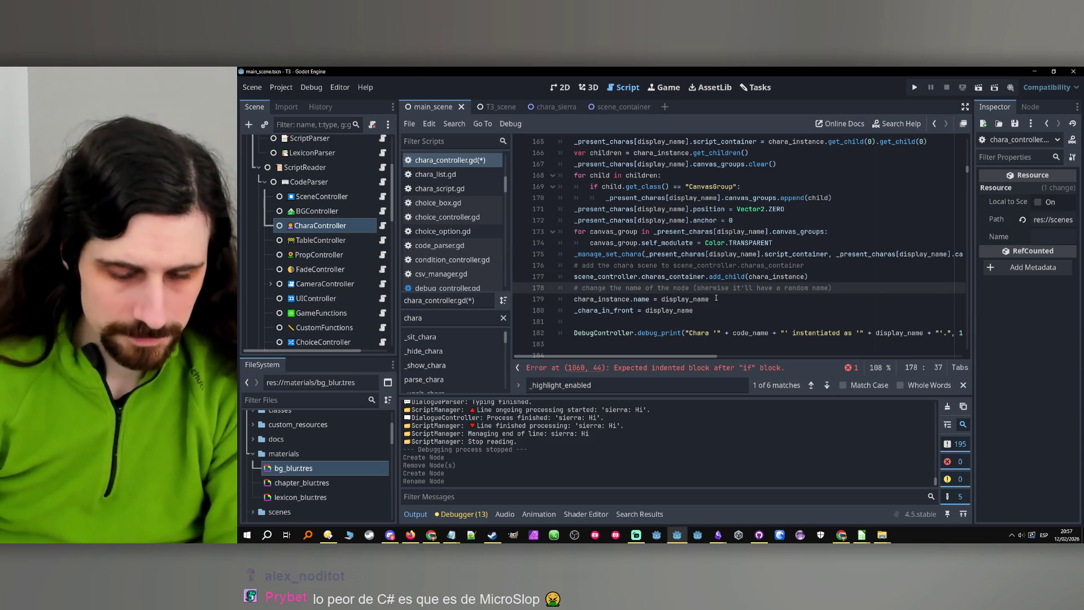
{"action": "key", "text": "Down"}
{"action": "key", "text": "End"}
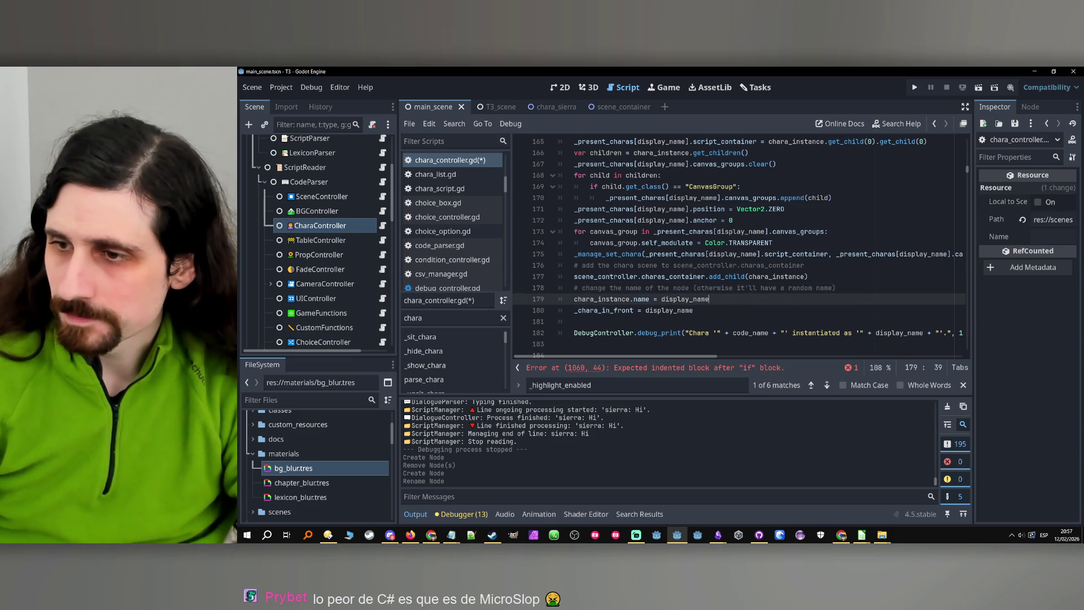
{"action": "key", "text": "alt+Tab"}
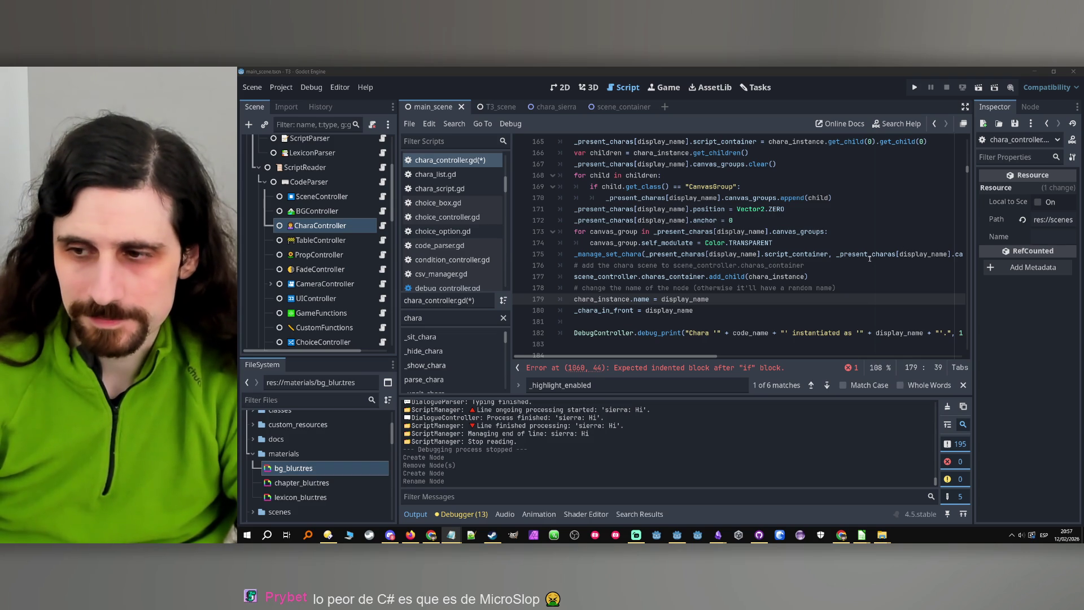
{"action": "mouse_move", "coordinate": [817, 250]}
{"action": "left_click", "coordinate": [842, 209]}
Scroll through chara_controller.gd from line 172 down to line 238.
{"action": "left_click", "coordinate": [850, 220]}
{"action": "scroll", "coordinate": [853, 234], "scroll_direction": "down", "scroll_amount": 1}
{"action": "scroll", "coordinate": [853, 233], "scroll_direction": "down", "scroll_amount": 5}
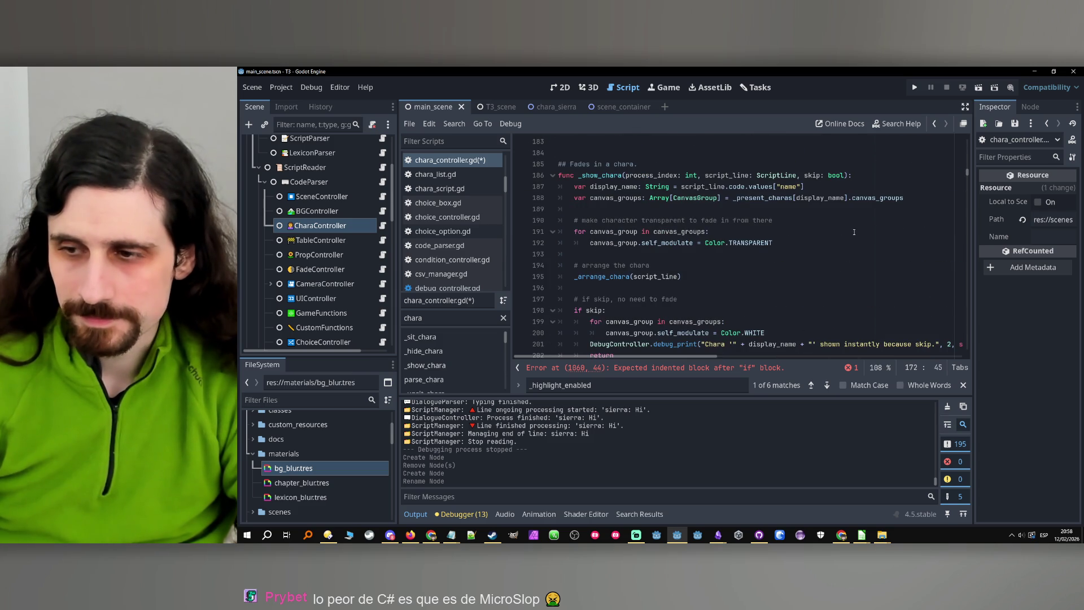
{"action": "scroll", "coordinate": [854, 233], "scroll_direction": "down", "scroll_amount": 11}
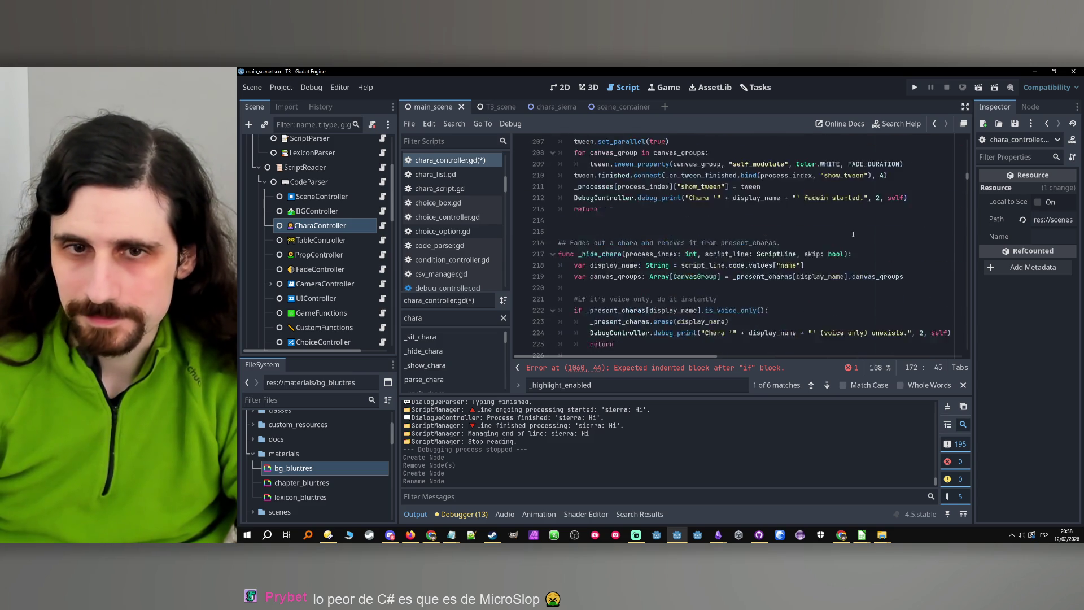
{"action": "scroll", "coordinate": [853, 234], "scroll_direction": "down", "scroll_amount": 4}
{"action": "left_click", "coordinate": [785, 254]}
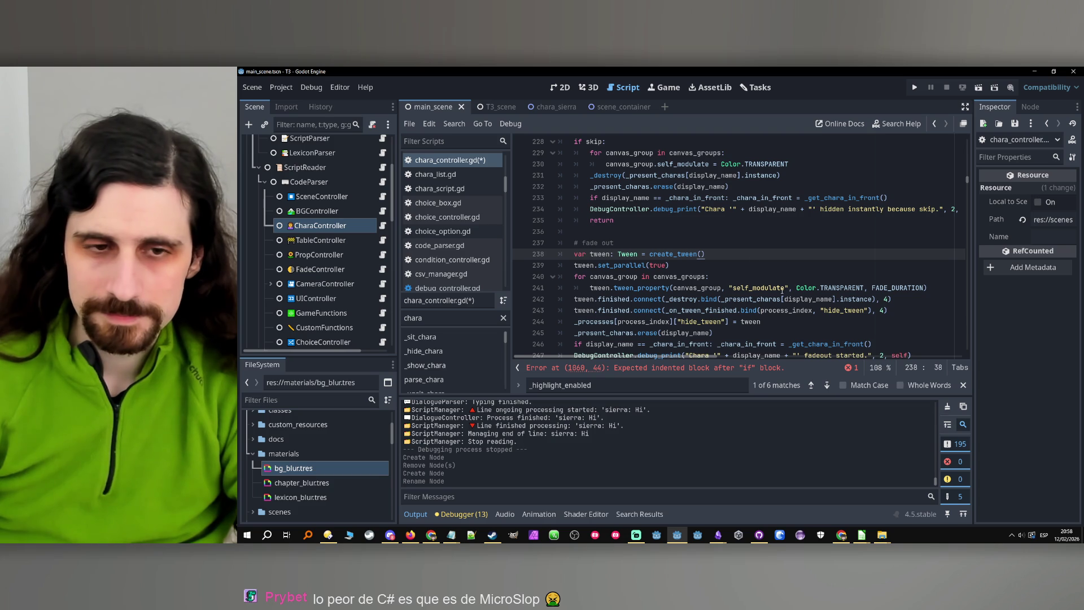
Jump to the line 1060 error and add blank lines below the textbox_instance check.
{"action": "left_click", "coordinate": [678, 368]}
{"action": "key", "text": "Down"}
{"action": "scroll", "coordinate": [709, 288], "scroll_direction": "up", "scroll_amount": 5}
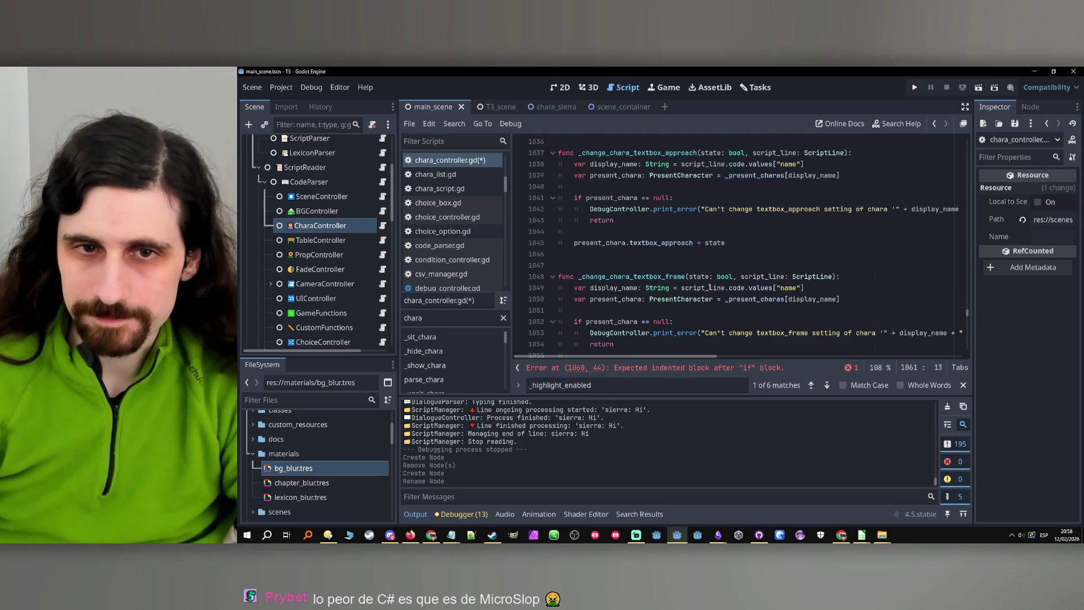
{"action": "scroll", "coordinate": [682, 274], "scroll_direction": "down", "scroll_amount": 5}
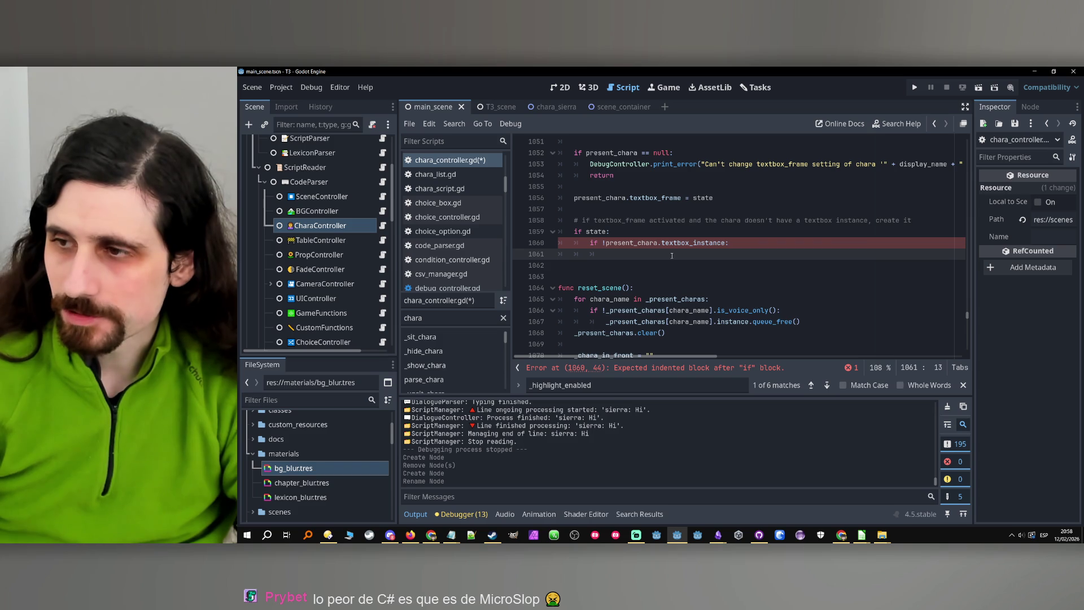
{"action": "scroll", "coordinate": [672, 256], "scroll_direction": "up", "scroll_amount": 4}
{"action": "mouse_move", "coordinate": [672, 256]}
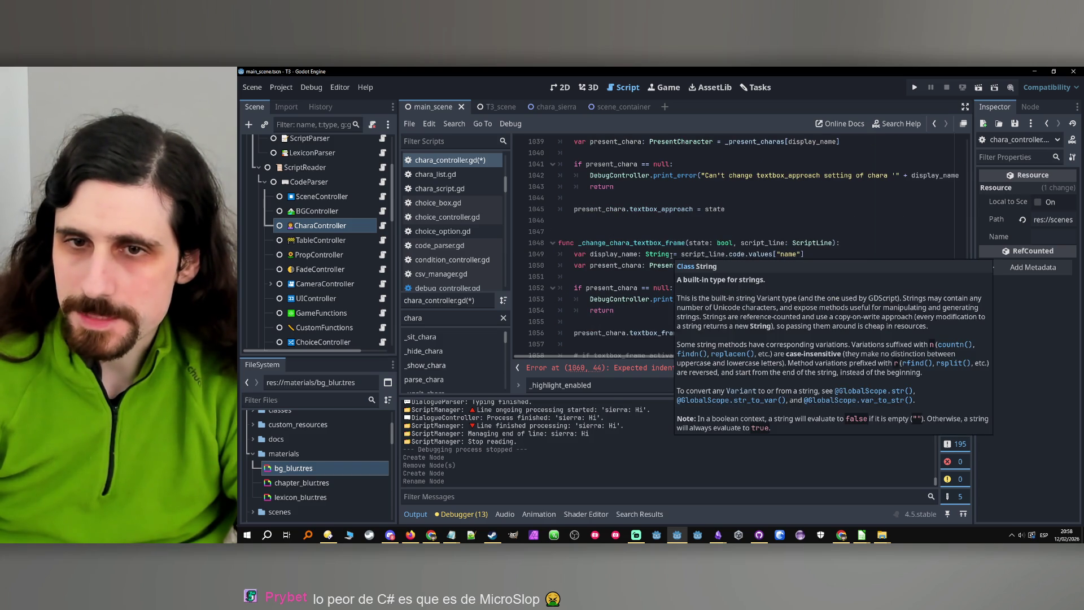
{"action": "scroll", "coordinate": [670, 256], "scroll_direction": "down", "scroll_amount": 4}
{"action": "left_click", "coordinate": [678, 265]}
{"action": "key", "text": "Return"}
{"action": "key", "text": "Return"}
{"action": "key", "text": "Up"}
{"action": "key", "text": "Return"}
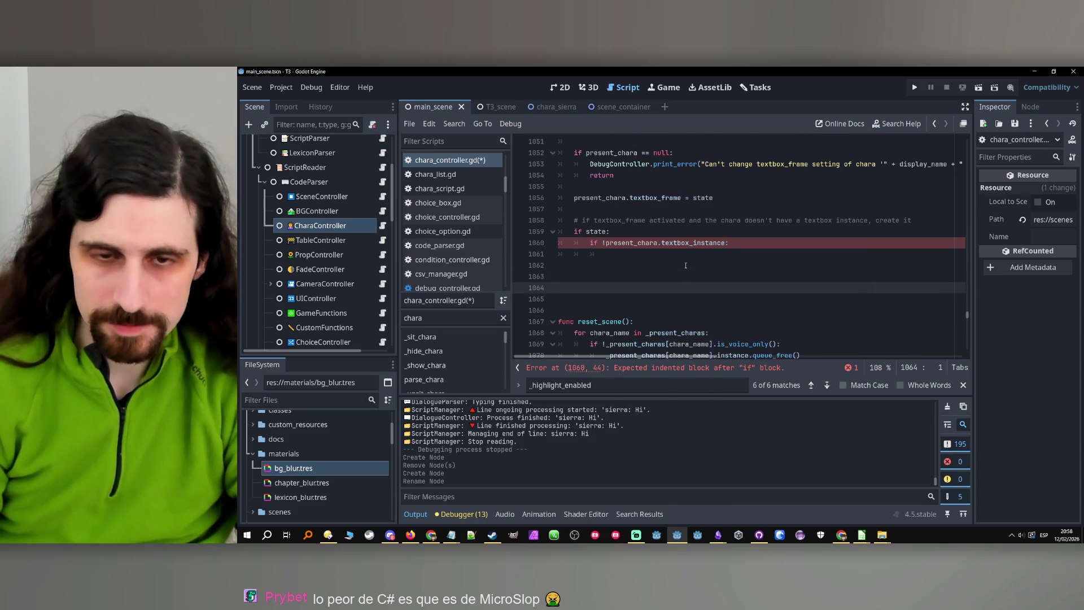
Declare func _create_chara_clone_on_textbox() in the new blank space.
{"action": "type", "text": "func _ik"}
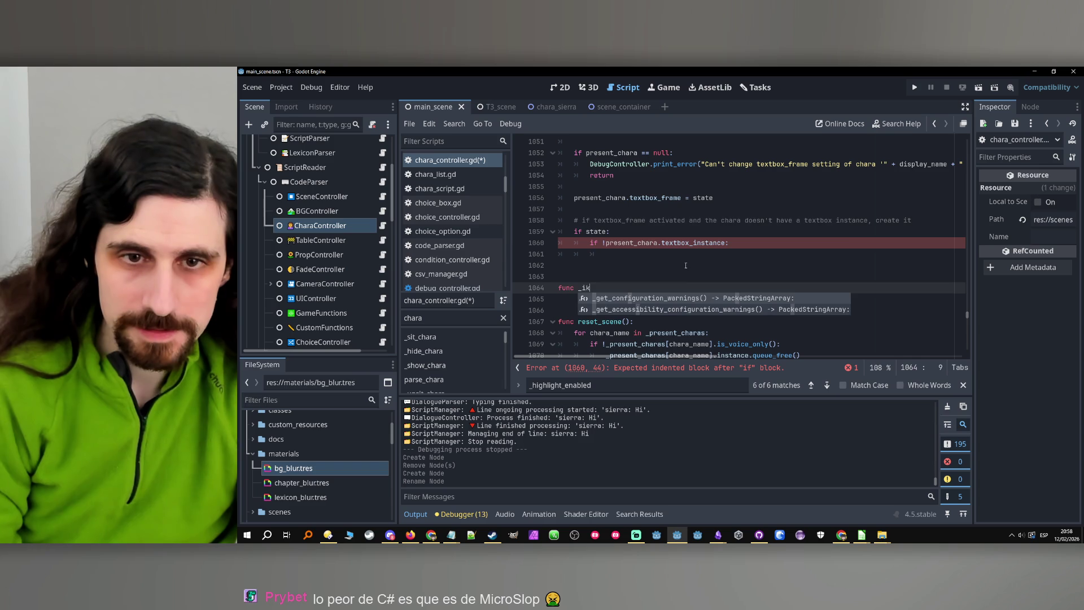
{"action": "key", "text": "BackSpace"}
{"action": "key", "text": "BackSpace"}
{"action": "type", "text": "create"}
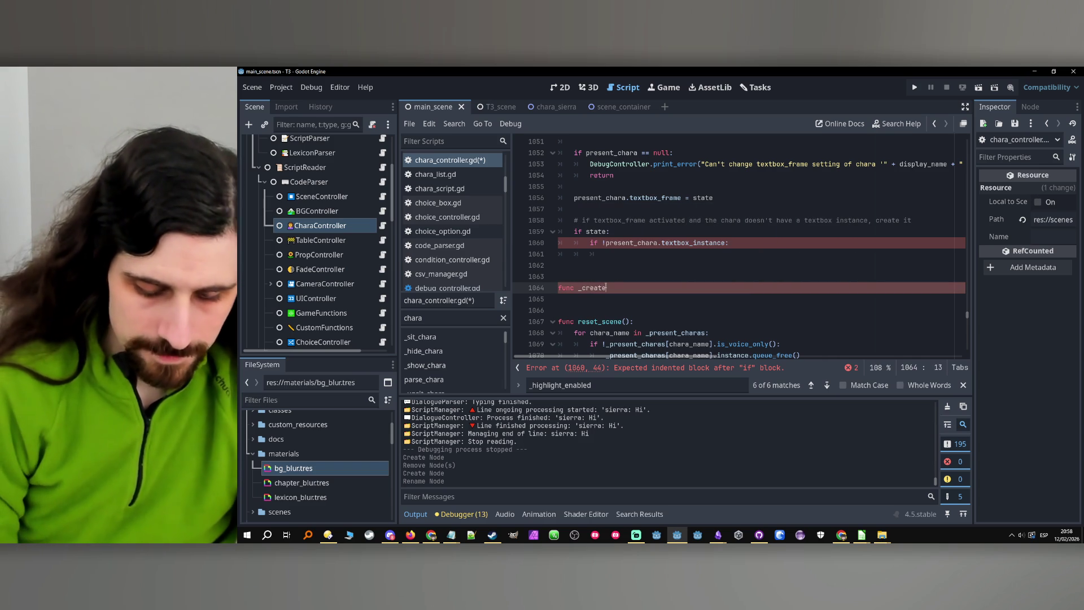
{"action": "key", "text": "BackSpace"}
{"action": "key", "text": "BackSpace"}
{"action": "key", "text": "BackSpace"}
{"action": "key", "text": "BackSpace"}
{"action": "key", "text": "BackSpace"}
{"action": "key", "text": "BackSpace"}
{"action": "type", "text": "ina"}
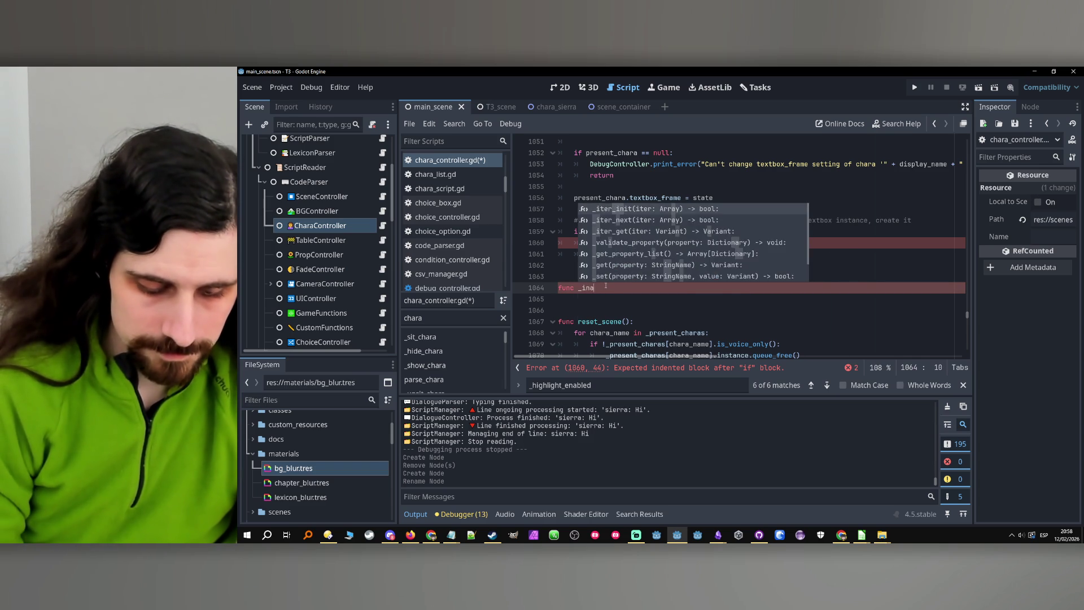
{"action": "key", "text": "BackSpace"}
{"action": "type", "text": "stantiate_"}
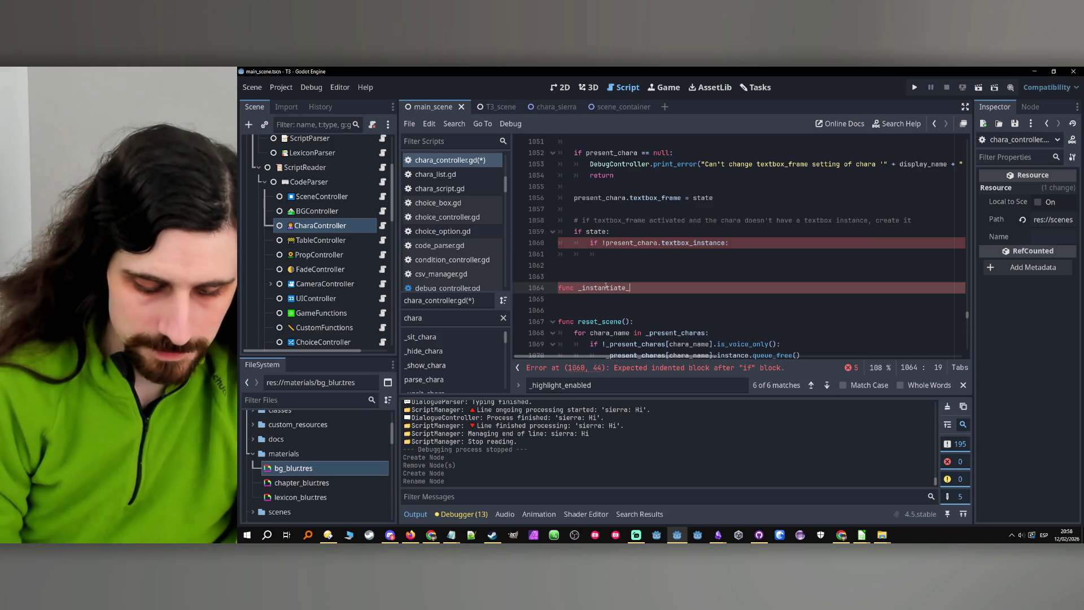
{"action": "key", "text": "BackSpace"}
{"action": "key", "text": "BackSpace"}
{"action": "key", "text": "BackSpace"}
{"action": "type", "text": "create_chara_clone"}
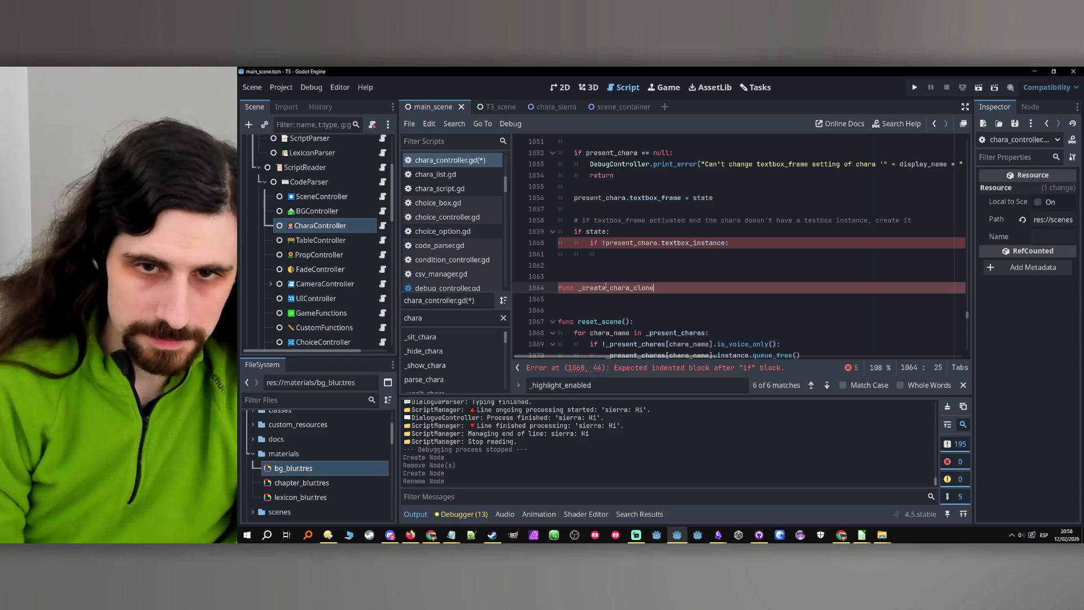
{"action": "type", "text": "_on_textbox():"}
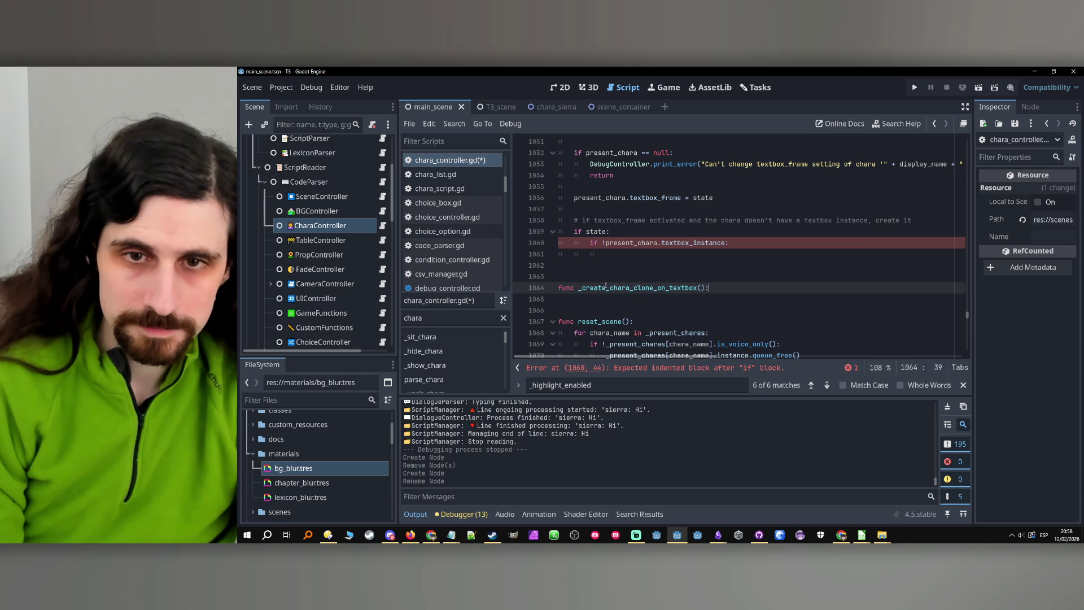
{"action": "key", "text": "Return"}
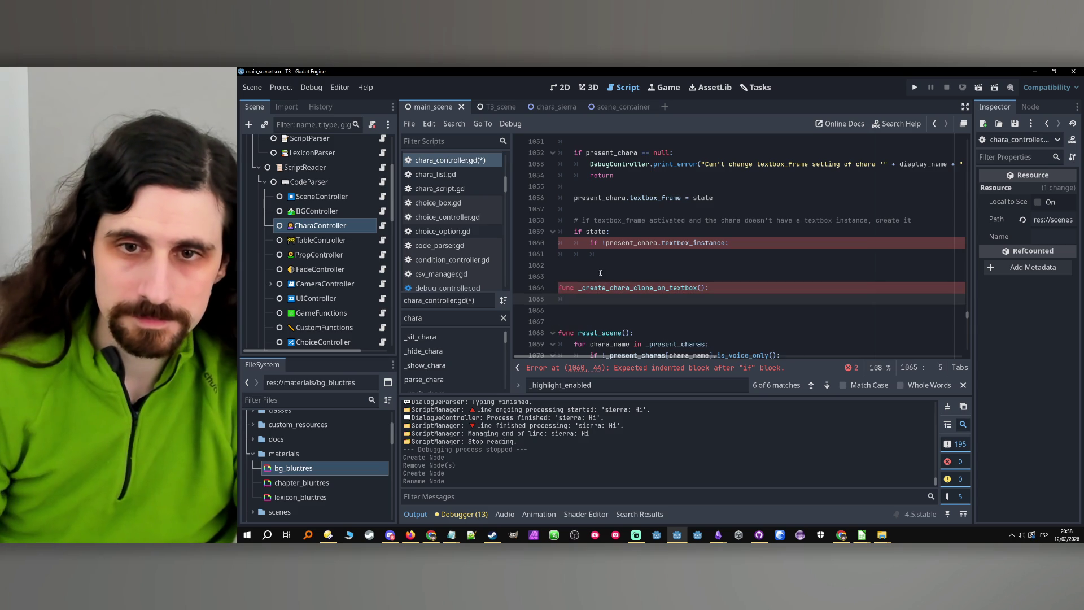
{"action": "scroll", "coordinate": [619, 249], "scroll_direction": "up", "scroll_amount": 3}
{"action": "scroll", "coordinate": [616, 263], "scroll_direction": "down", "scroll_amount": 1}
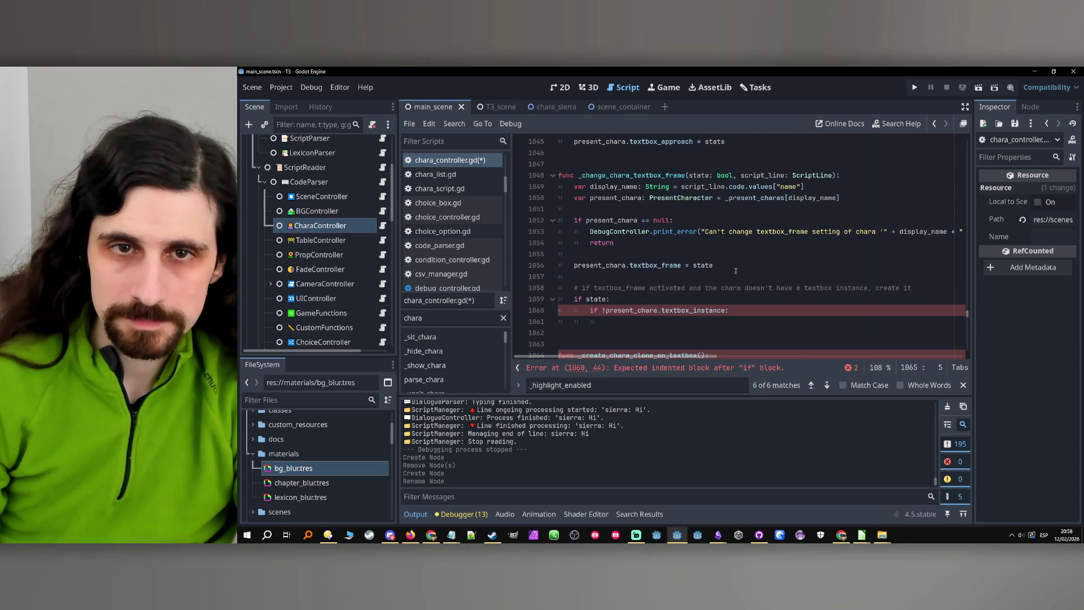
{"action": "scroll", "coordinate": [736, 273], "scroll_direction": "down", "scroll_amount": 1}
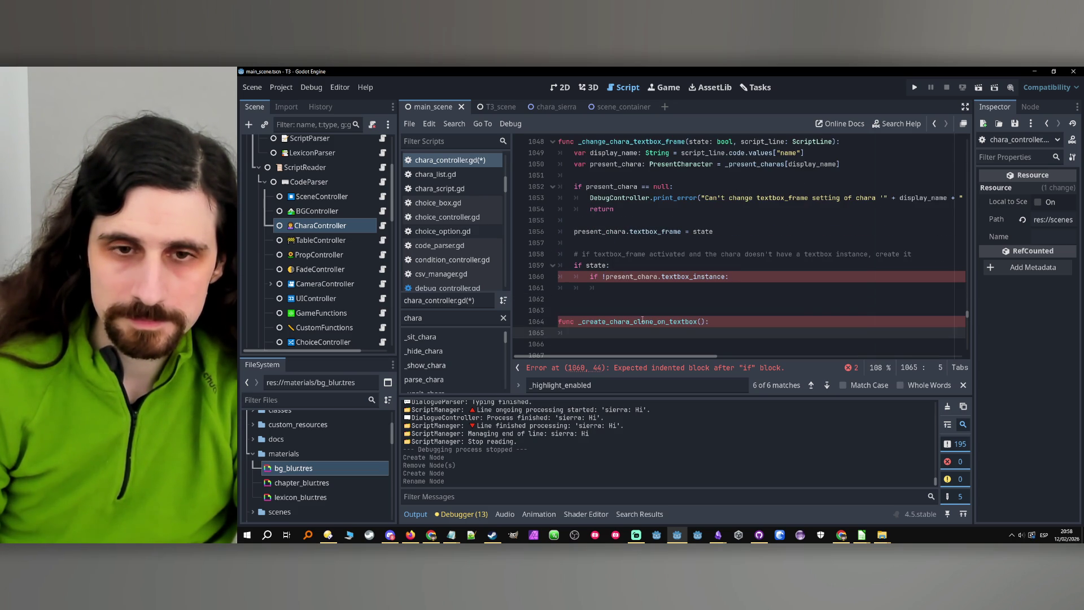
Add the doc comment '## Creates a clone on the chara in the textbox.' above it.
{"action": "left_click_drag", "start_coordinate": [633, 321], "coordinate": [700, 323]}
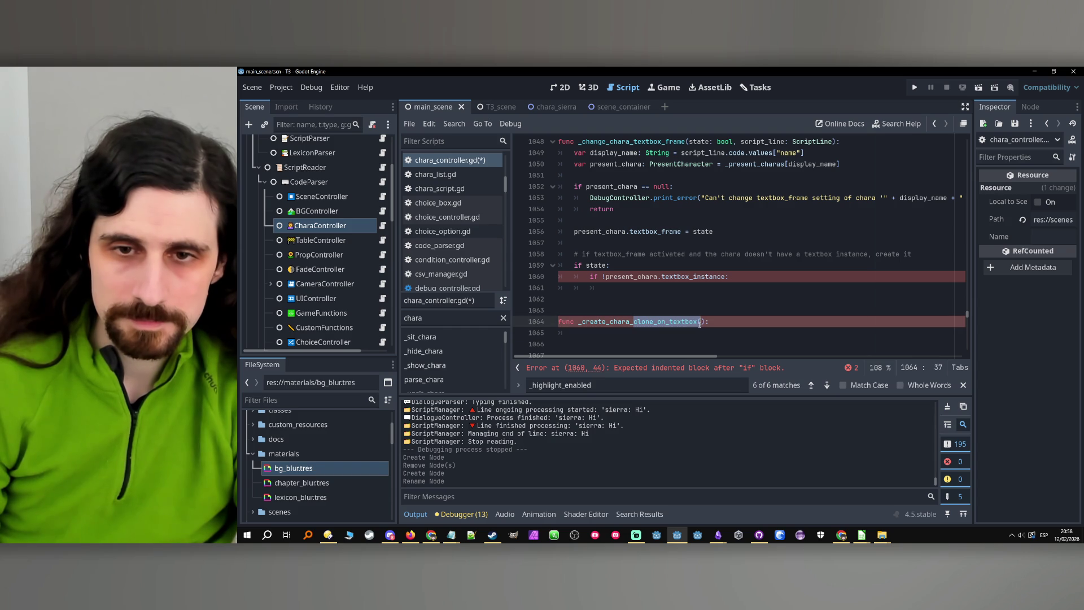
{"action": "left_click", "coordinate": [683, 334]}
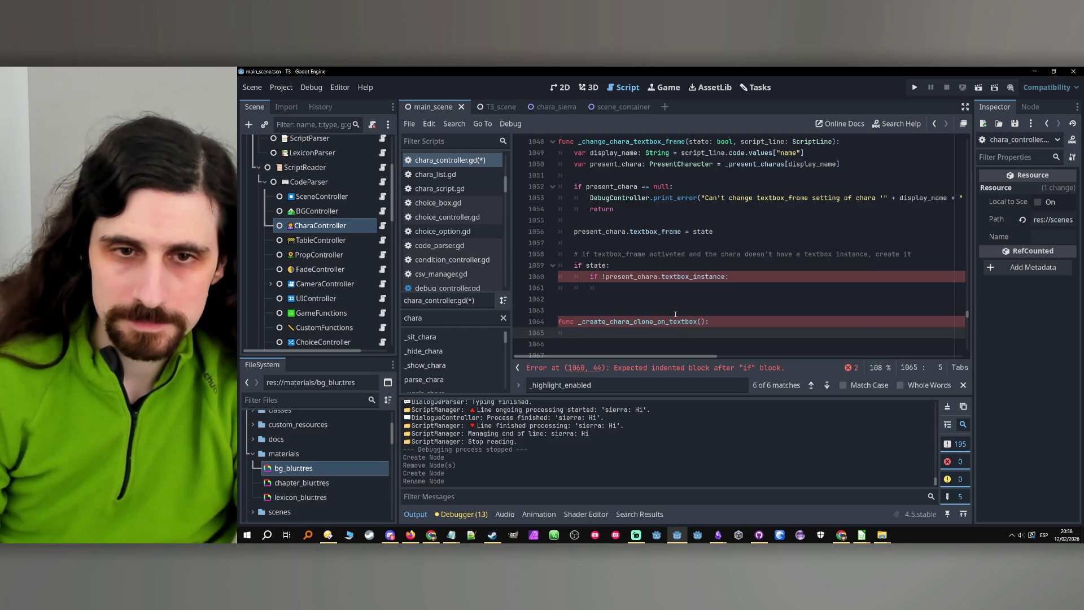
{"action": "key", "text": "Up"}
{"action": "key", "text": "Home"}
{"action": "key", "text": "Return"}
{"action": "key", "text": "Up"}
{"action": "type", "text": "## "}
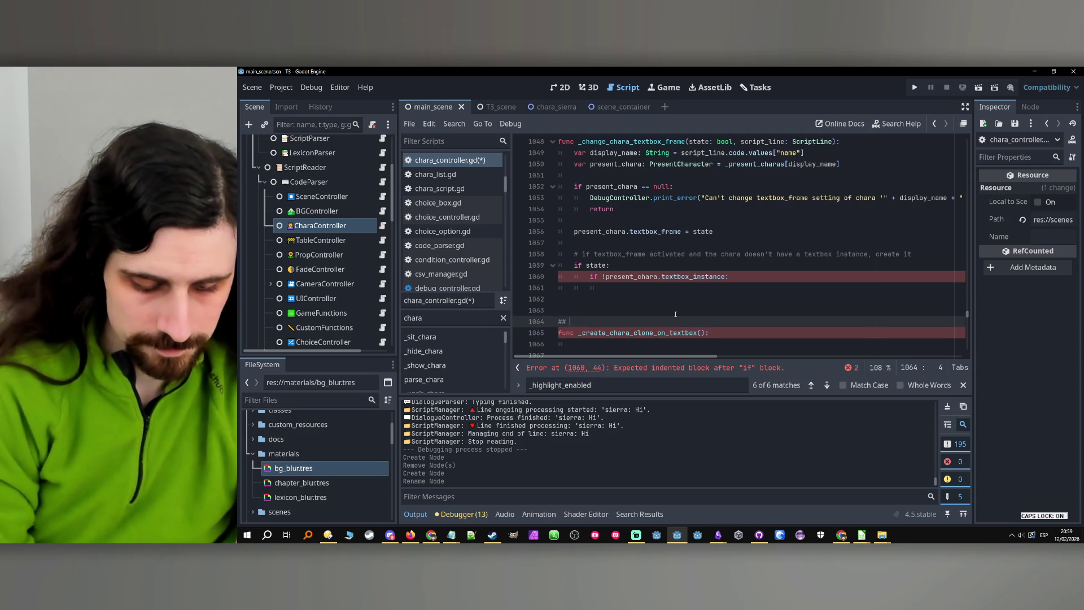
{"action": "type", "text": "Creates a cl"}
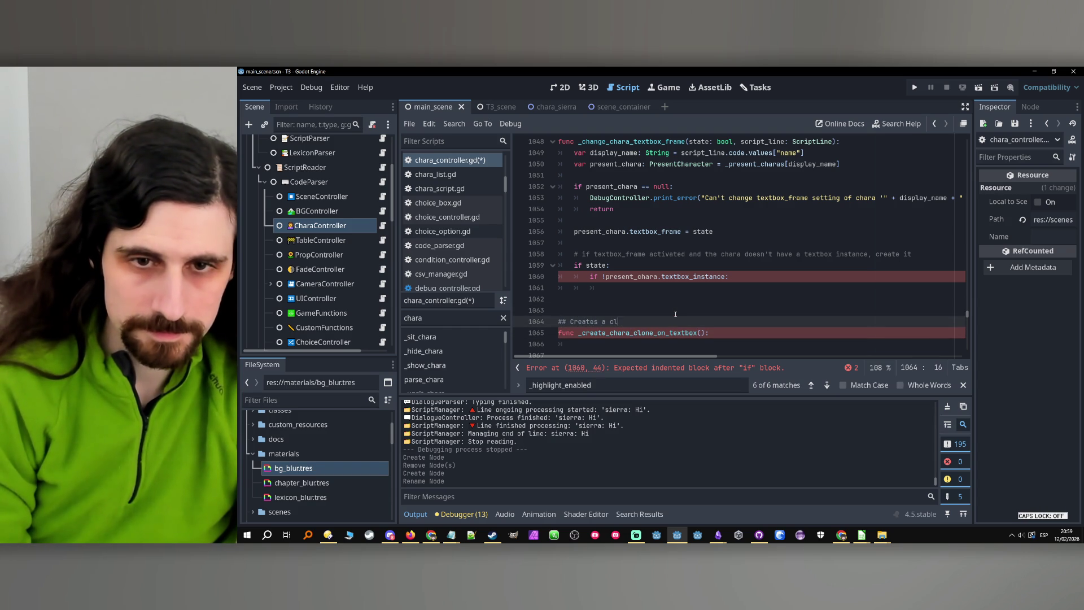
{"action": "type", "text": "one on the char"}
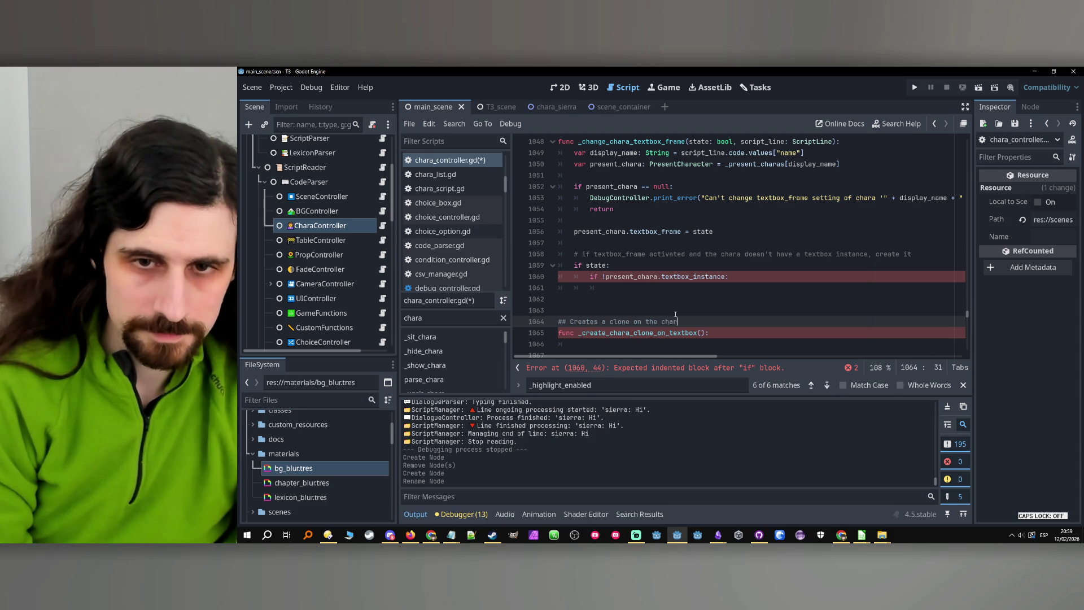
{"action": "type", "text": "a in the ext"}
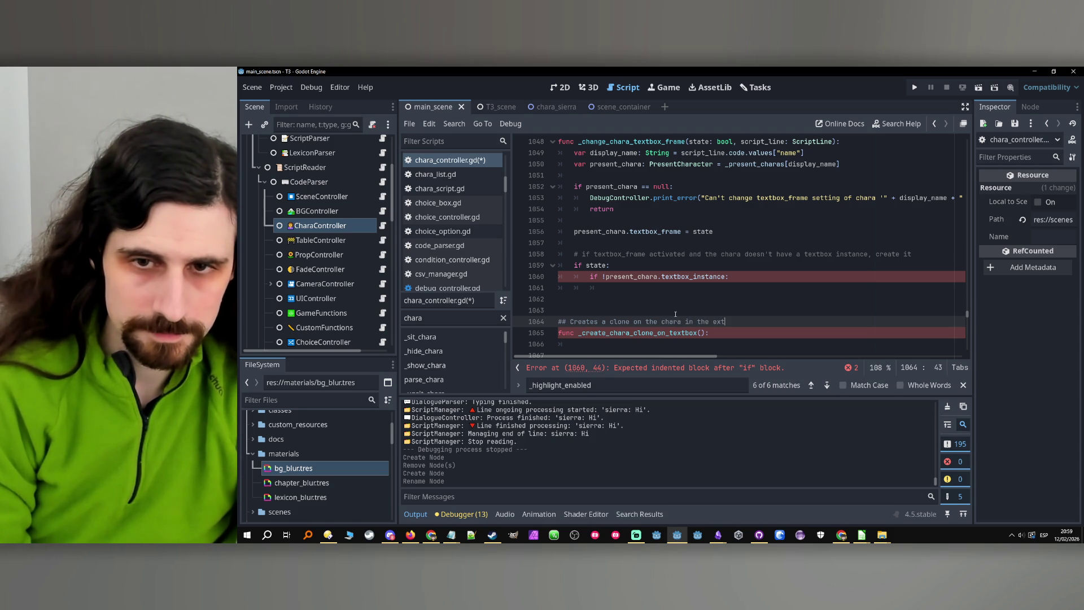
{"action": "key", "text": "BackSpace"}
{"action": "key", "text": "BackSpace"}
{"action": "type", "text": "textvb"}
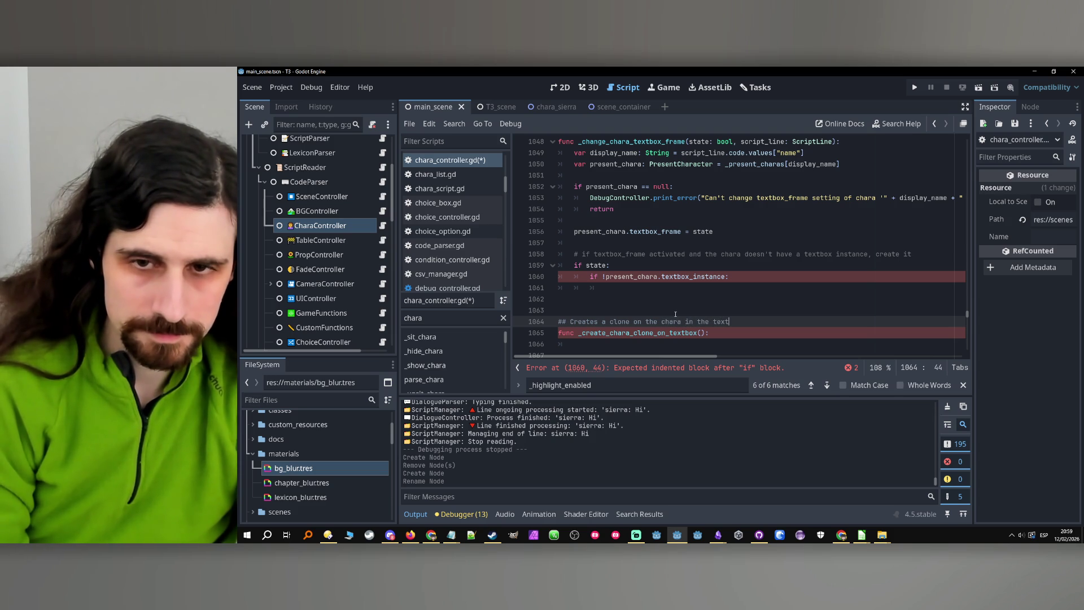
{"action": "key", "text": "BackSpace"}
{"action": "key", "text": "BackSpace"}
{"action": "type", "text": "box."}
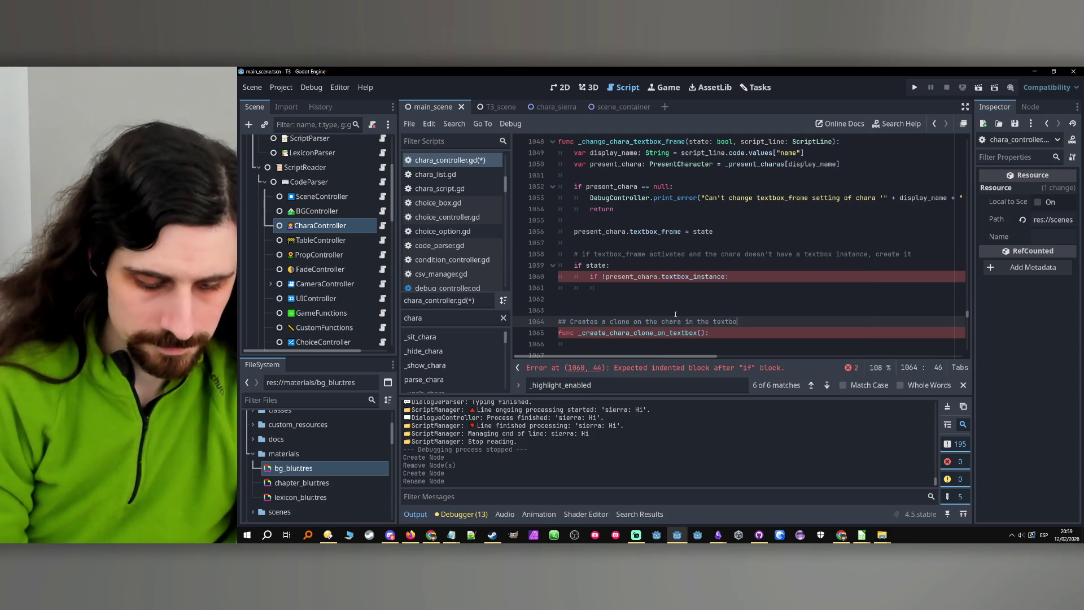
{"action": "scroll", "coordinate": [672, 315], "scroll_direction": "down", "scroll_amount": 1}
Give _create_chara_clone_on_textbox the parameter present_chara: PresentCharacter.
{"action": "left_click", "coordinate": [669, 311]}
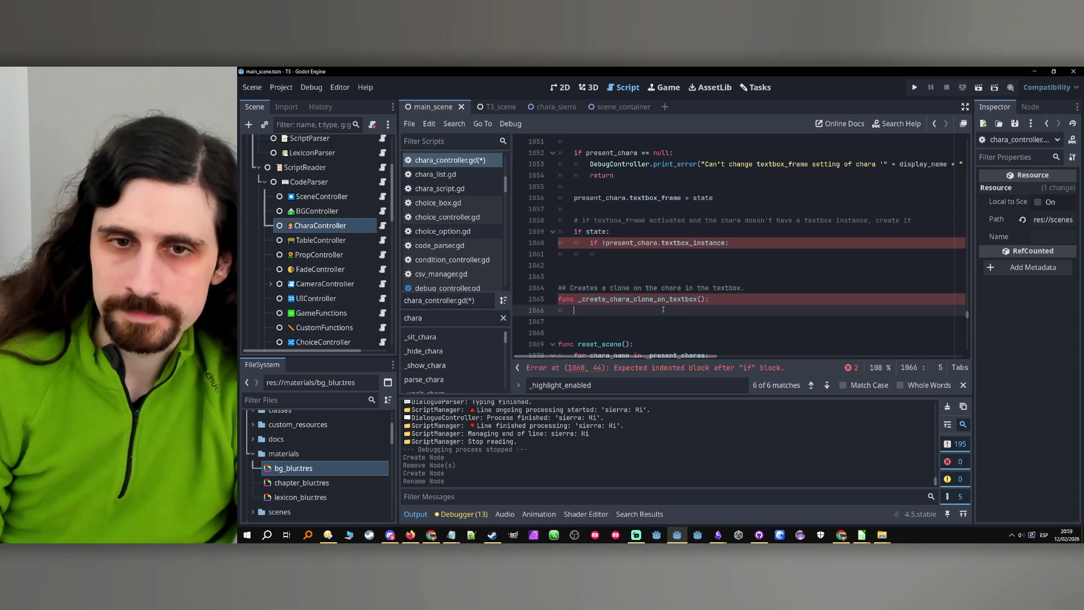
{"action": "left_click", "coordinate": [704, 299]}
{"action": "scroll", "coordinate": [706, 173], "scroll_direction": "up", "scroll_amount": 2}
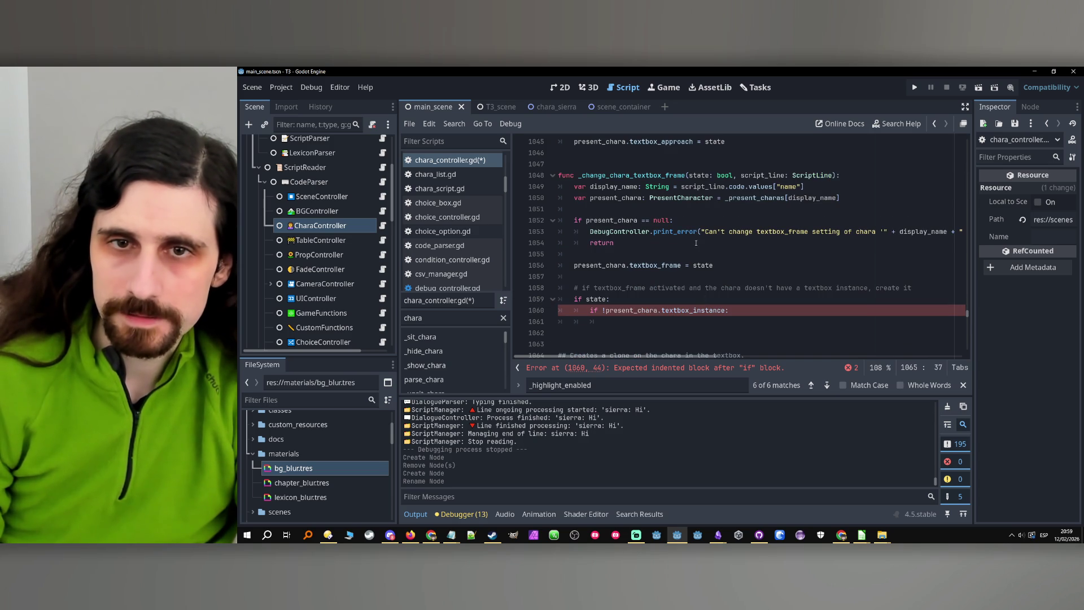
{"action": "left_click", "coordinate": [706, 175]}
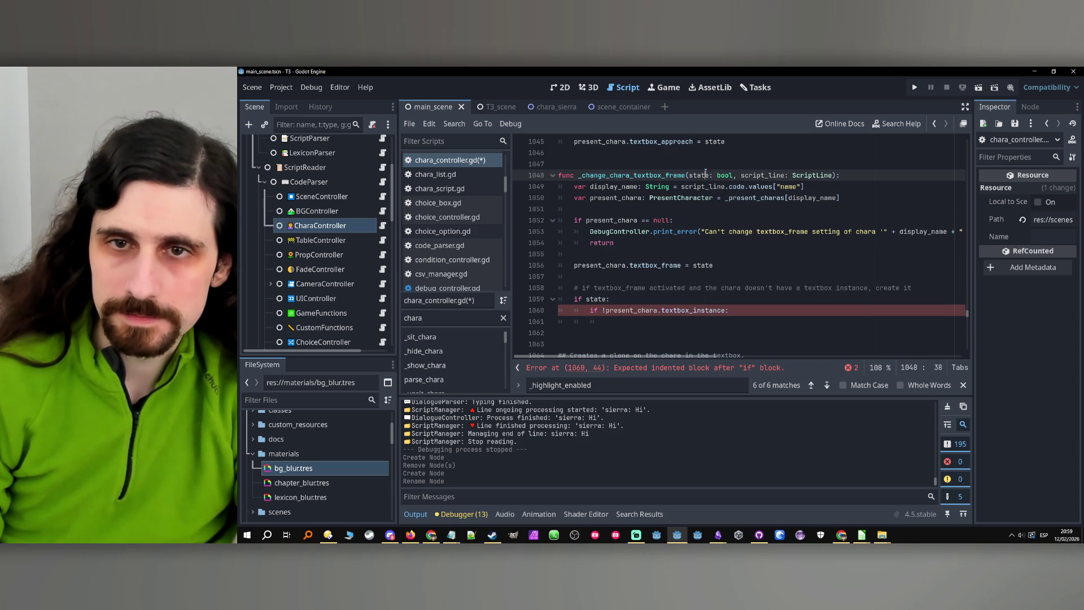
{"action": "double_click", "coordinate": [762, 175]}
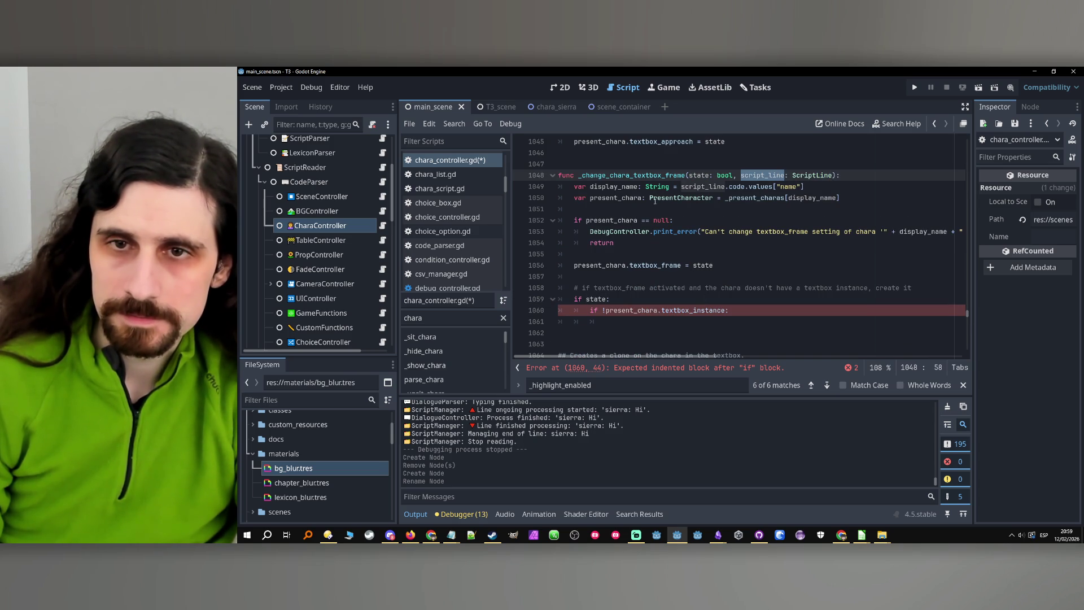
{"action": "double_click", "coordinate": [611, 187]}
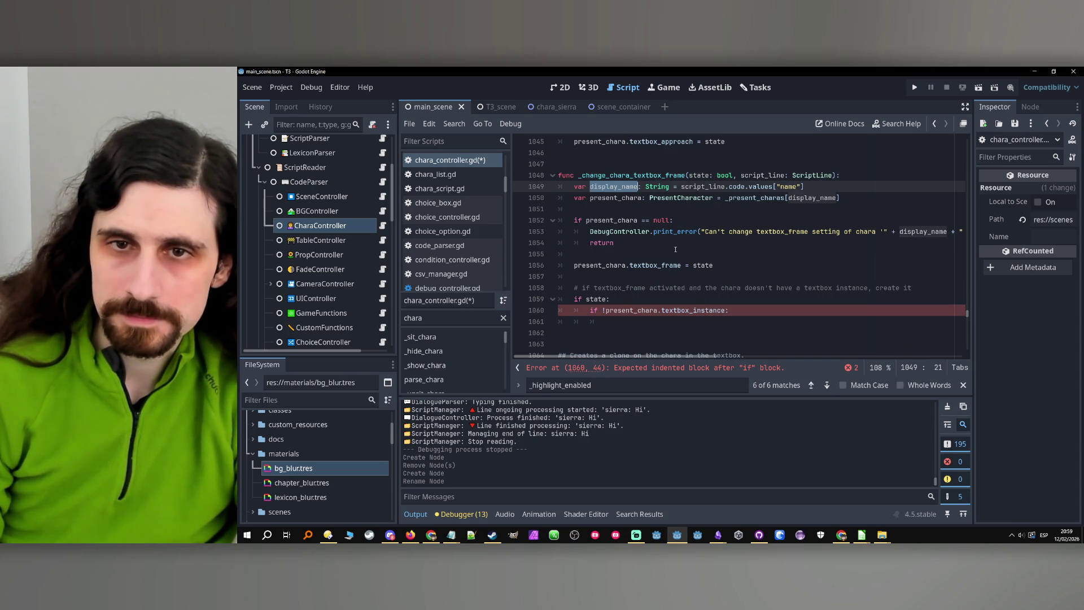
{"action": "scroll", "coordinate": [695, 269], "scroll_direction": "down", "scroll_amount": 1}
{"action": "double_click", "coordinate": [612, 164]}
{"action": "key", "text": "ctrl+c"}
{"action": "scroll", "coordinate": [728, 256], "scroll_direction": "down", "scroll_amount": 1}
{"action": "left_click", "coordinate": [703, 303]}
{"action": "key", "text": "ctrl+v"}
{"action": "scroll", "coordinate": [724, 290], "scroll_direction": "up", "scroll_amount": 2}
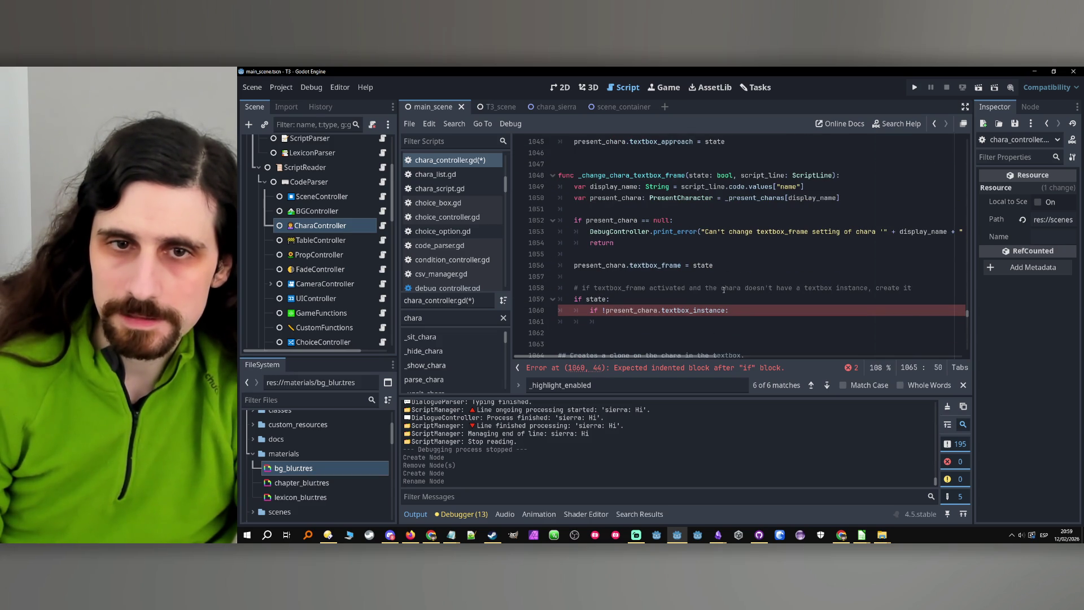
{"action": "scroll", "coordinate": [706, 265], "scroll_direction": "down", "scroll_amount": 2}
{"action": "type", "text": ": "}
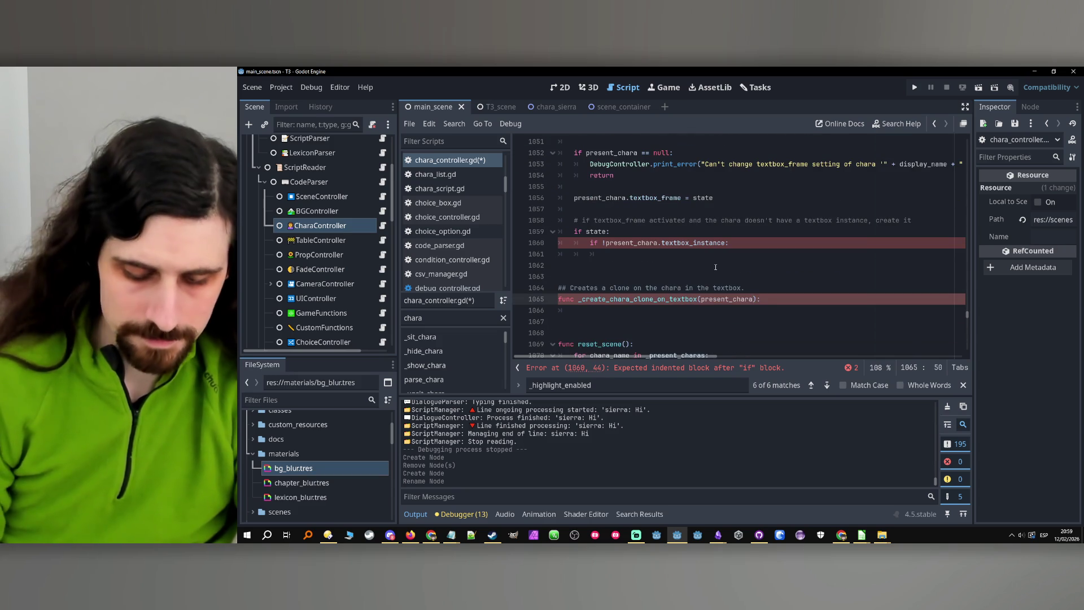
{"action": "type", "text": "prese"}
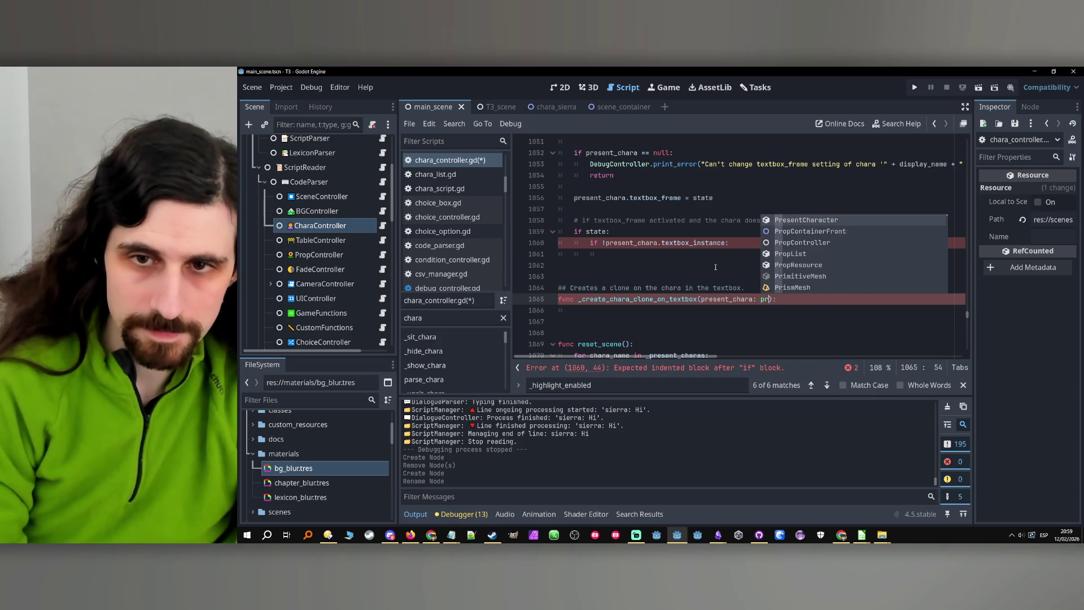
{"action": "key", "text": "Return"}
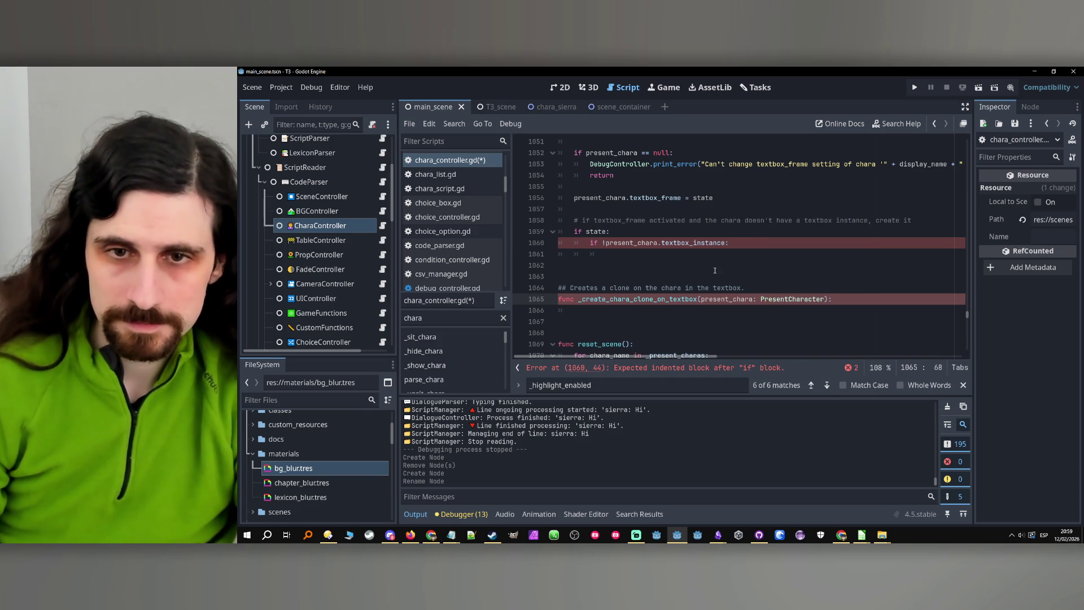
Call _create_chara_clone_on_textbox(present_chara) under the textbox_instance check.
{"action": "left_click", "coordinate": [687, 314]}
{"action": "scroll", "coordinate": [687, 314], "scroll_direction": "up", "scroll_amount": 1}
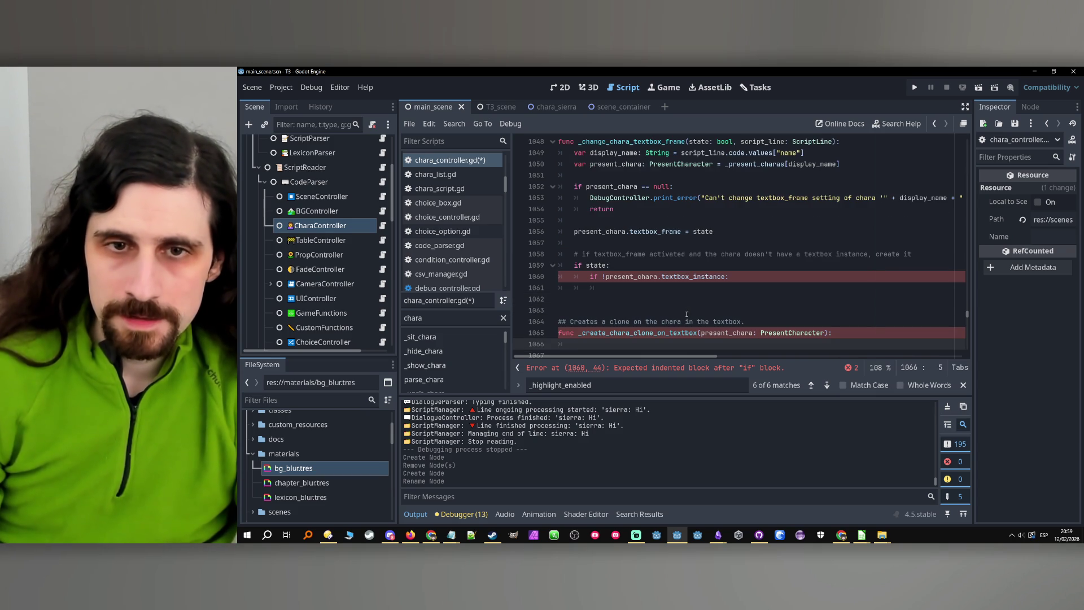
{"action": "double_click", "coordinate": [666, 332]}
{"action": "key", "text": "ctrl+c"}
{"action": "left_click", "coordinate": [728, 288]}
{"action": "key", "text": "ctrl+v"}
{"action": "type", "text": "("}
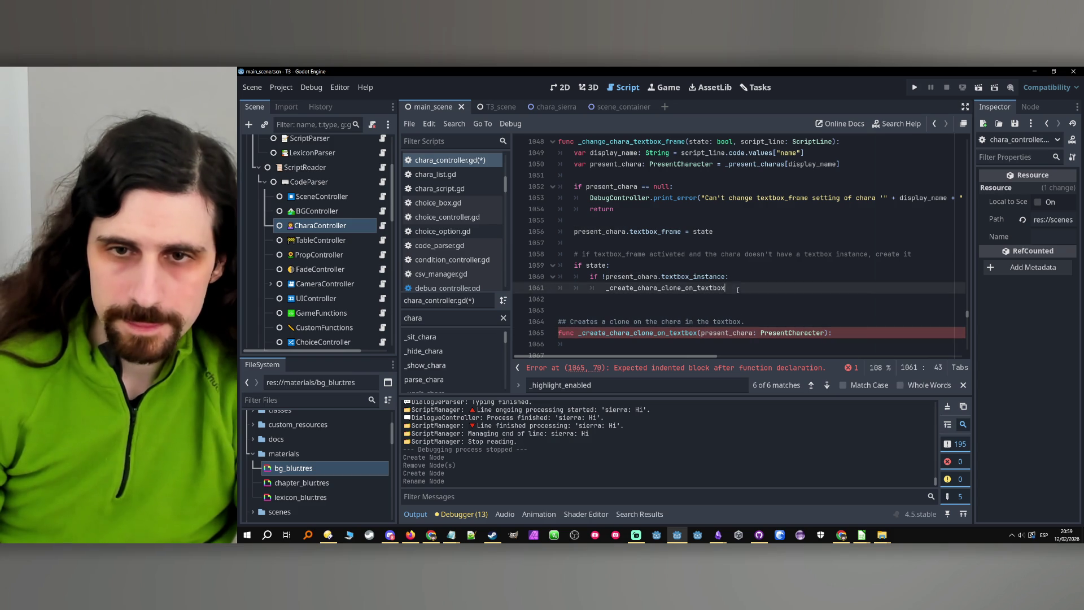
{"action": "type", "text": "present_chara"}
{"action": "scroll", "coordinate": [716, 304], "scroll_direction": "down", "scroll_amount": 1}
Paste the clone-creation code into the new function and indent it into the body.
{"action": "left_click", "coordinate": [707, 311]}
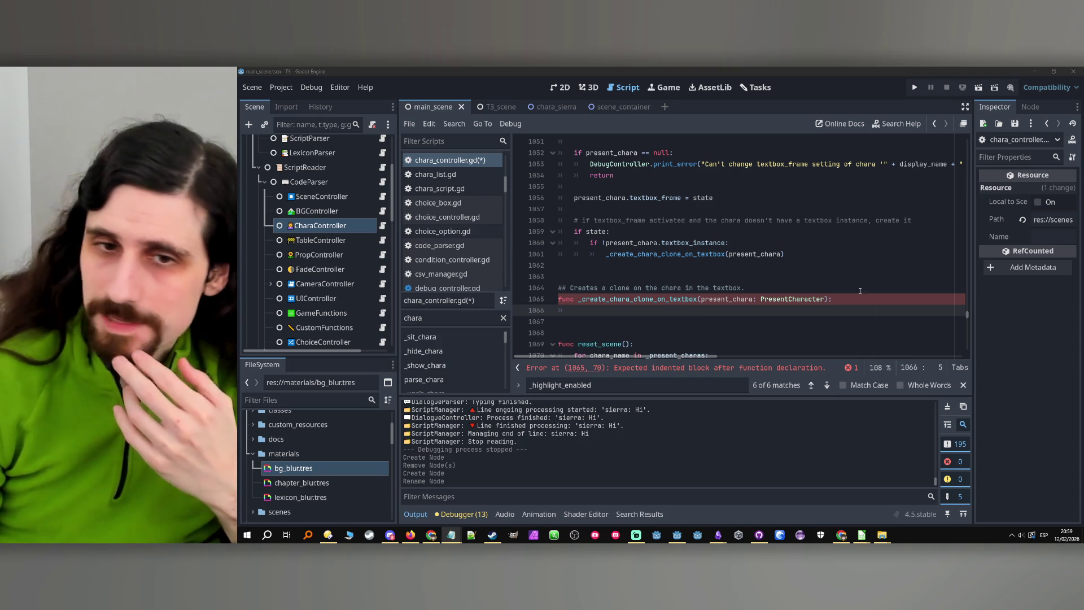
{"action": "key", "text": "ctrl+v"}
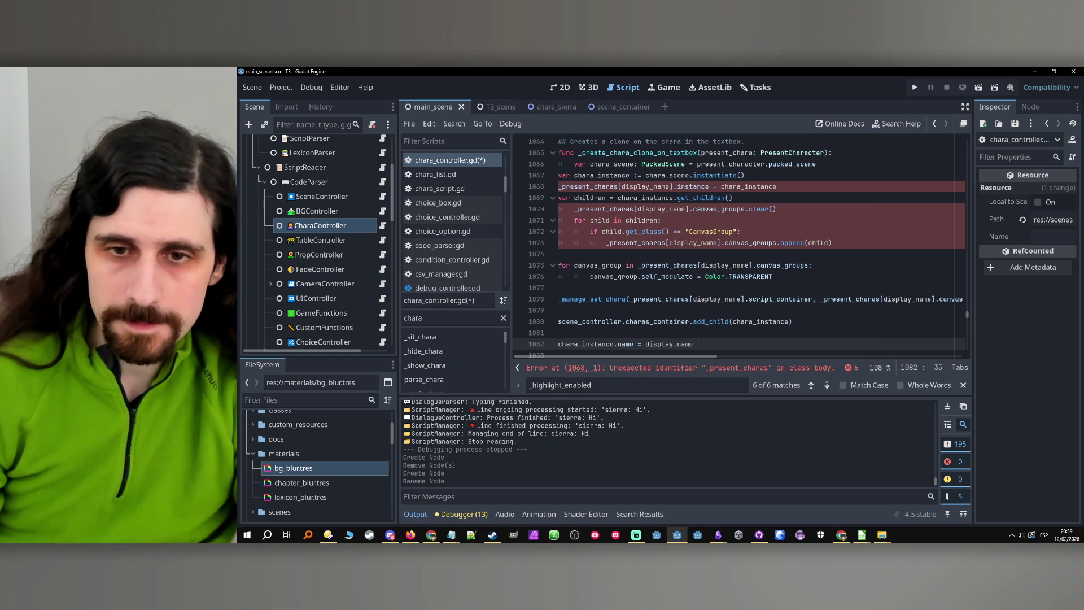
{"action": "mouse_move", "coordinate": [712, 345]}
{"action": "left_mouse_down"}
{"action": "mouse_move", "coordinate": [553, 293]}
{"action": "mouse_move", "coordinate": [517, 247]}
{"action": "left_mouse_up"}
{"action": "key", "text": "Tab"}
{"action": "left_click", "coordinate": [783, 244]}
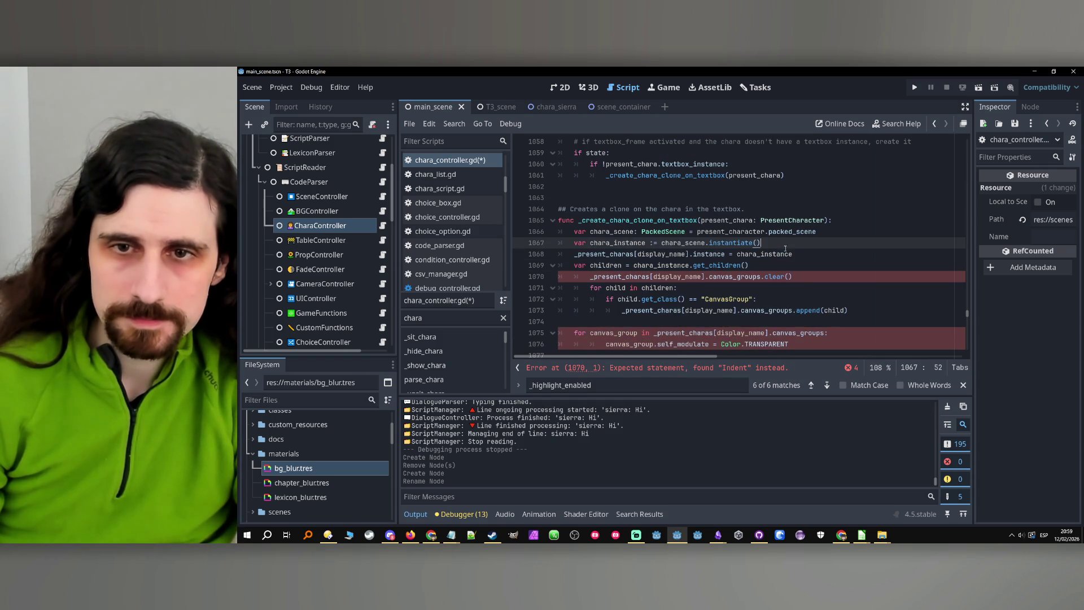
Replace present_character with present_chara and the display_name key with present_chara.display_name.
{"action": "double_click", "coordinate": [737, 221]}
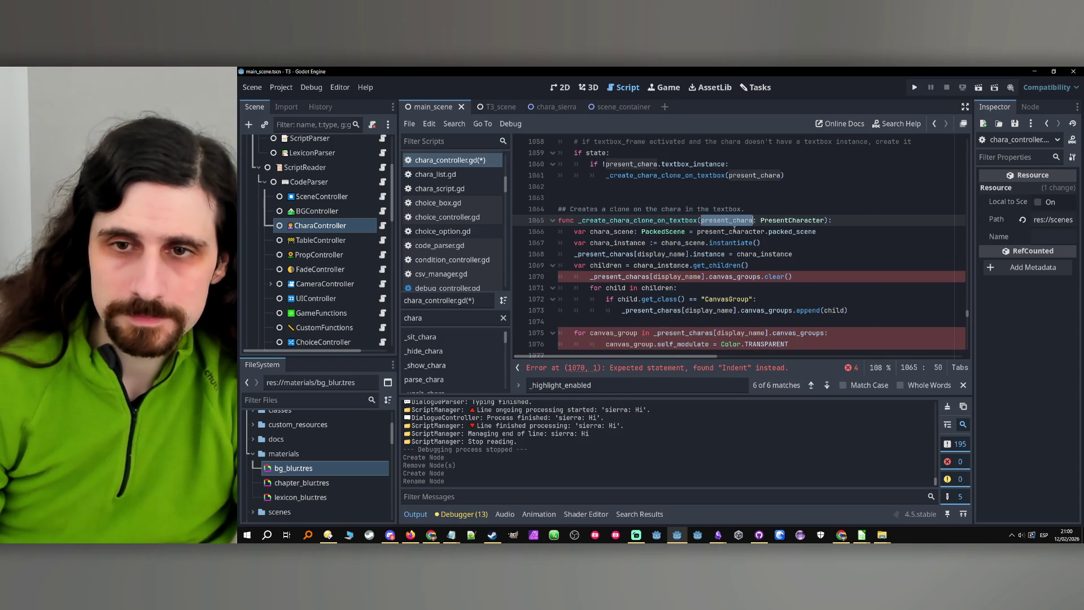
{"action": "key", "text": "ctrl+c"}
{"action": "double_click", "coordinate": [726, 232]}
{"action": "key", "text": "ctrl+v"}
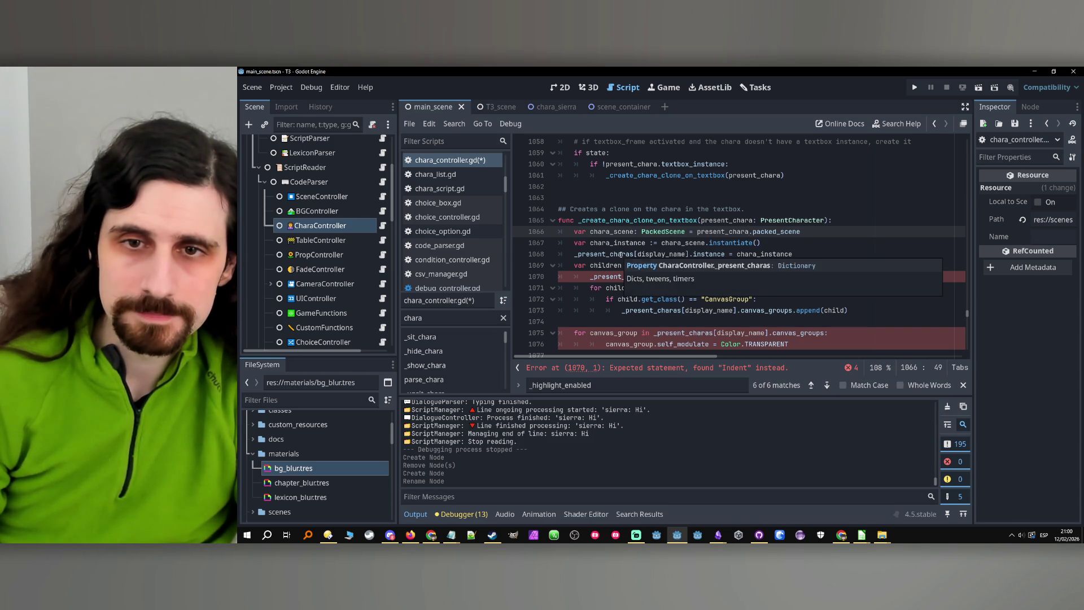
{"action": "double_click", "coordinate": [614, 254]}
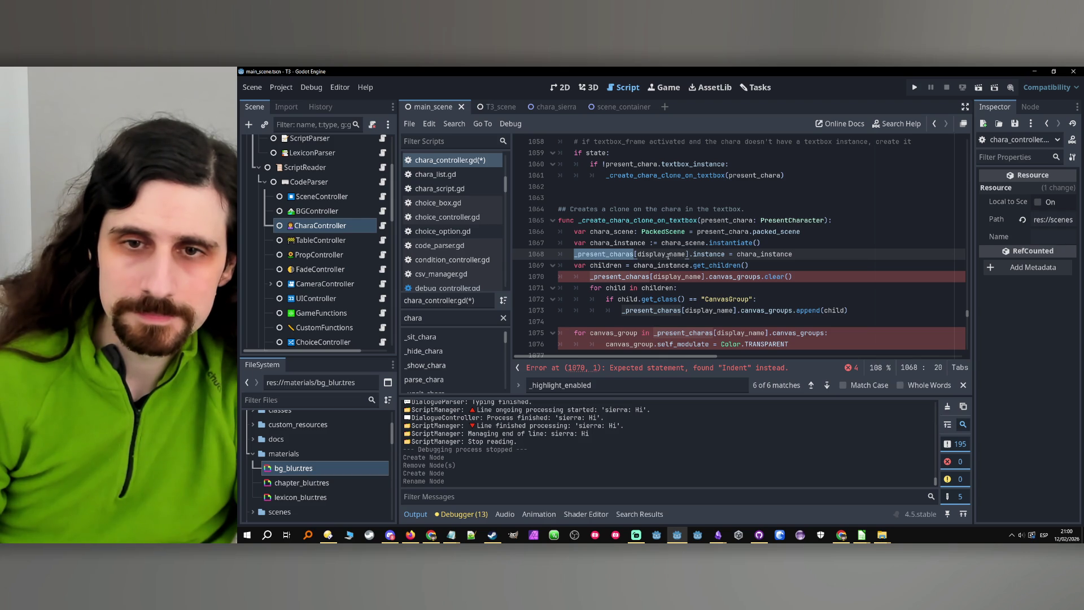
{"action": "double_click", "coordinate": [668, 254]}
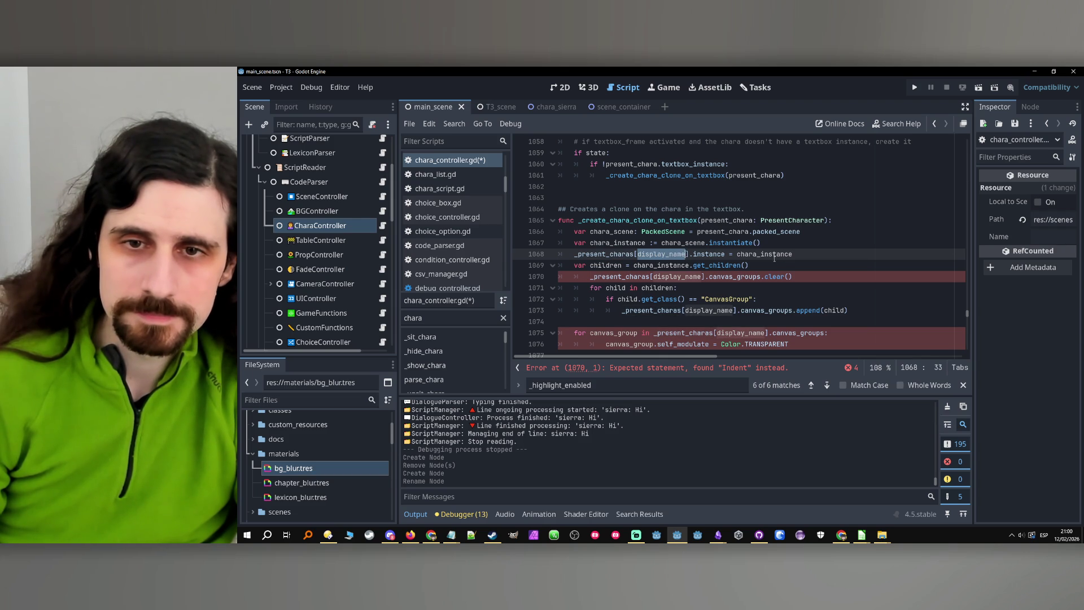
{"action": "double_click", "coordinate": [740, 221]}
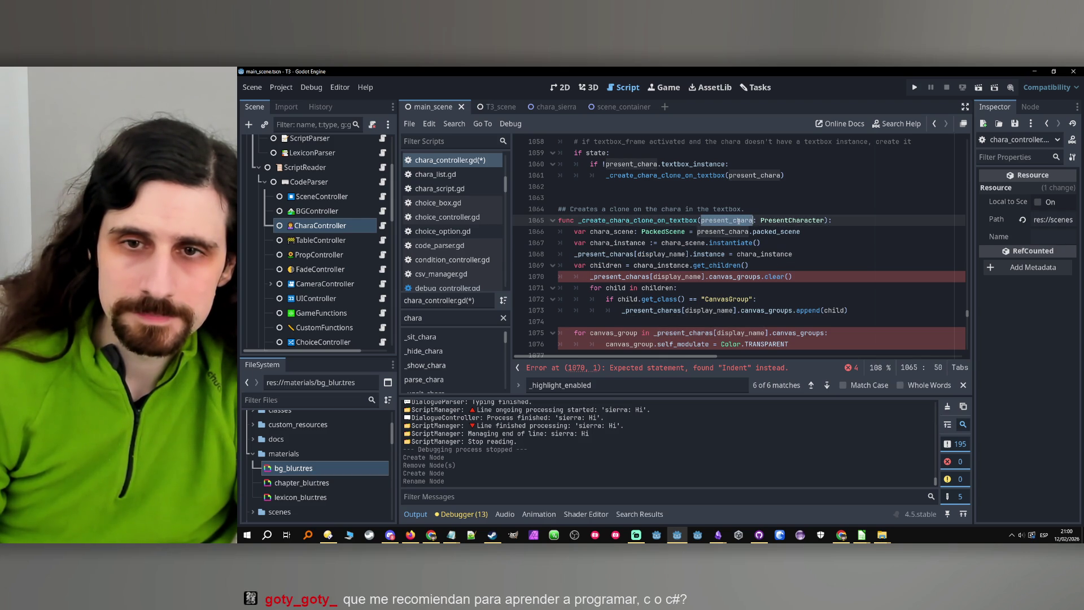
{"action": "double_click", "coordinate": [673, 255]}
{"action": "key", "text": "ctrl+v"}
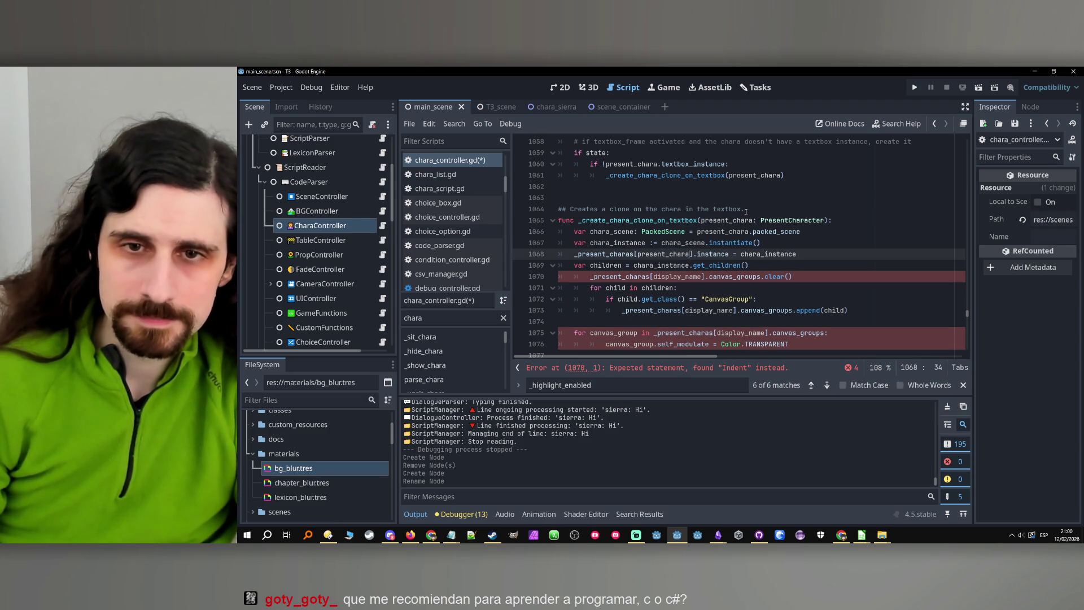
{"action": "type", "text": ".display_name"}
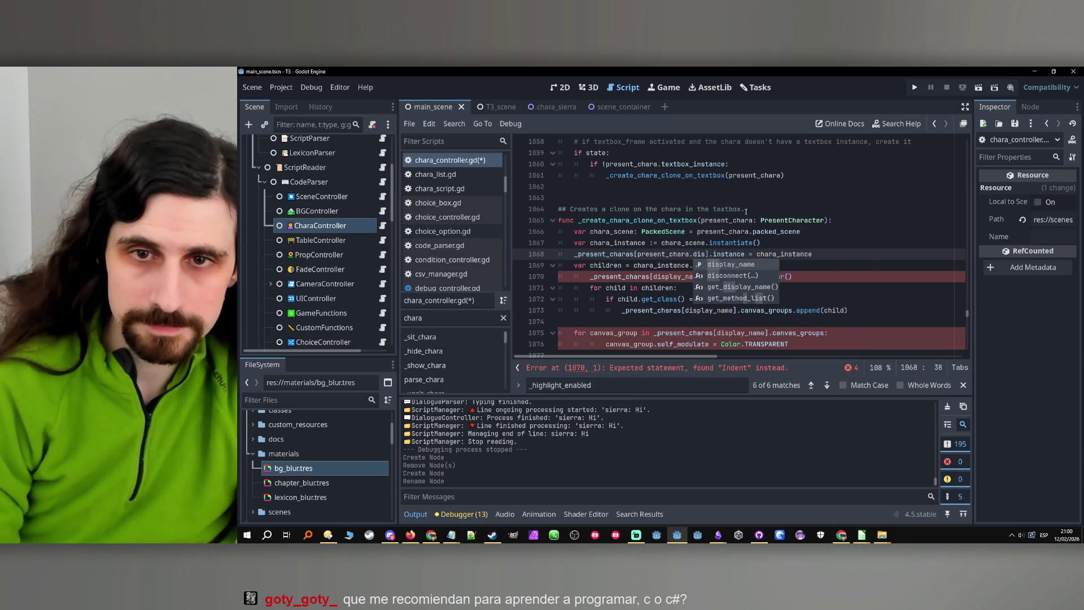
{"action": "mouse_move", "coordinate": [742, 255]}
{"action": "left_mouse_down"}
{"action": "mouse_move", "coordinate": [642, 255]}
{"action": "mouse_move", "coordinate": [744, 255]}
{"action": "left_mouse_up"}
{"action": "left_click", "coordinate": [830, 210]}
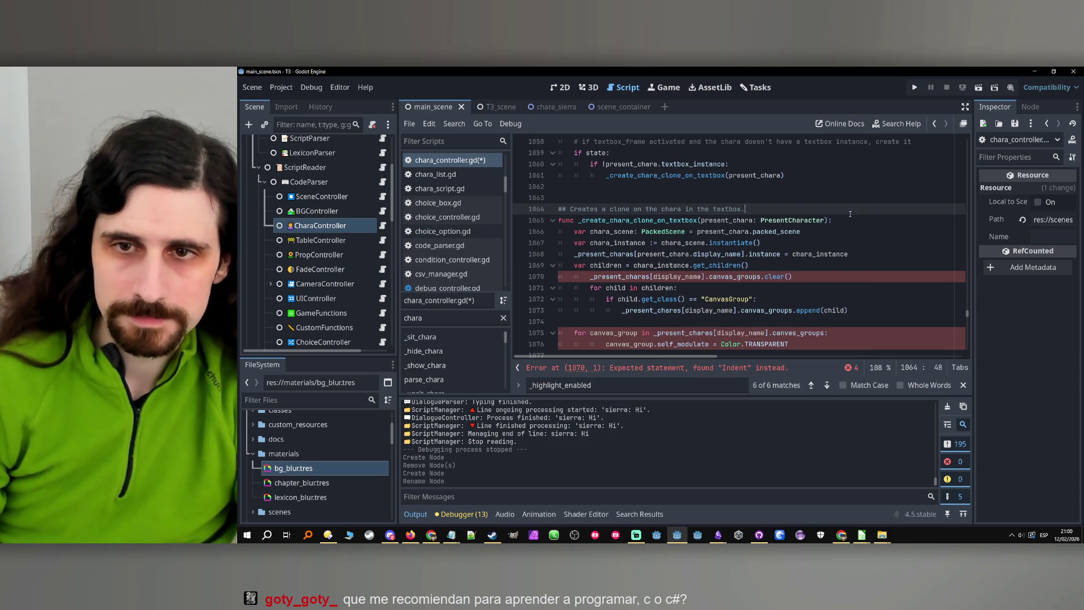
{"action": "key", "text": "Down"}
Add var display_name: String = present_chara.display_name and use it on line 1069.
{"action": "key", "text": "Return"}
{"action": "type", "text": "var d"}
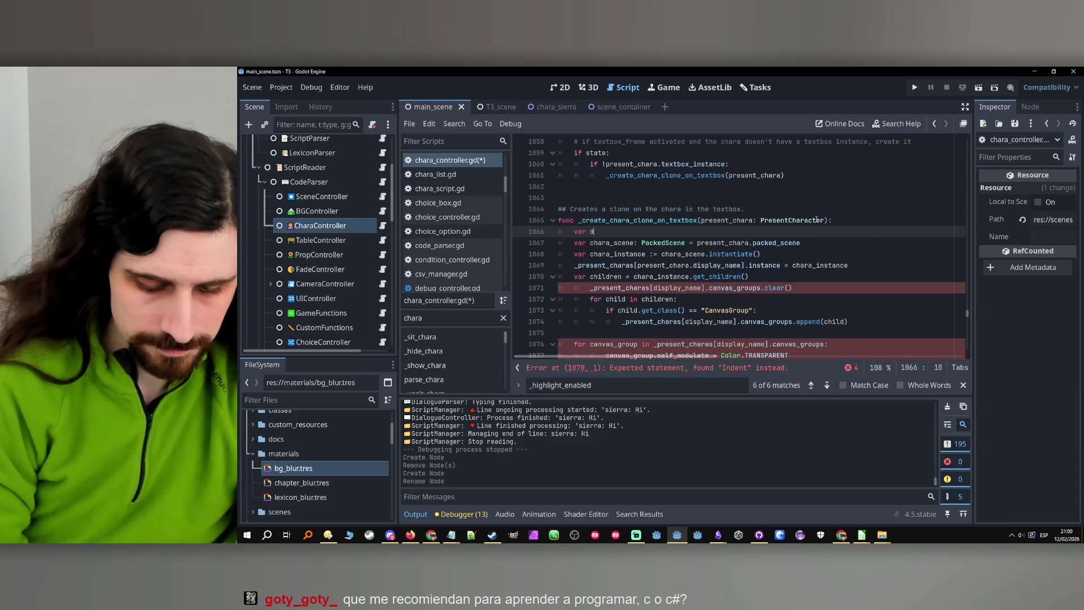
{"action": "type", "text": "isplay_name"}
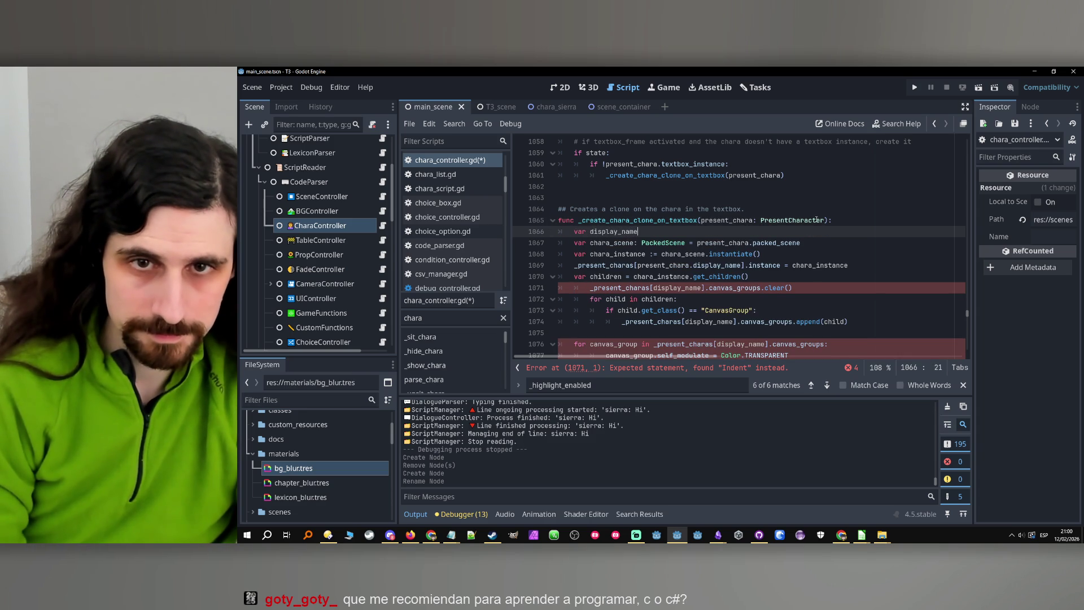
{"action": "type", "text": ": String"}
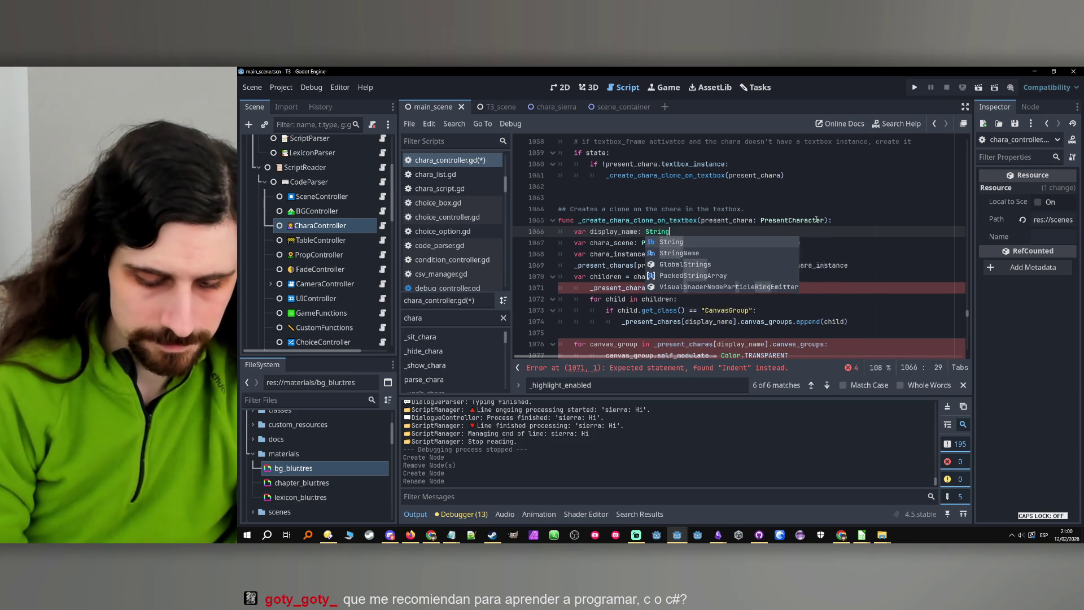
{"action": "type", "text": " = present_chara.display_name"}
{"action": "double_click", "coordinate": [619, 232]}
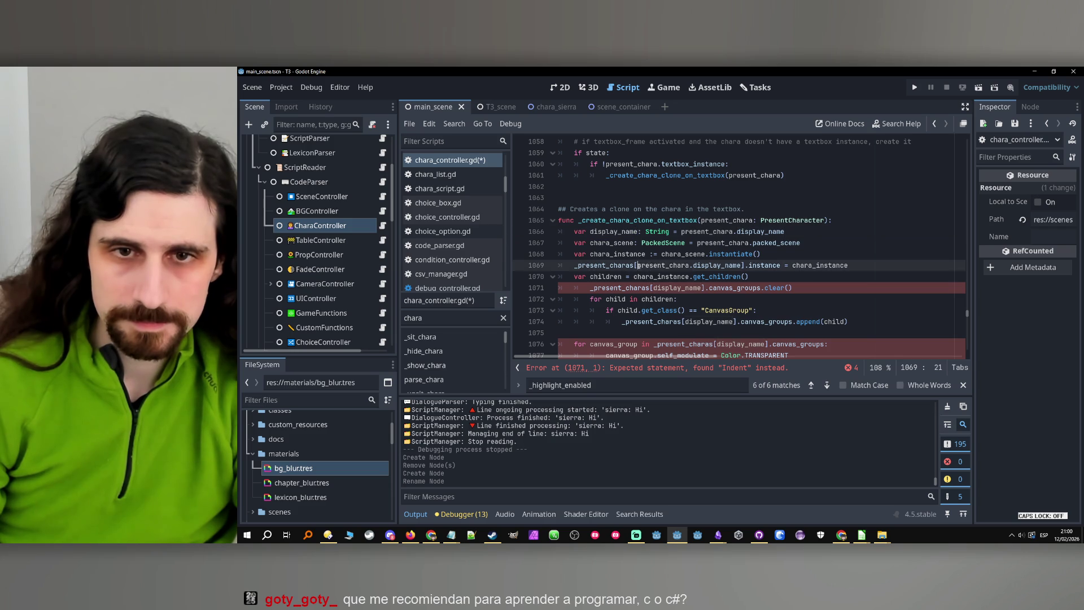
{"action": "left_click_drag", "start_coordinate": [637, 265], "coordinate": [740, 266]}
{"action": "key", "text": "ctrl+v"}
Replace the instance property on line 1069 with textbox_instance.
{"action": "left_click", "coordinate": [732, 277]}
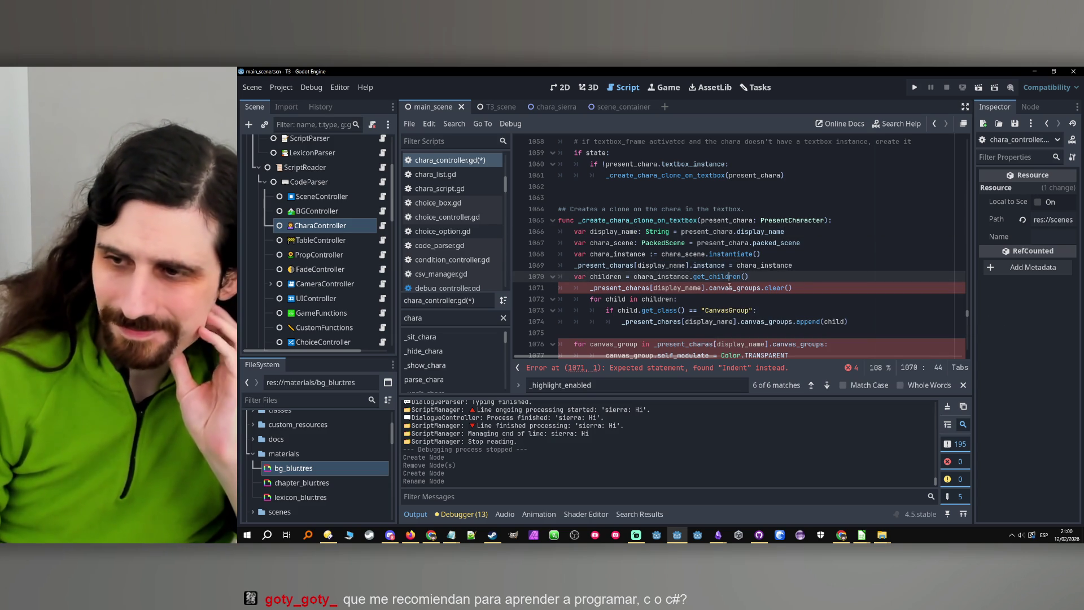
{"action": "left_click", "coordinate": [701, 265]}
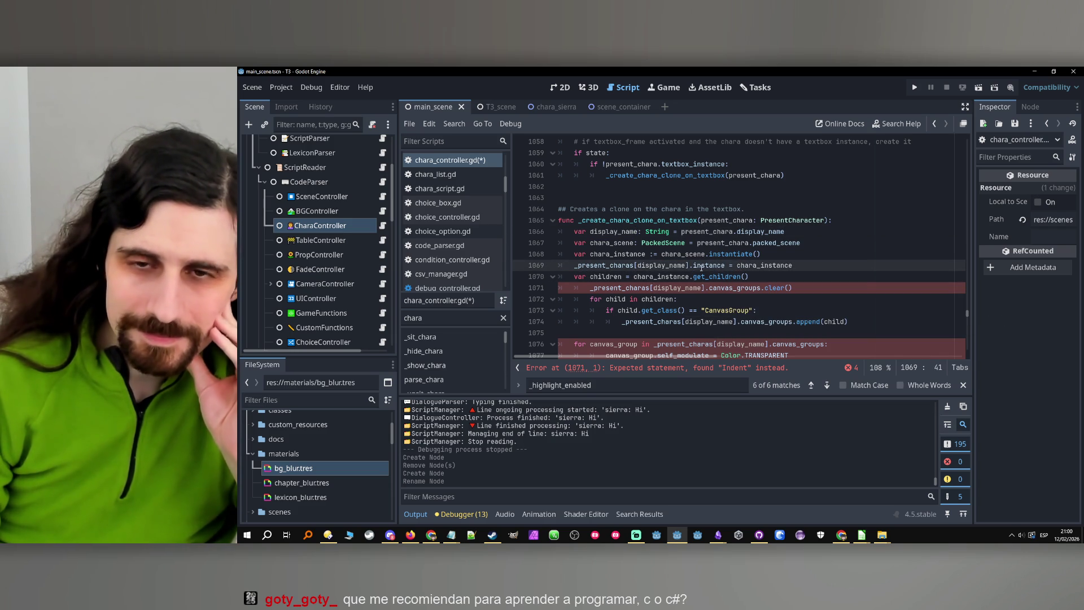
{"action": "double_click", "coordinate": [775, 265]}
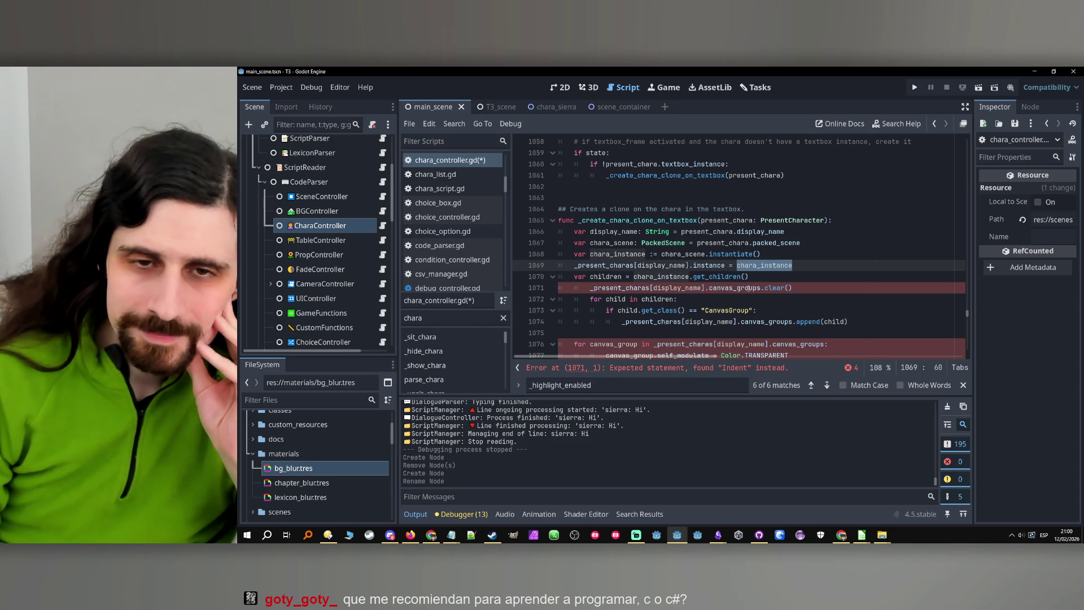
{"action": "double_click", "coordinate": [607, 277]}
{"action": "double_click", "coordinate": [647, 276]}
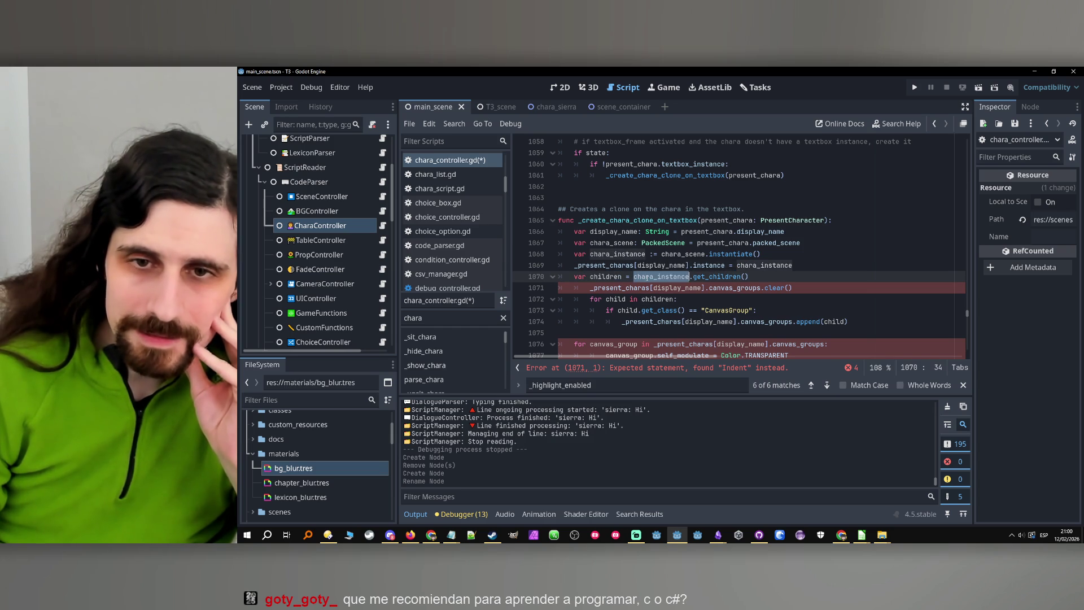
{"action": "double_click", "coordinate": [728, 277]}
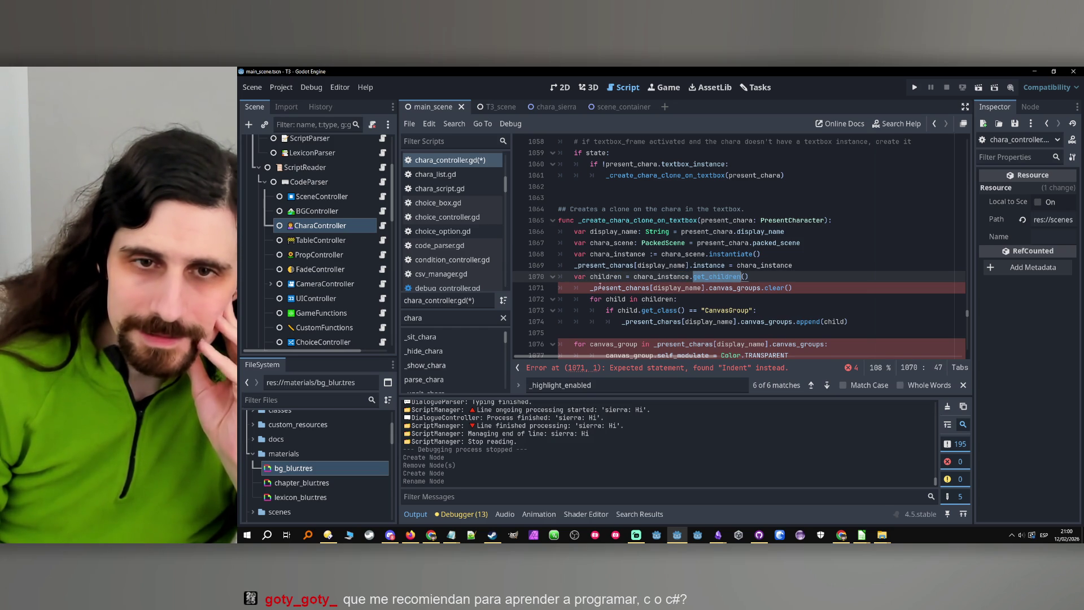
{"action": "double_click", "coordinate": [603, 266]}
{"action": "double_click", "coordinate": [671, 266]}
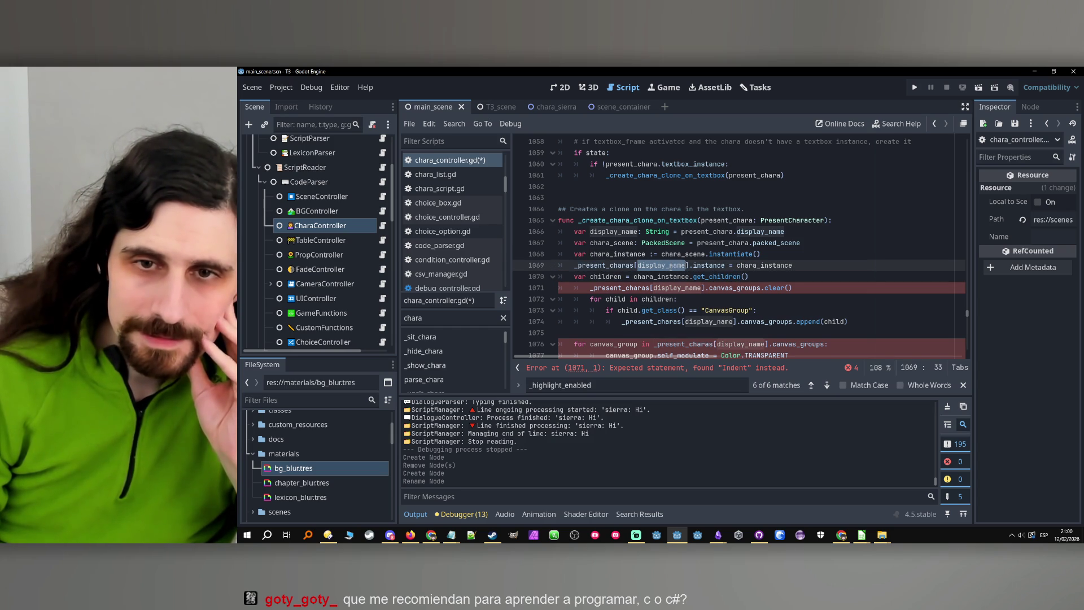
{"action": "double_click", "coordinate": [709, 265]}
{"action": "double_click", "coordinate": [702, 164]}
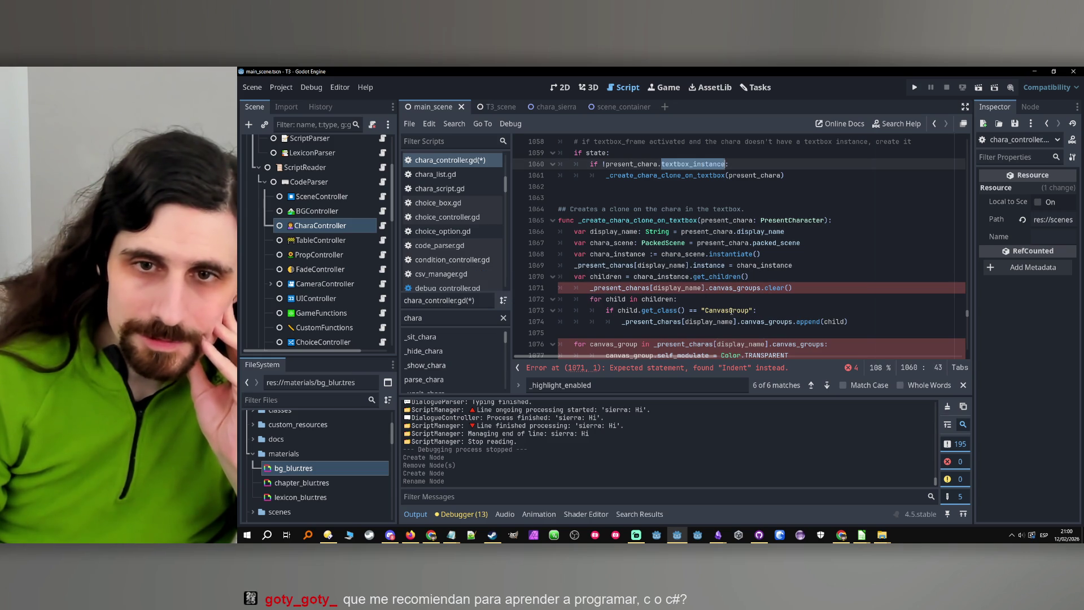
{"action": "key", "text": "ctrl+c"}
{"action": "double_click", "coordinate": [710, 267]}
{"action": "key", "text": "ctrl+v"}
Unindent lines 1071–1074 by one level.
{"action": "left_click", "coordinate": [727, 288]}
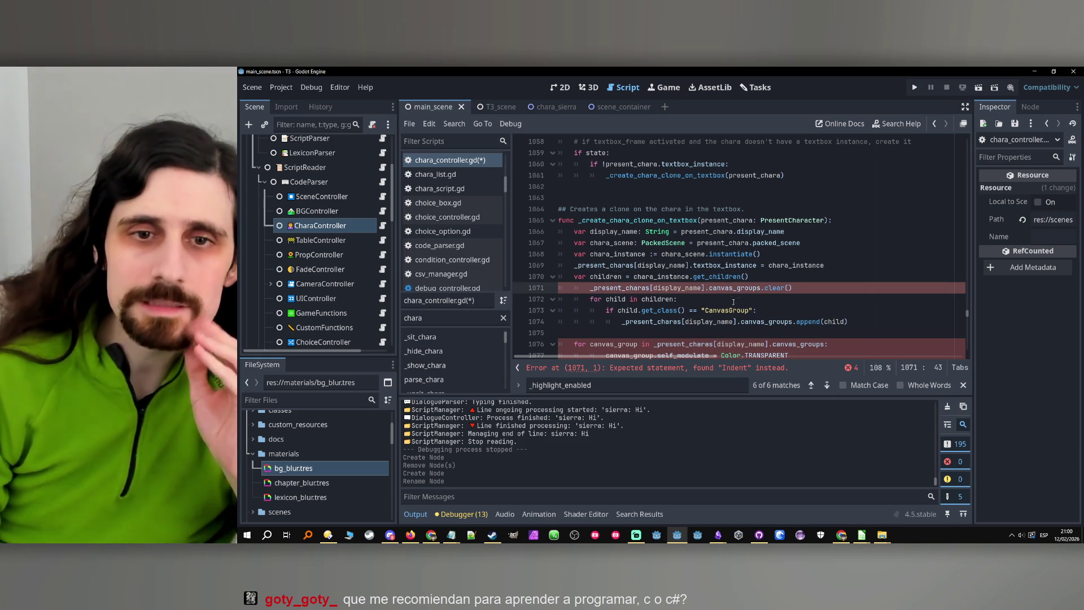
{"action": "scroll", "coordinate": [737, 302], "scroll_direction": "down", "scroll_amount": 1}
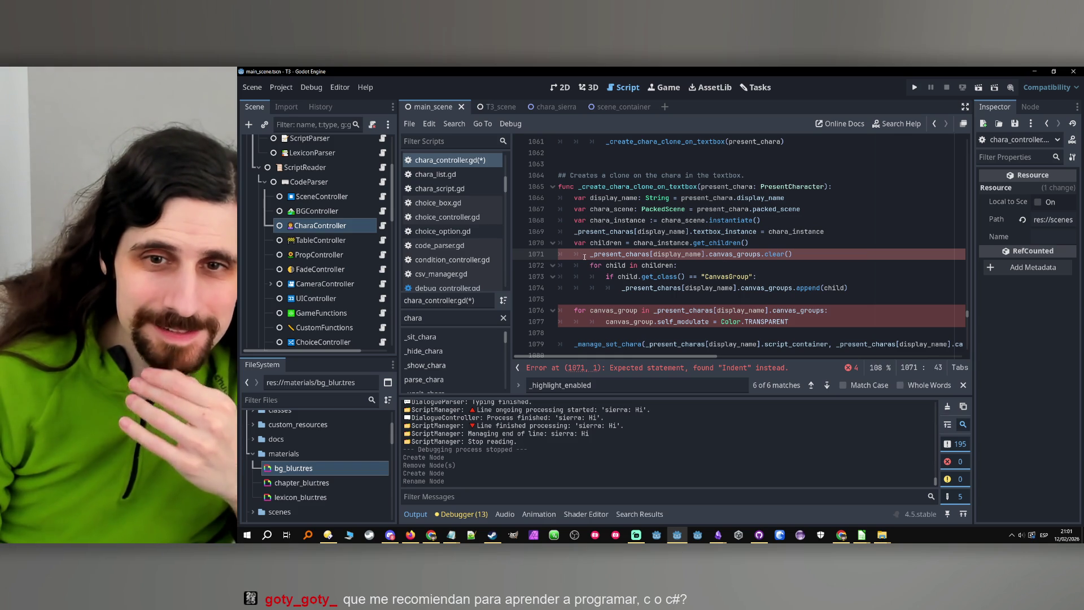
{"action": "mouse_move", "coordinate": [586, 255]}
{"action": "left_click", "coordinate": [681, 242]}
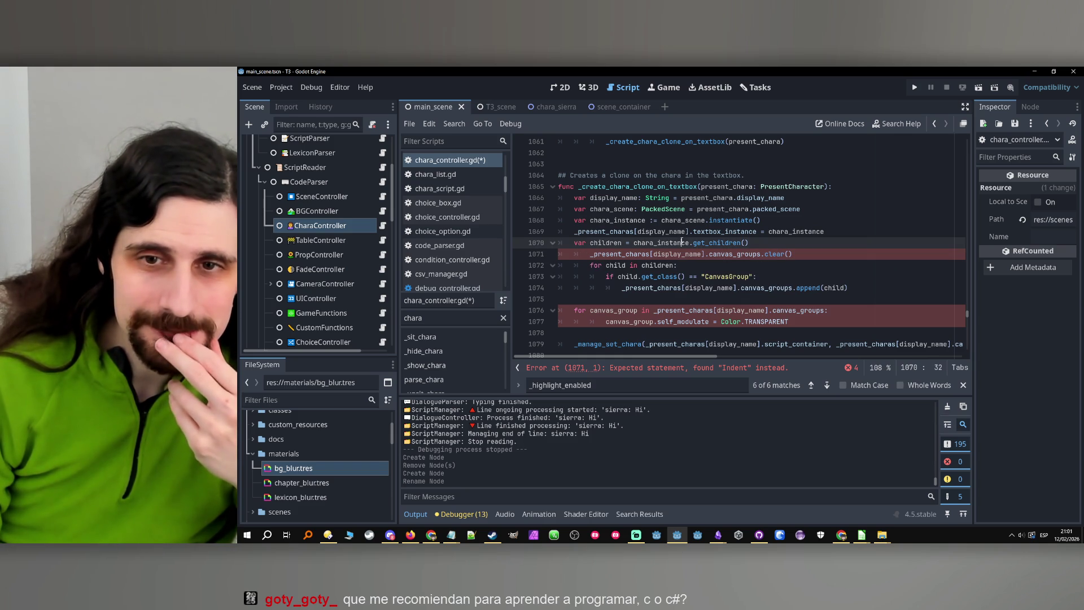
{"action": "left_click", "coordinate": [797, 274]}
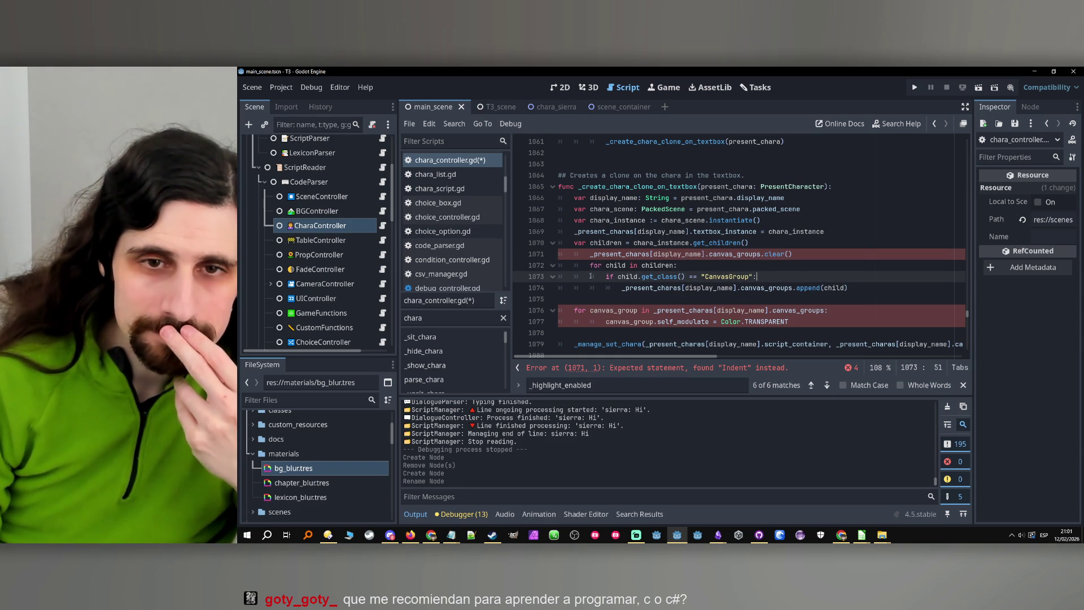
{"action": "mouse_move", "coordinate": [587, 254]}
{"action": "left_click_drag", "start_coordinate": [588, 254], "coordinate": [873, 286]}
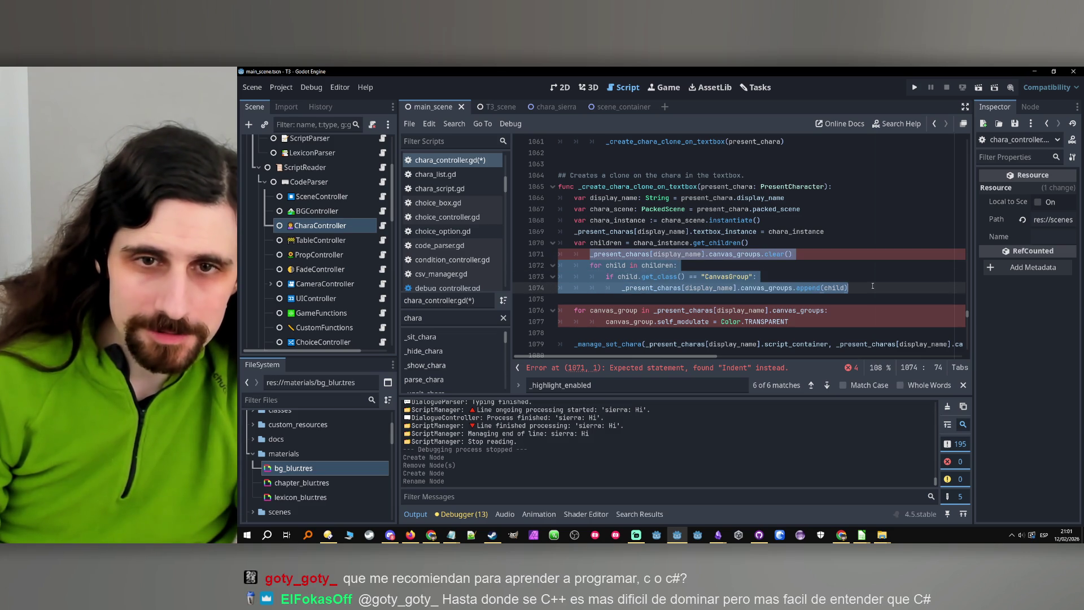
{"action": "key", "text": "shift+Tab"}
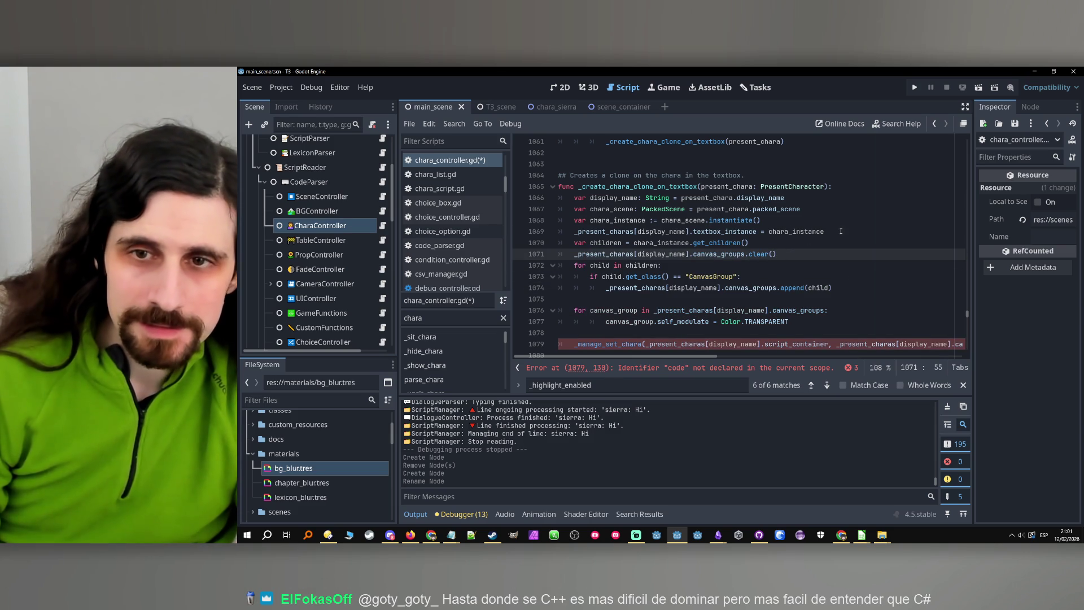
Insert a blank line after the textbox_instance assignment on line 1069.
{"action": "left_click", "coordinate": [841, 232]}
{"action": "key", "text": "Return"}
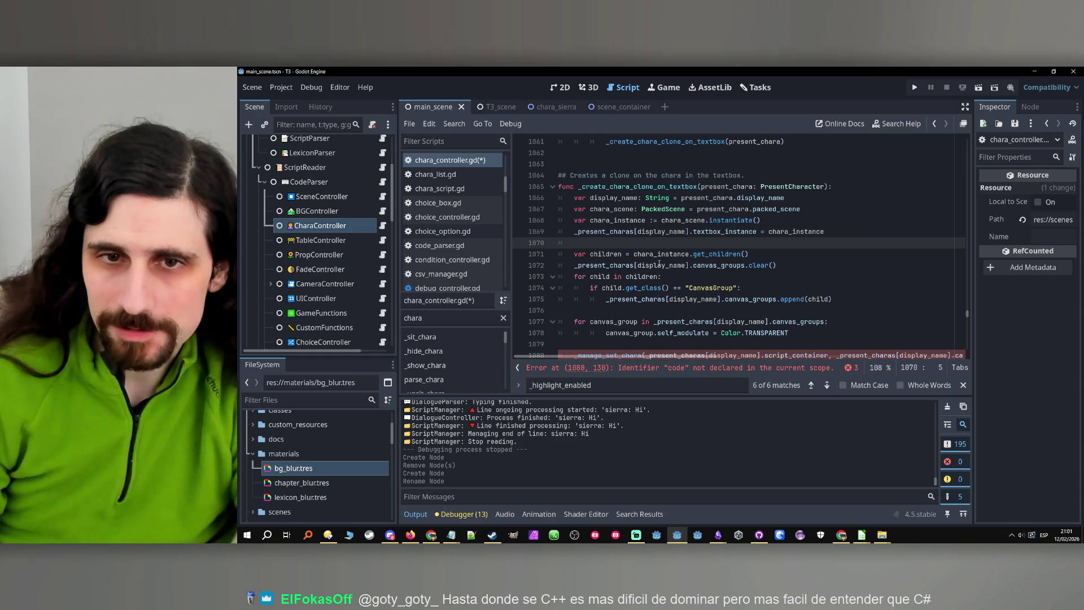
{"action": "left_click", "coordinate": [616, 265]}
{"action": "double_click", "coordinate": [616, 265]}
{"action": "double_click", "coordinate": [718, 265]}
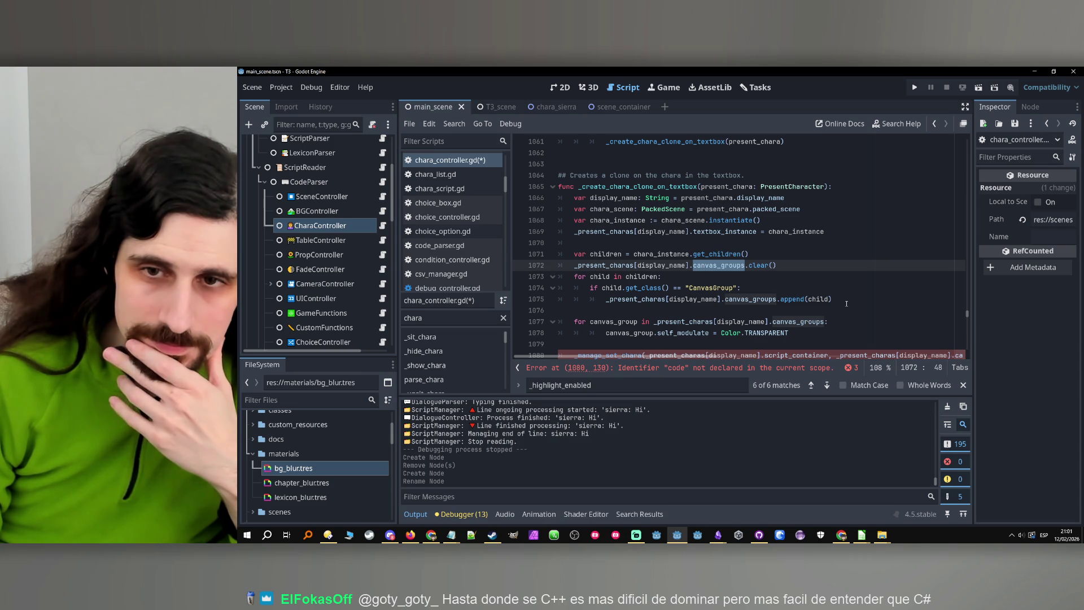
Review the _present_charas and canvas_groups references on lines 1075–1077.
{"action": "left_click", "coordinate": [825, 299]}
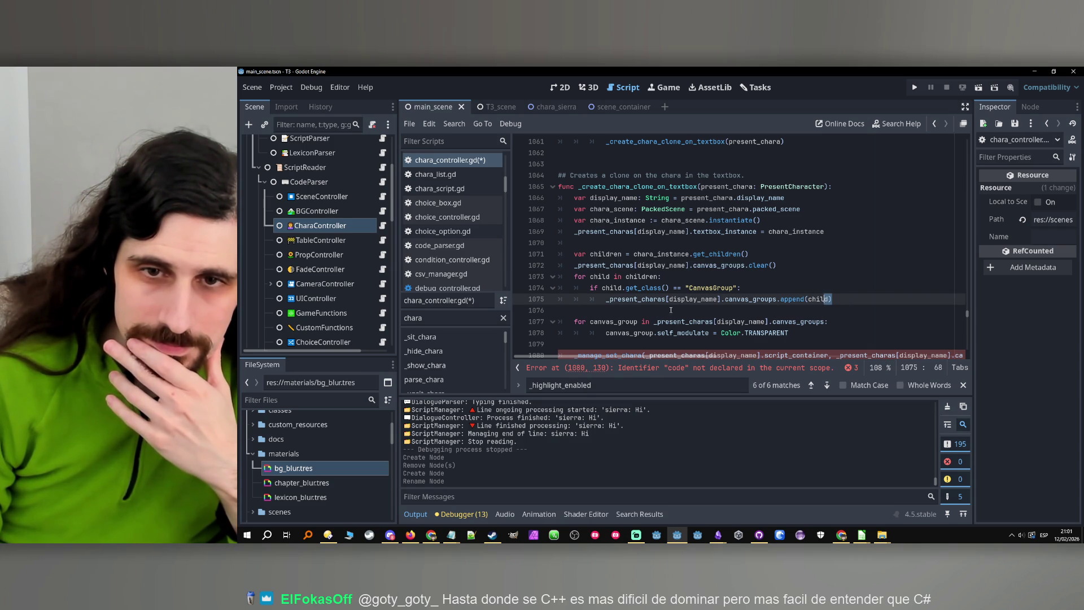
{"action": "double_click", "coordinate": [633, 304]}
{"action": "double_click", "coordinate": [751, 299]}
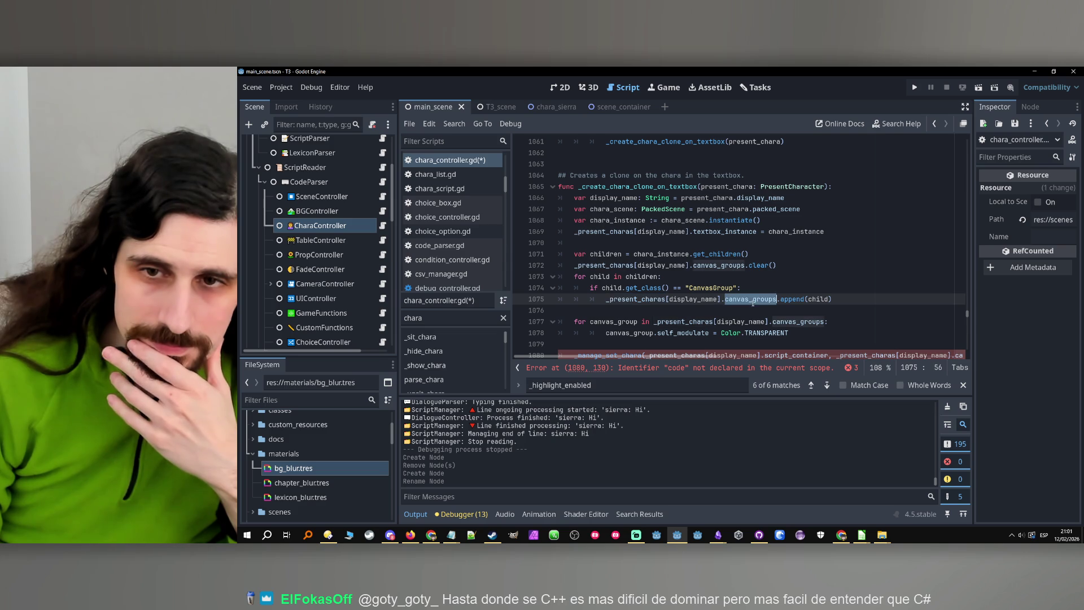
{"action": "left_click", "coordinate": [861, 299]}
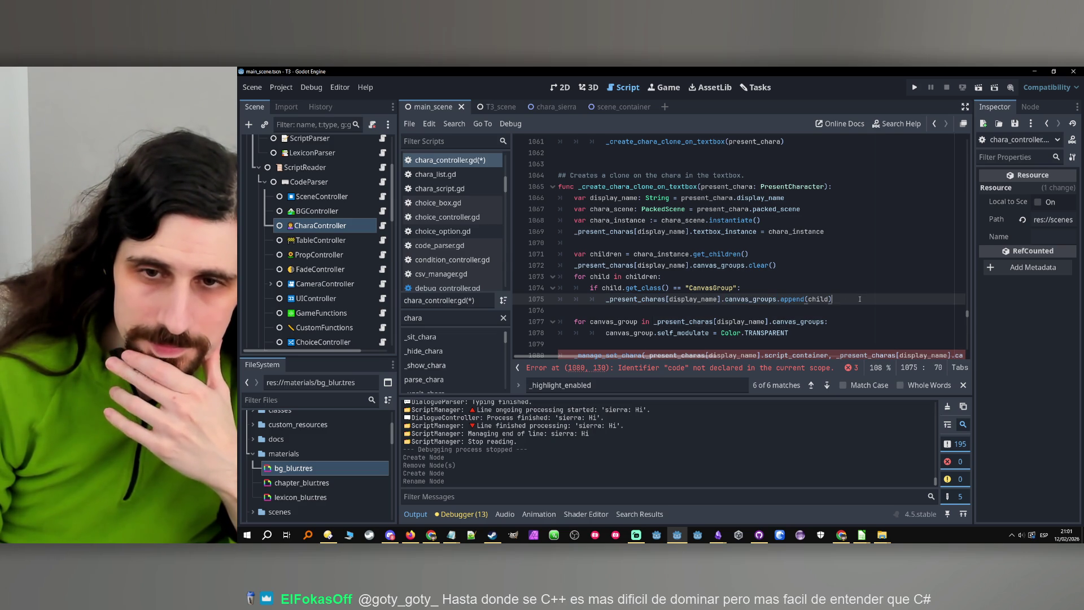
{"action": "scroll", "coordinate": [861, 301], "scroll_direction": "down", "scroll_amount": 1}
{"action": "left_click", "coordinate": [788, 288]}
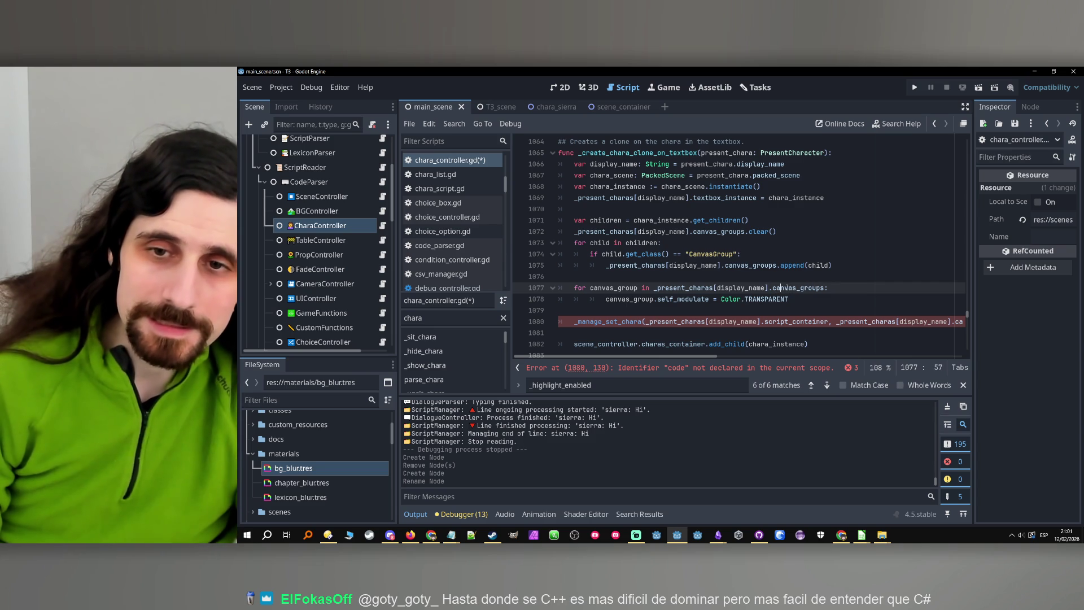
{"action": "left_click", "coordinate": [733, 228], "text": "ctrl"}
{"action": "left_click", "coordinate": [779, 255]}
{"action": "key", "text": "Up"}
{"action": "key", "text": "Up"}
{"action": "key", "text": "Up"}
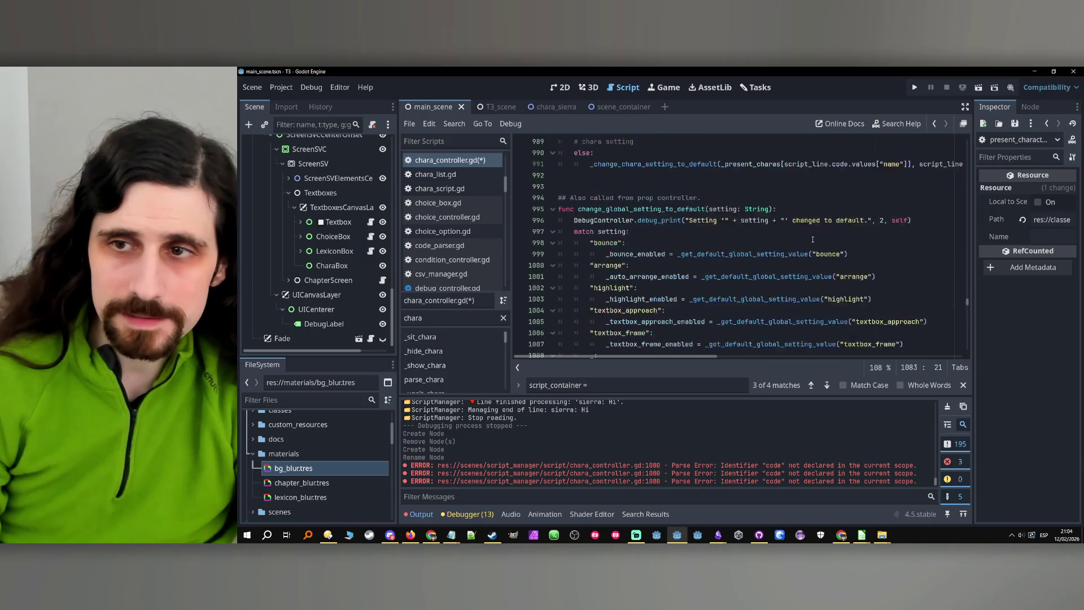
Duplicate the scene_controller export line as a chara_box variable typed Control.
{"action": "scroll", "coordinate": [844, 267], "scroll_direction": "up", "scroll_amount": 15}
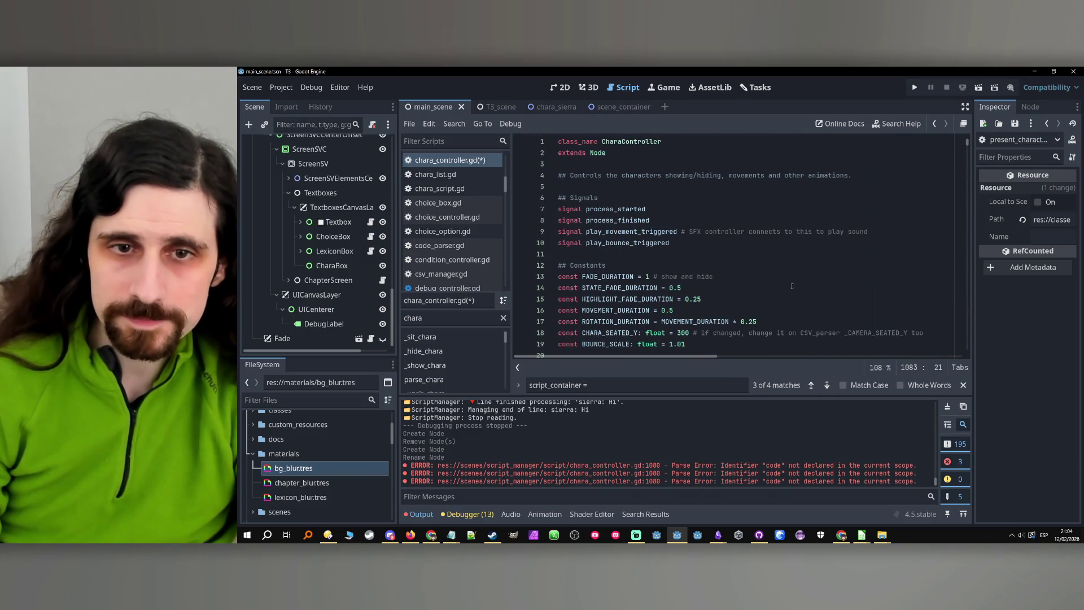
{"action": "scroll", "coordinate": [734, 282], "scroll_direction": "down", "scroll_amount": 5}
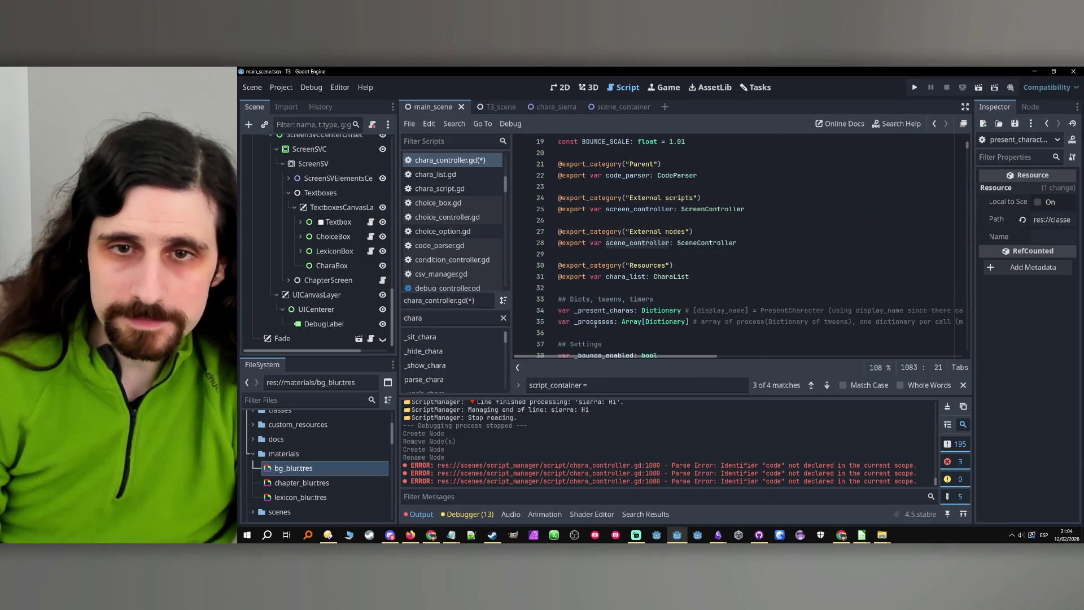
{"action": "left_click_drag", "start_coordinate": [739, 244], "coordinate": [506, 245]}
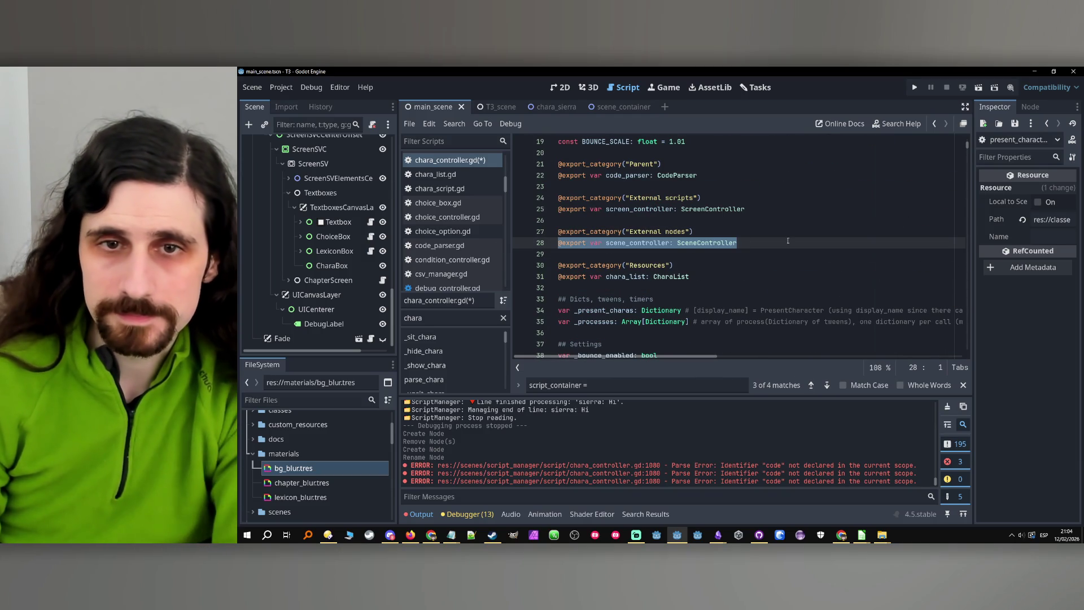
{"action": "key", "text": "ctrl+alt+Down"}
{"action": "double_click", "coordinate": [633, 254]}
{"action": "type", "text": "c"}
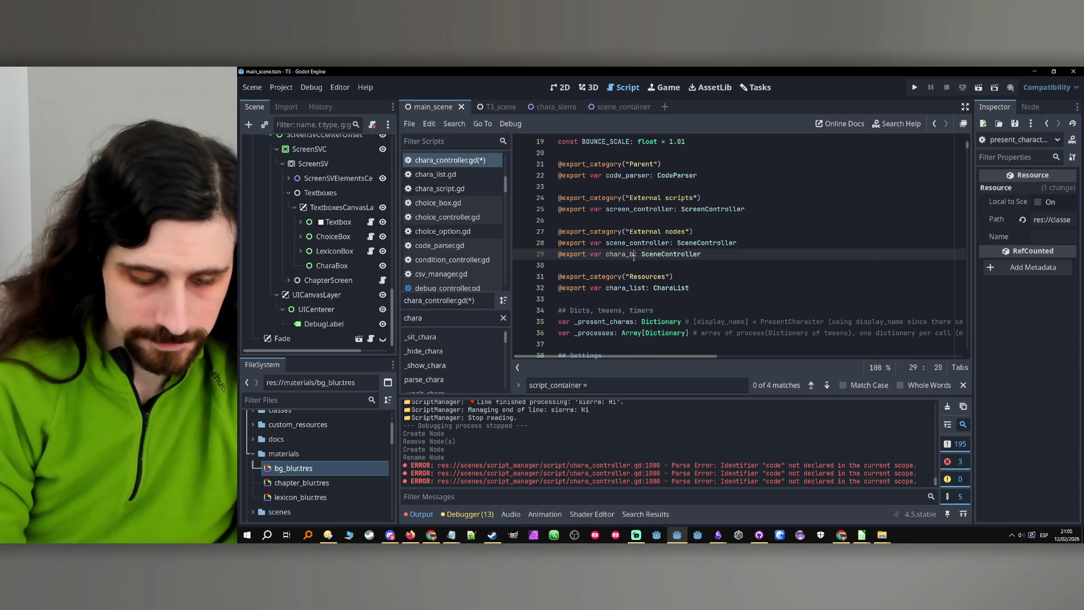
{"action": "type", "text": "ox"}
{"action": "double_click", "coordinate": [685, 255]}
{"action": "type", "text": "CharaBo"}
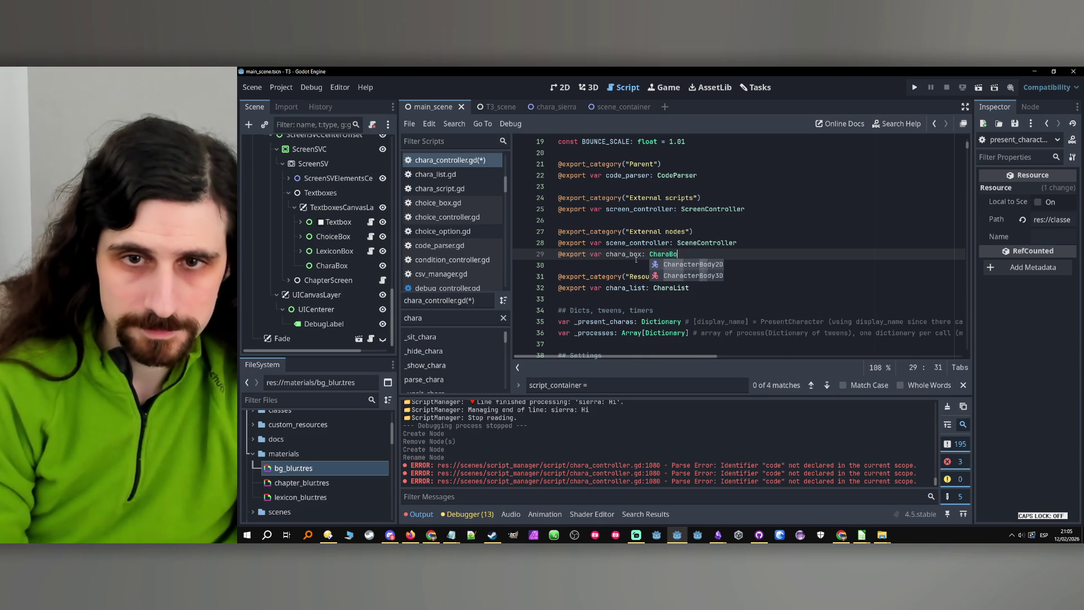
{"action": "type", "text": "x"}
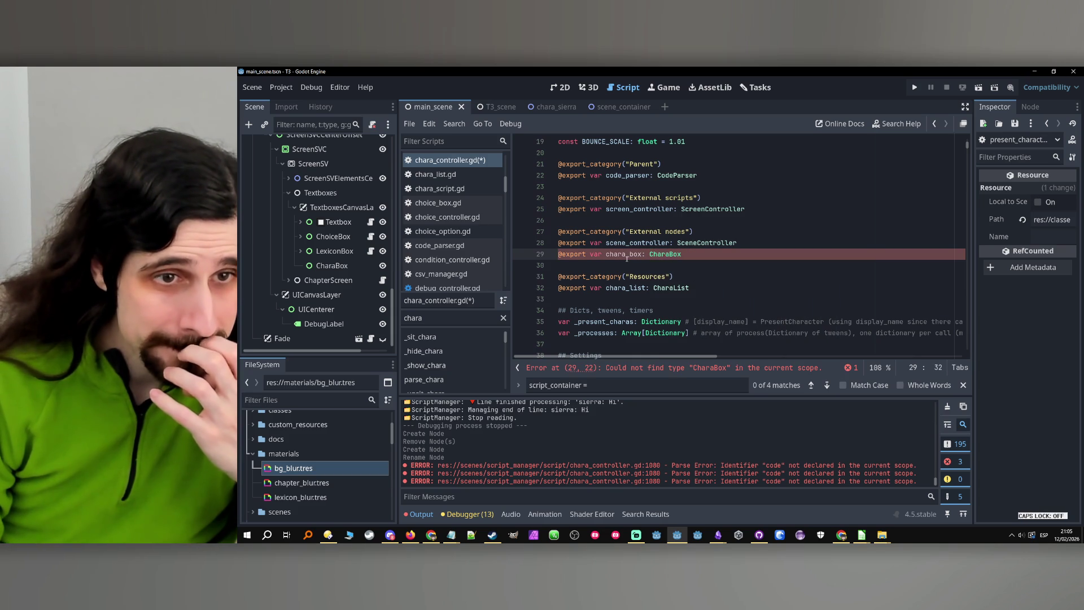
{"action": "double_click", "coordinate": [662, 255]}
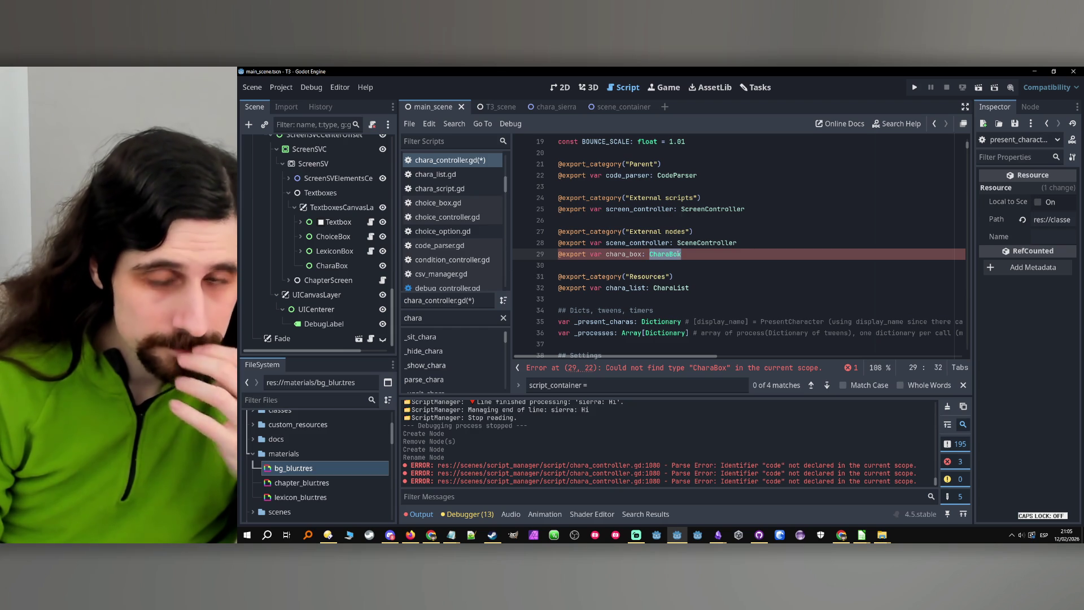
{"action": "type", "text": "Control"}
{"action": "key", "text": "Return"}
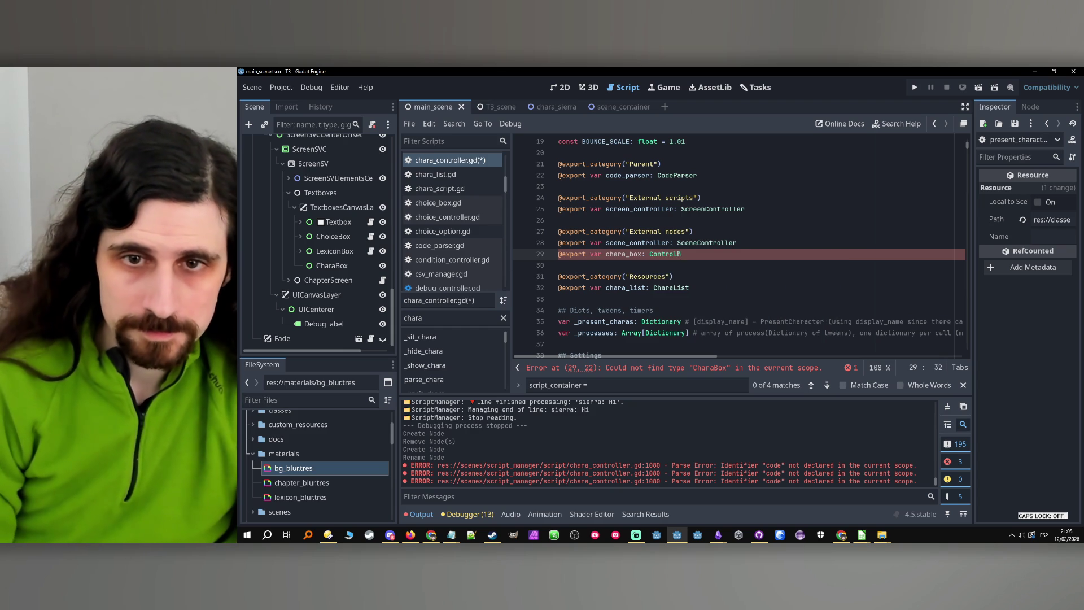
{"action": "key", "text": "BackSpace"}
{"action": "scroll", "coordinate": [350, 249], "scroll_direction": "up", "scroll_amount": 15}
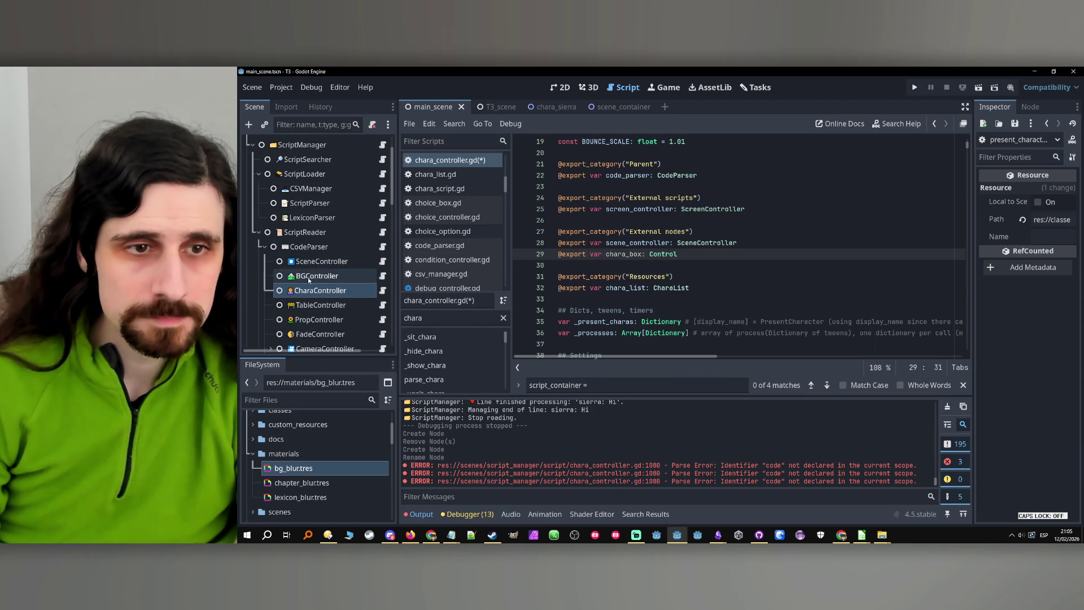
{"action": "scroll", "coordinate": [309, 280], "scroll_direction": "down", "scroll_amount": 5}
Assign the CharaBox node to the CharaController's Chara Box property.
{"action": "scroll", "coordinate": [334, 233], "scroll_direction": "up", "scroll_amount": 2}
{"action": "left_click", "coordinate": [322, 212]}
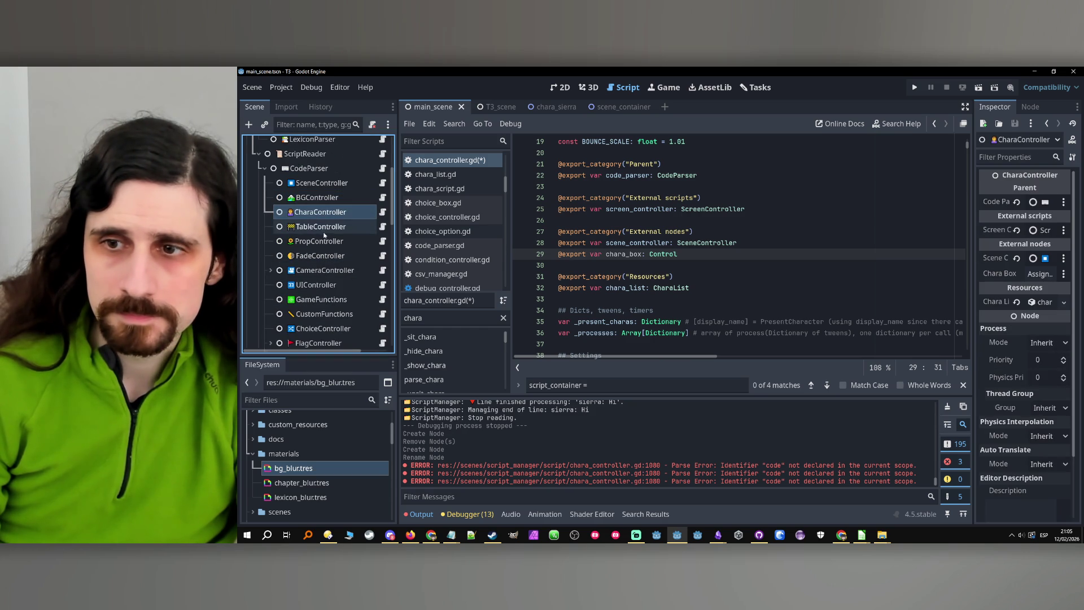
{"action": "scroll", "coordinate": [325, 237], "scroll_direction": "down", "scroll_amount": 12}
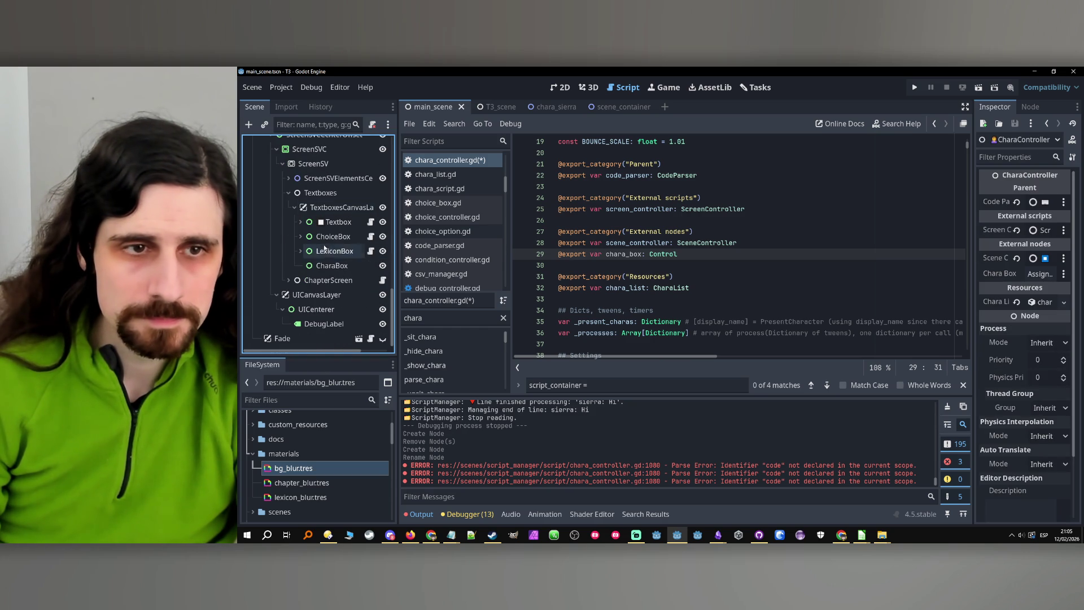
{"action": "mouse_move", "coordinate": [328, 265]}
{"action": "left_mouse_down"}
{"action": "mouse_move", "coordinate": [852, 281]}
{"action": "mouse_move", "coordinate": [1042, 274]}
{"action": "left_mouse_up"}
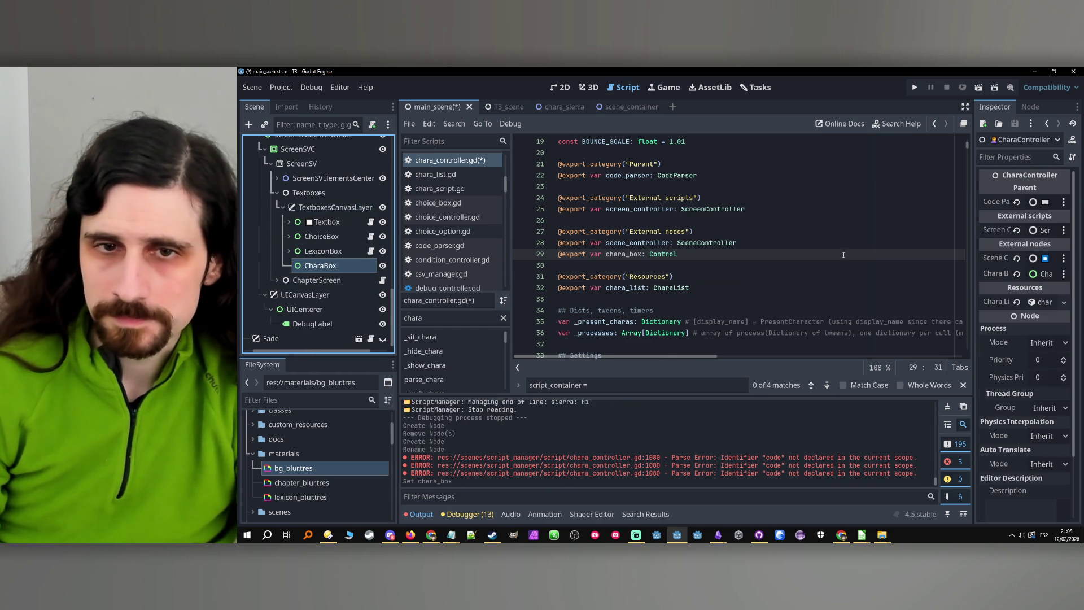
{"action": "scroll", "coordinate": [844, 255], "scroll_direction": "down", "scroll_amount": 1}
In _create_chara_clone_on_textbox, replace scene_controller.charas_container with chara_box on line 1084.
{"action": "key", "text": "ctrl+f"}
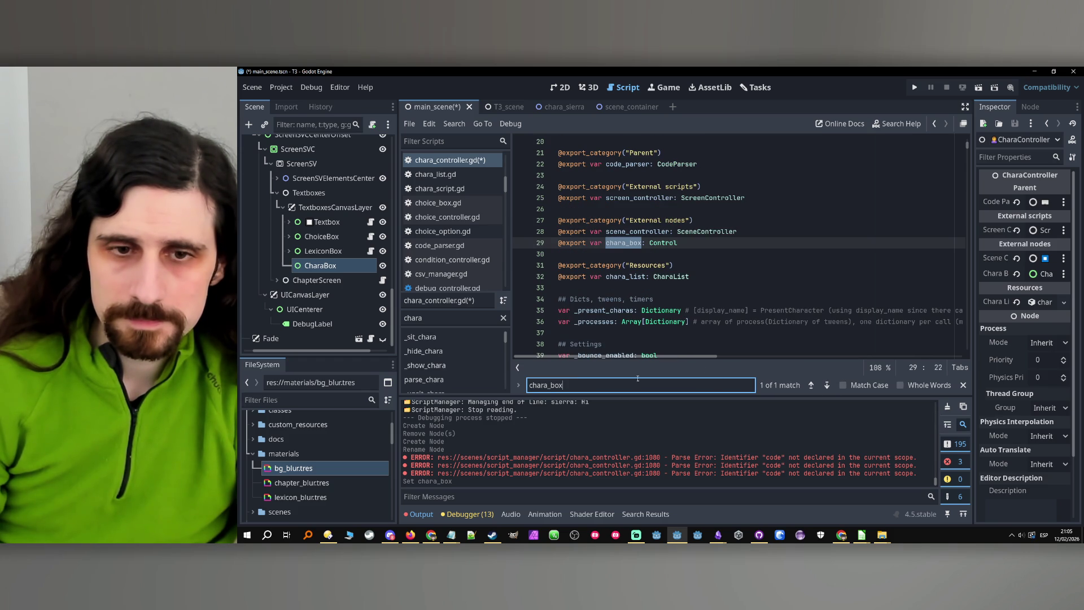
{"action": "scroll", "coordinate": [695, 287], "scroll_direction": "down", "scroll_amount": 20}
{"action": "scroll", "coordinate": [694, 286], "scroll_direction": "down", "scroll_amount": 10}
{"action": "left_click", "coordinate": [450, 318]}
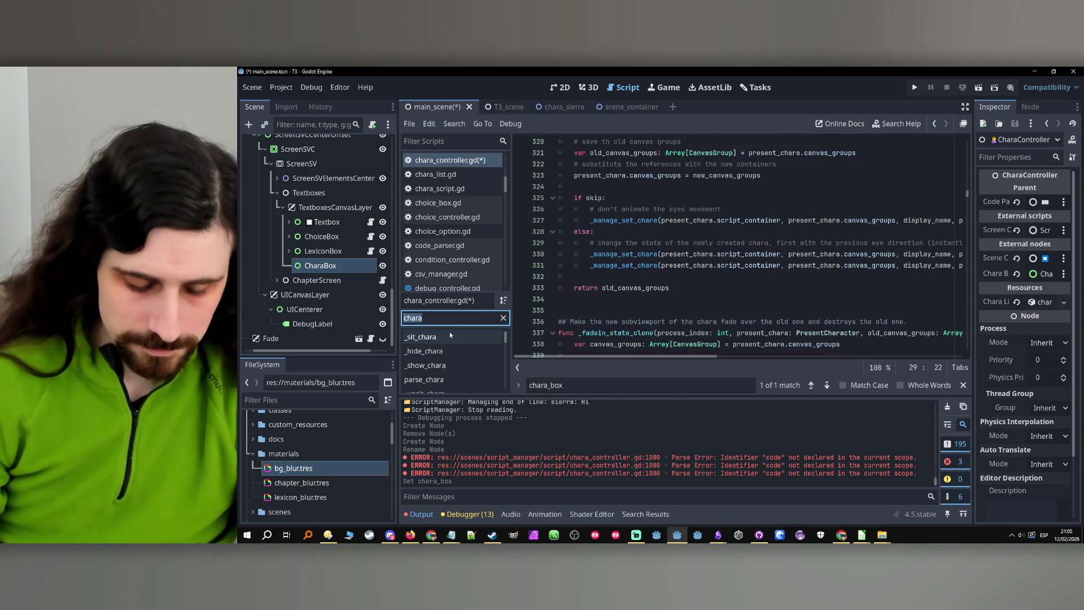
{"action": "type", "text": "textb"}
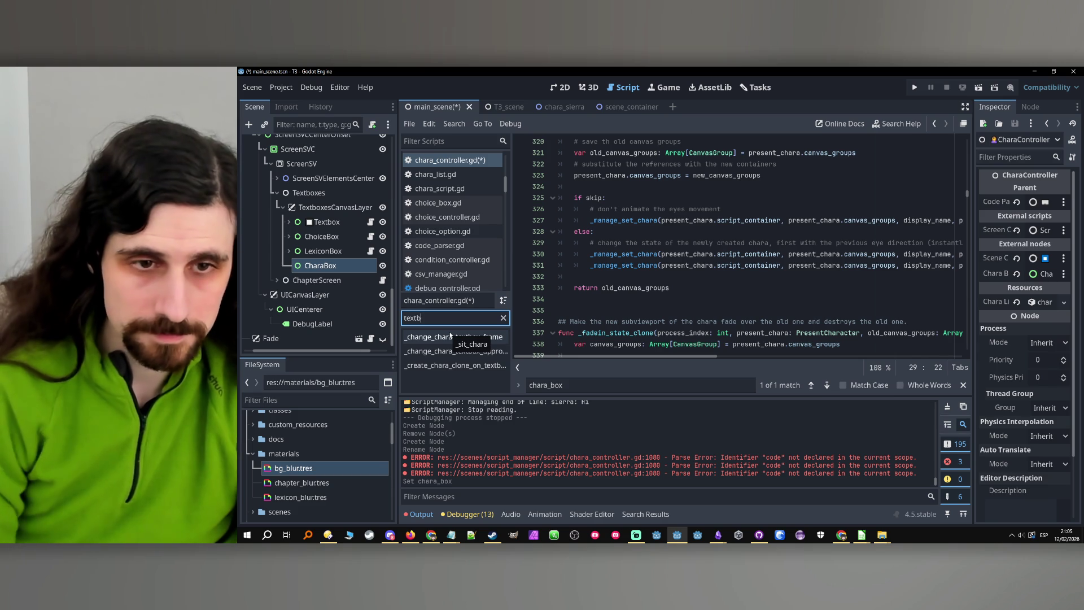
{"action": "left_click", "coordinate": [455, 366]}
{"action": "scroll", "coordinate": [770, 258], "scroll_direction": "down", "scroll_amount": 5}
{"action": "scroll", "coordinate": [654, 230], "scroll_direction": "up", "scroll_amount": 1}
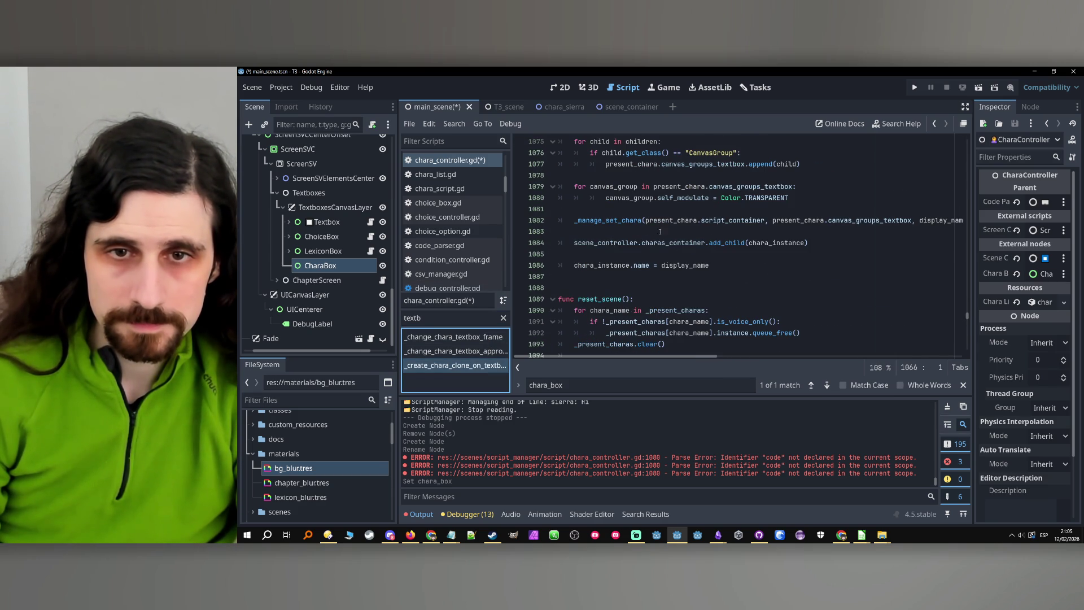
{"action": "double_click", "coordinate": [672, 243]}
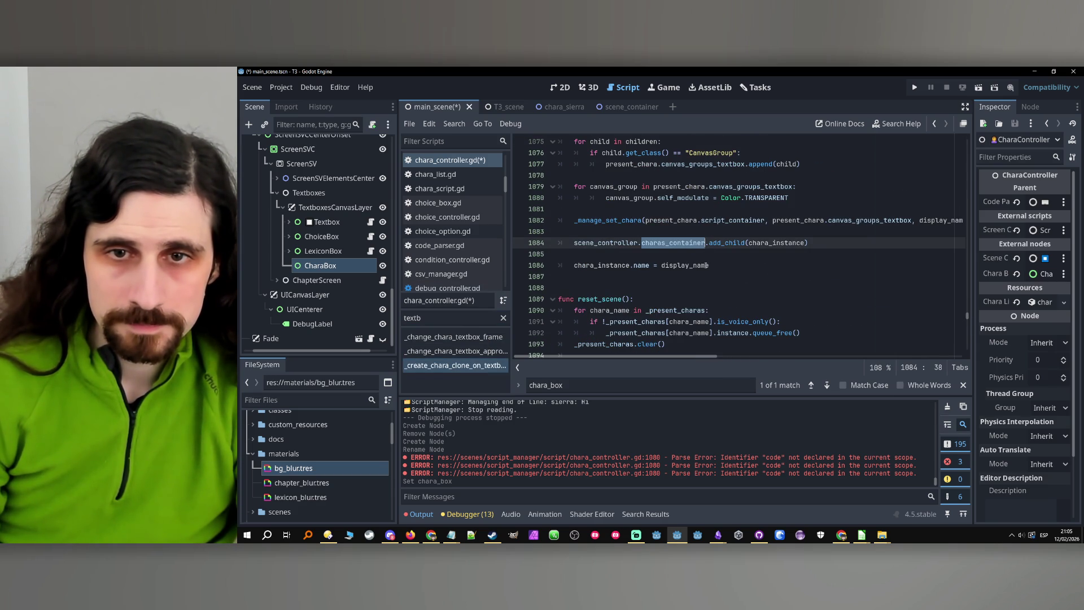
{"action": "left_click_drag", "start_coordinate": [707, 243], "coordinate": [574, 244]}
{"action": "type", "text": "chara_box"}
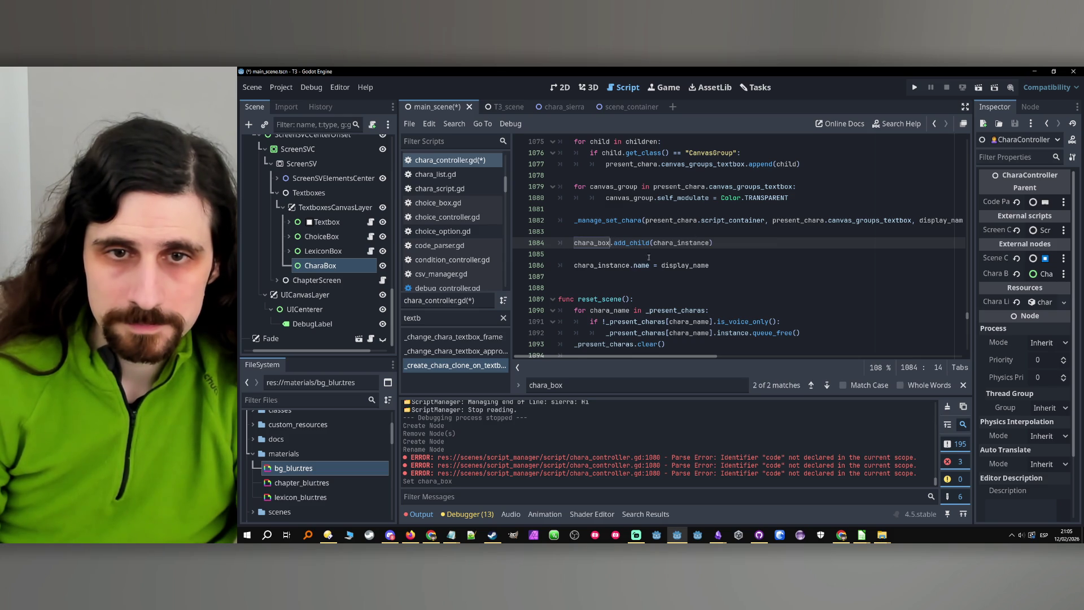
Remove the blank lines around the add_child call and save with Ctrl+S.
{"action": "left_click", "coordinate": [642, 259]}
{"action": "scroll", "coordinate": [622, 264], "scroll_direction": "up", "scroll_amount": 1}
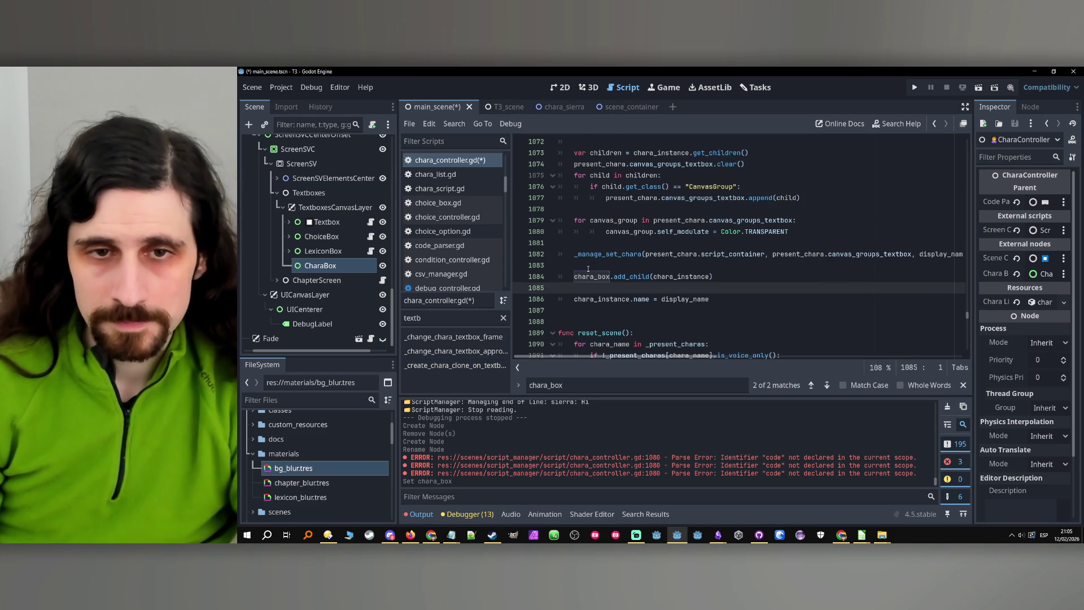
{"action": "key", "text": "Up"}
{"action": "key", "text": "Up"}
{"action": "key", "text": "Up"}
{"action": "key", "text": "End"}
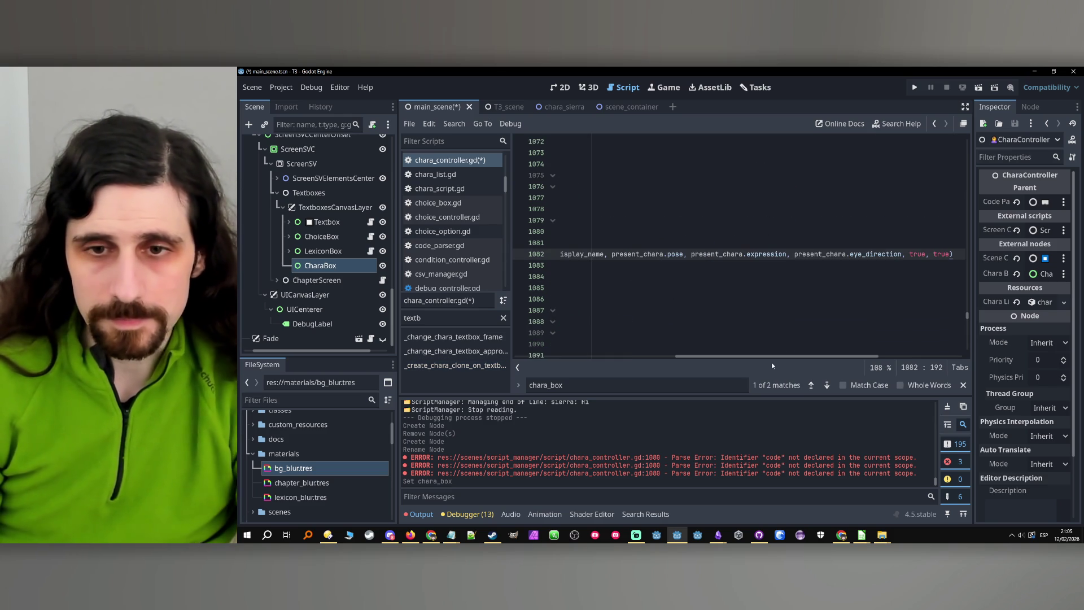
{"action": "left_click_drag", "start_coordinate": [773, 357], "coordinate": [544, 358]}
{"action": "left_click", "coordinate": [727, 247]}
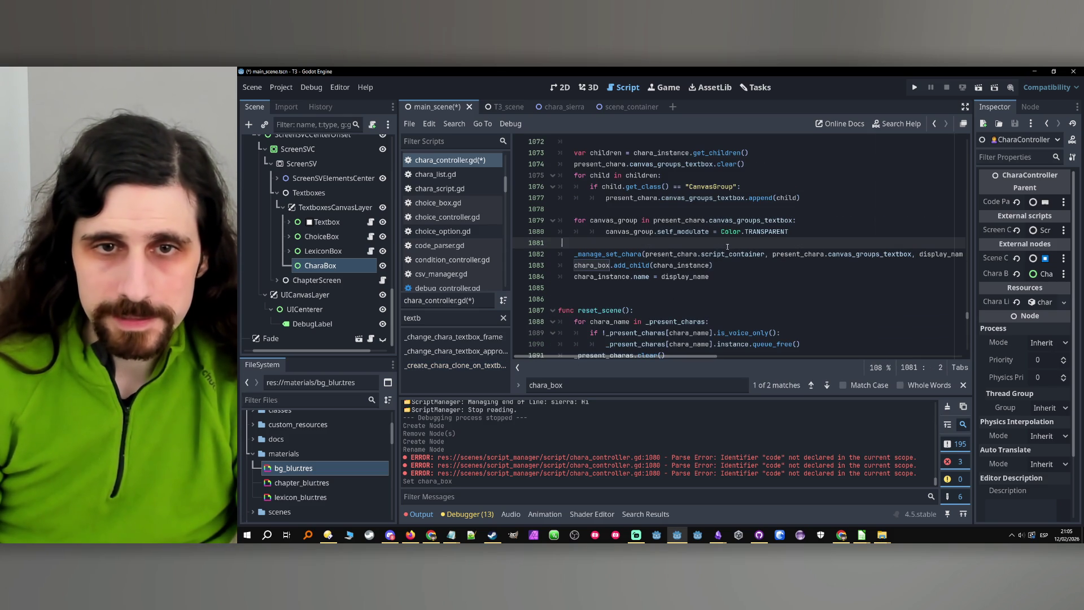
{"action": "scroll", "coordinate": [628, 200], "scroll_direction": "up", "scroll_amount": 1}
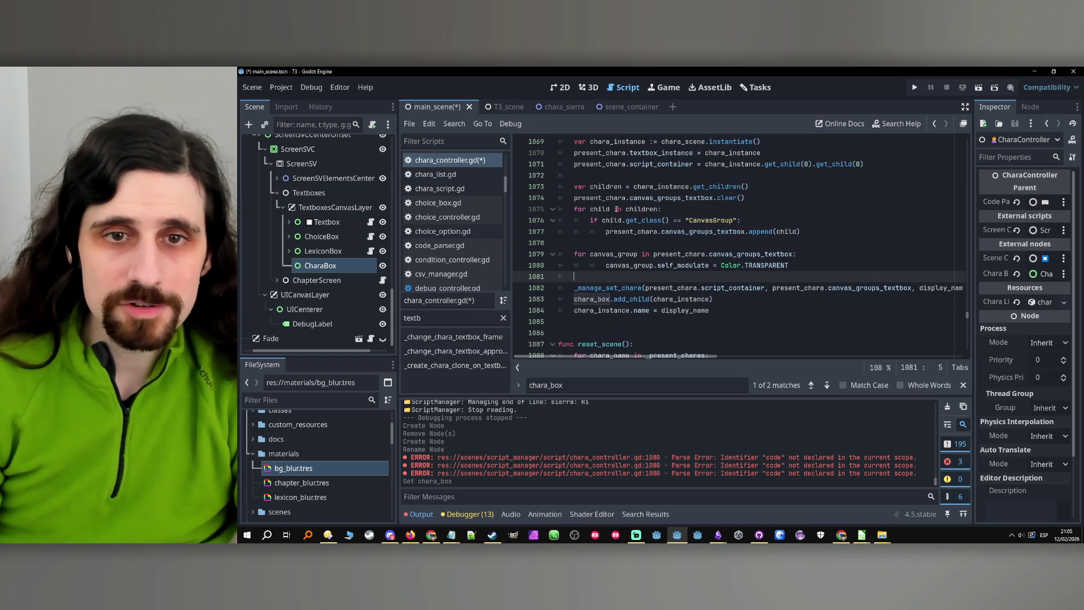
{"action": "key", "text": "Up"}
{"action": "key", "text": "Up"}
{"action": "key", "text": "Up"}
{"action": "scroll", "coordinate": [622, 243], "scroll_direction": "up", "scroll_amount": 3}
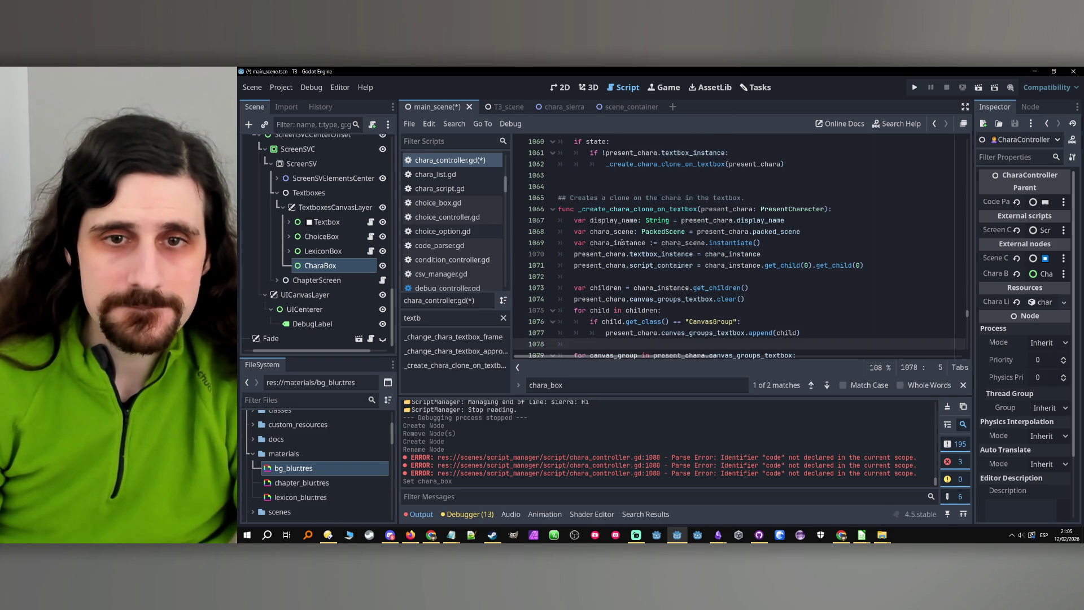
{"action": "double_click", "coordinate": [617, 208]}
{"action": "scroll", "coordinate": [766, 254], "scroll_direction": "down", "scroll_amount": 2}
{"action": "key", "text": "ctrl+s"}
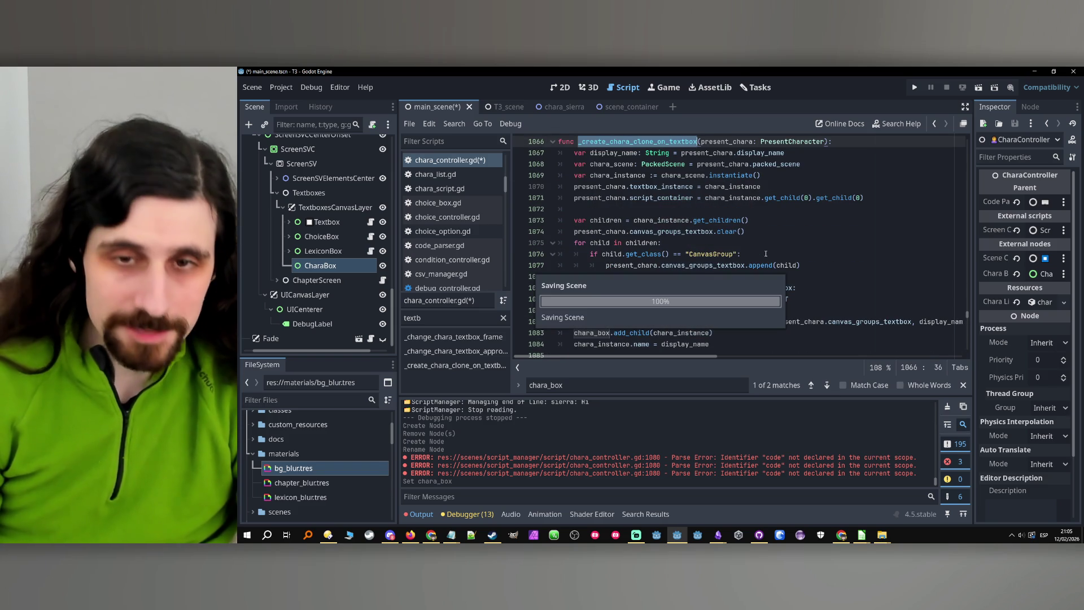
Review the _create_chara_clone_on_textbox call and its chara_box.add_child line.
{"action": "scroll", "coordinate": [680, 264], "scroll_direction": "up", "scroll_amount": 4}
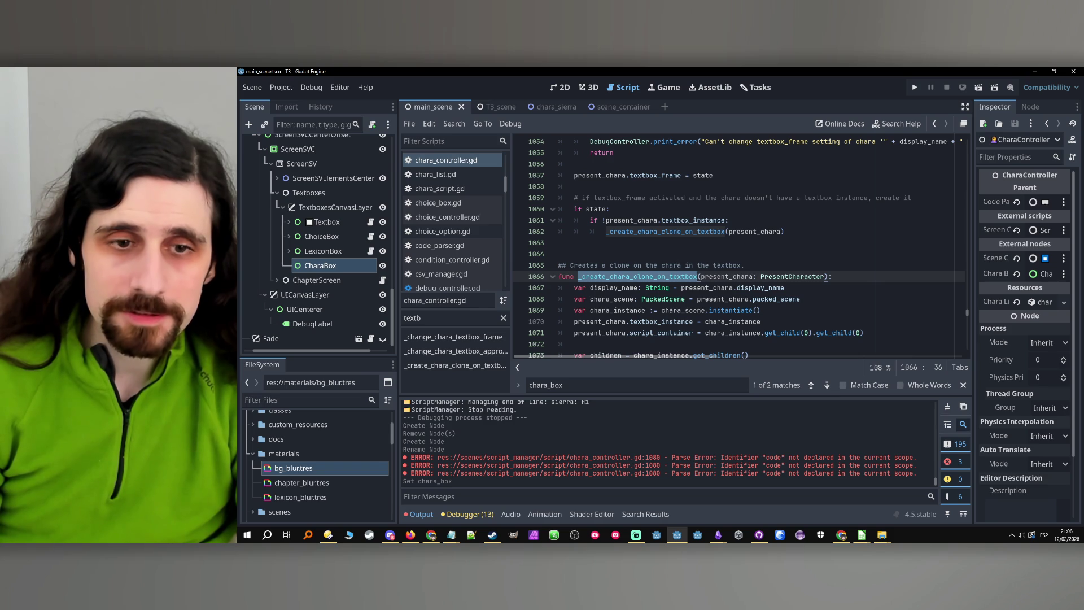
{"action": "left_click", "coordinate": [802, 232]}
{"action": "scroll", "coordinate": [695, 257], "scroll_direction": "down", "scroll_amount": 4}
{"action": "scroll", "coordinate": [678, 261], "scroll_direction": "up", "scroll_amount": 3}
{"action": "scroll", "coordinate": [664, 263], "scroll_direction": "down", "scroll_amount": 4}
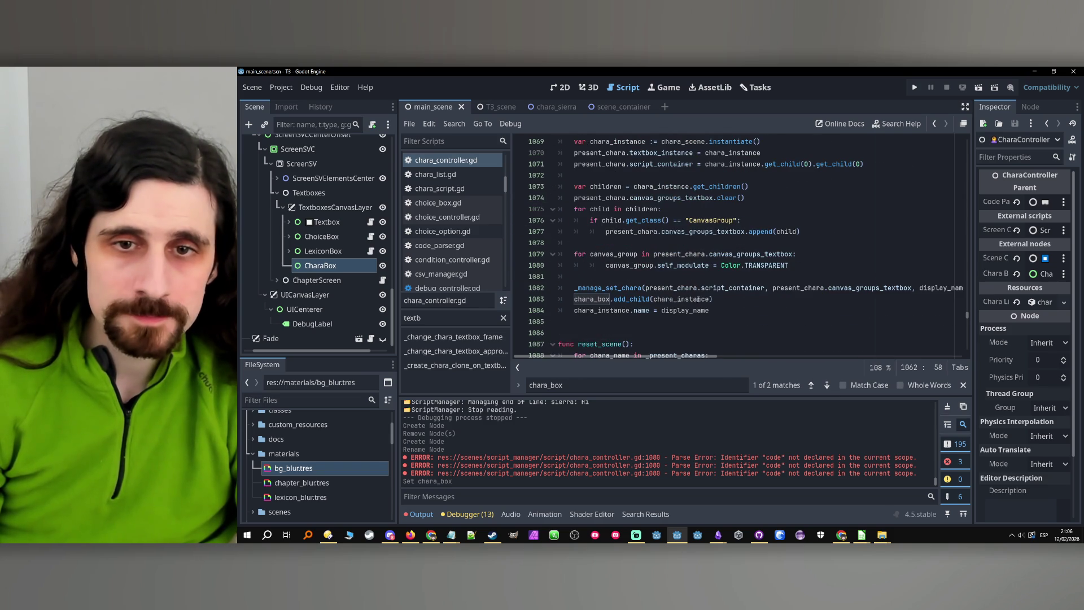
{"action": "left_click", "coordinate": [724, 308]}
{"action": "scroll", "coordinate": [797, 265], "scroll_direction": "up", "scroll_amount": 5}
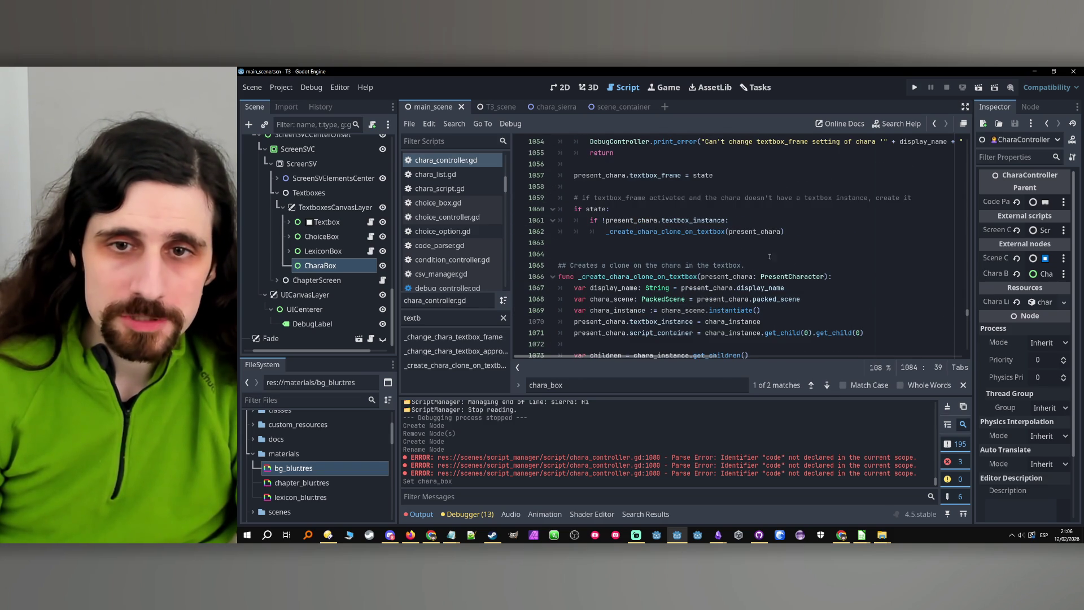
{"action": "double_click", "coordinate": [666, 232]}
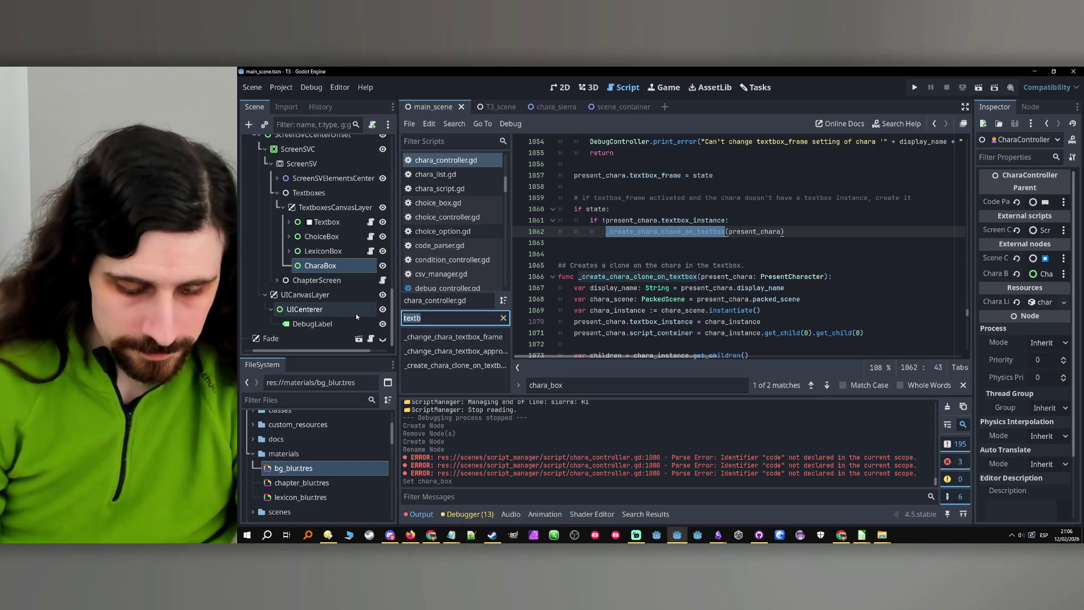
Filter methods by 'show' and copy the whole _show_chara function, lines 186–214.
{"action": "double_click", "coordinate": [458, 318]}
{"action": "type", "text": "show"}
{"action": "left_click", "coordinate": [449, 338]}
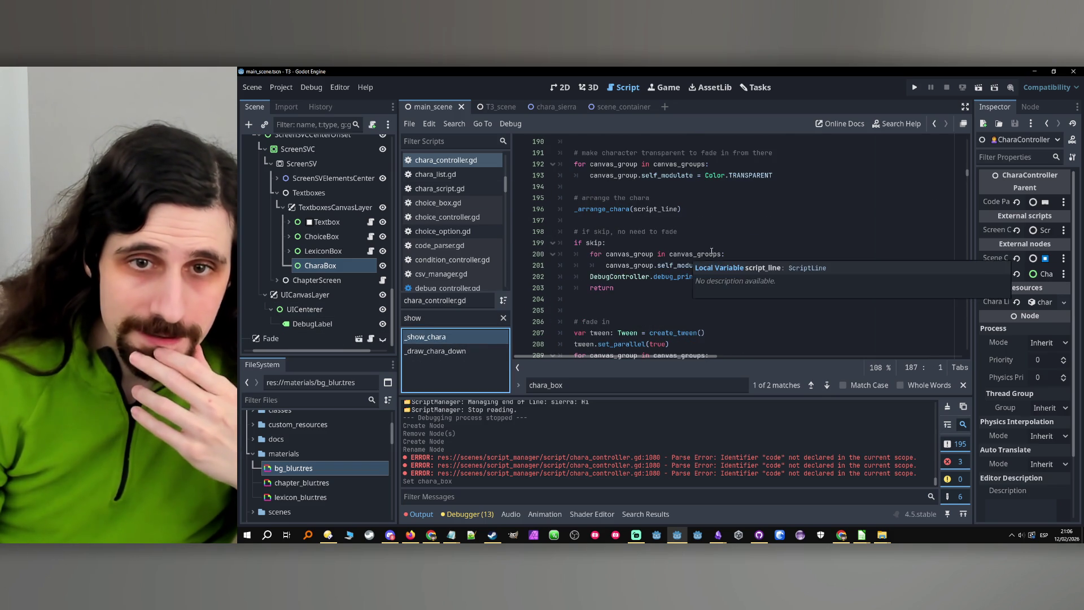
{"action": "scroll", "coordinate": [790, 252], "scroll_direction": "down", "scroll_amount": 5}
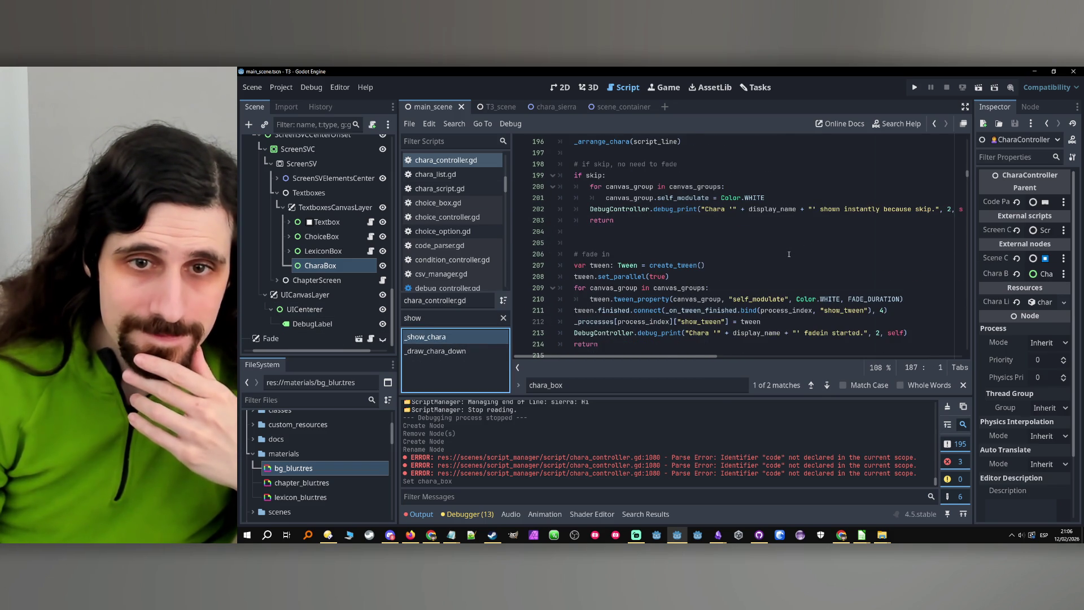
{"action": "scroll", "coordinate": [662, 270], "scroll_direction": "up", "scroll_amount": 1}
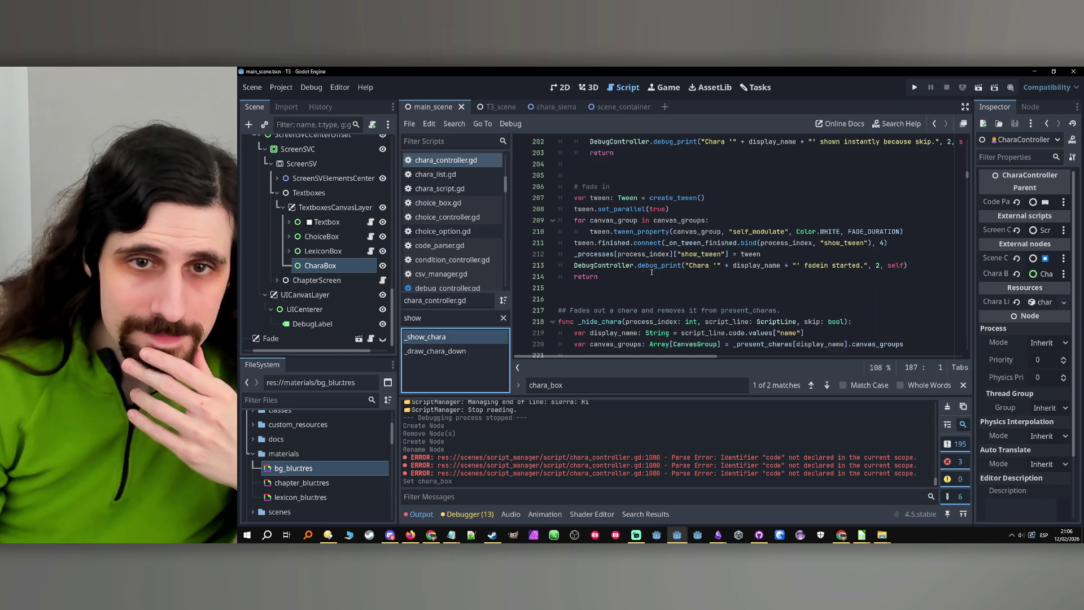
{"action": "mouse_move", "coordinate": [622, 279]}
{"action": "left_mouse_down"}
{"action": "mouse_move", "coordinate": [565, 237]}
{"action": "mouse_move", "coordinate": [538, 167]}
{"action": "left_mouse_up"}
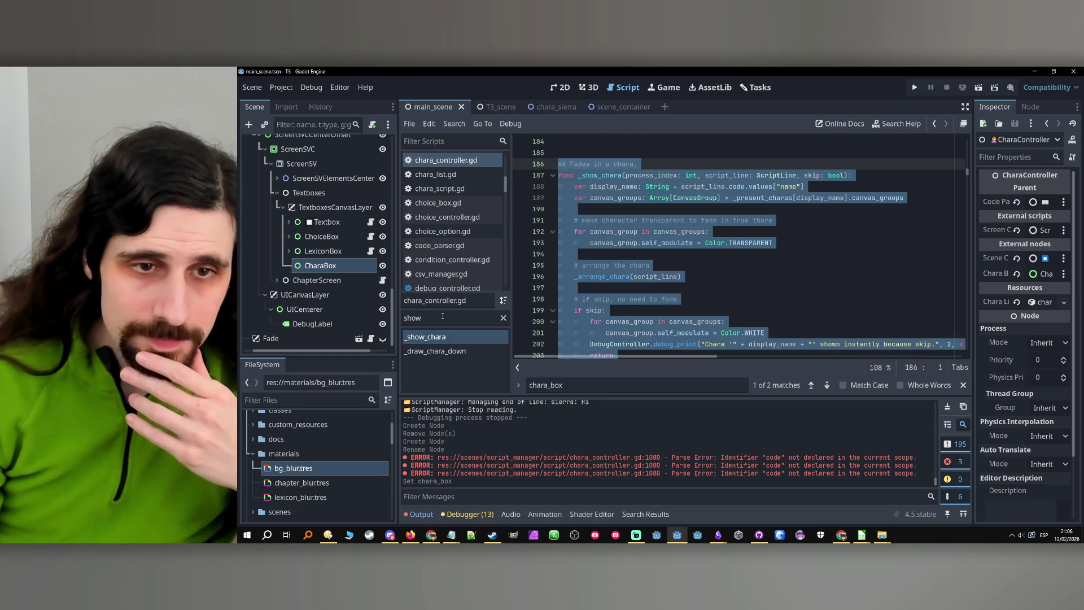
Filter methods by 'textbox' and return to _create_chara_clone_on_textbox.
{"action": "left_click", "coordinate": [441, 318]}
{"action": "type", "text": "textbox"}
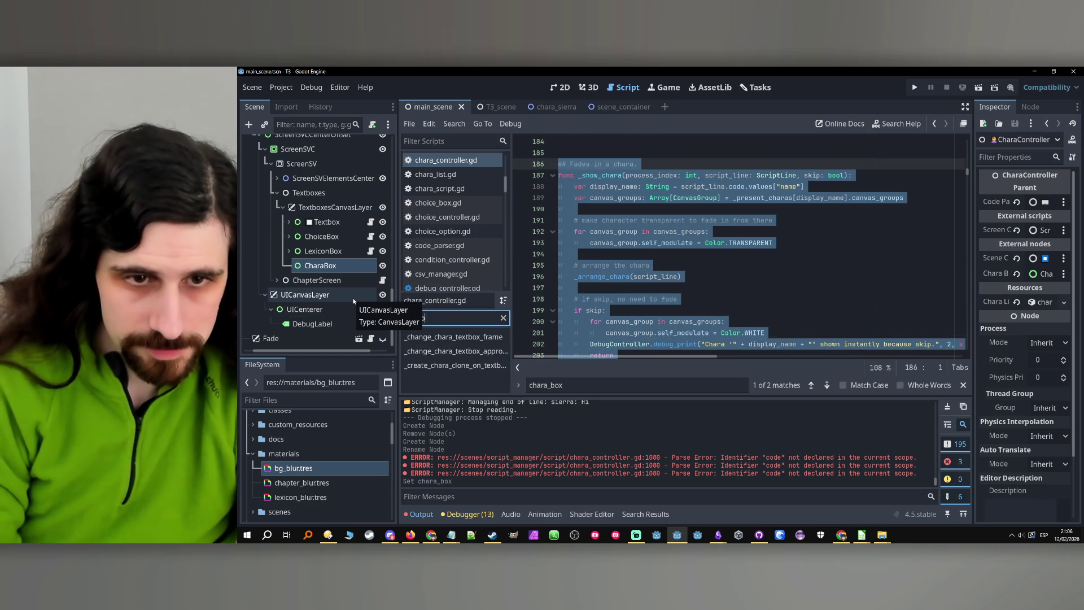
{"action": "left_click", "coordinate": [478, 368]}
{"action": "scroll", "coordinate": [585, 220], "scroll_direction": "down", "scroll_amount": 5}
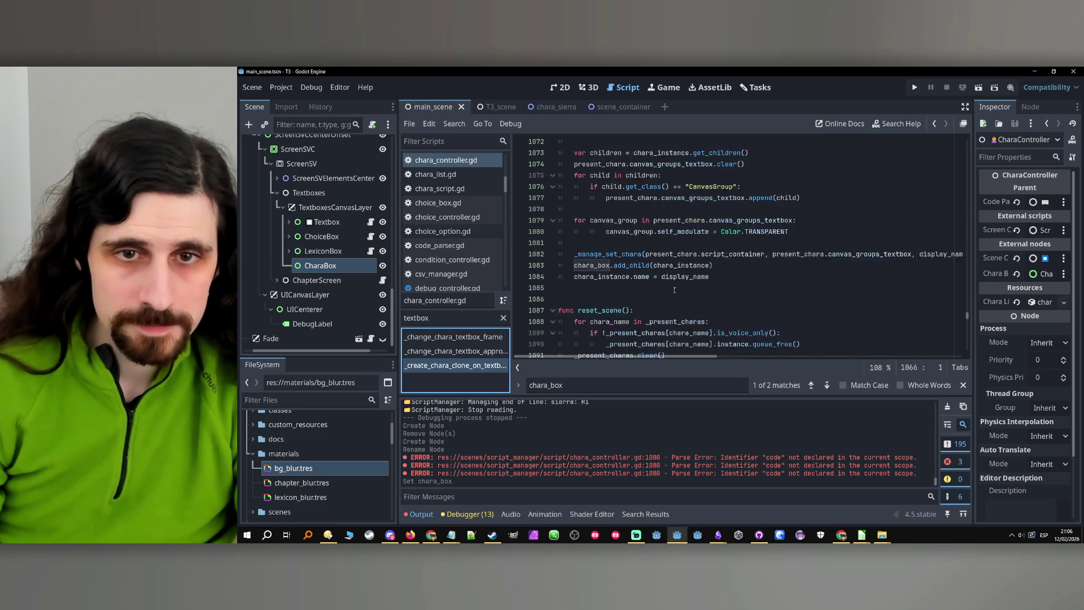
Paste a copy of _show_chara below _create_chara_clone_on_textbox.
{"action": "left_click", "coordinate": [586, 220]}
{"action": "key", "text": "Return"}
{"action": "key", "text": "Return"}
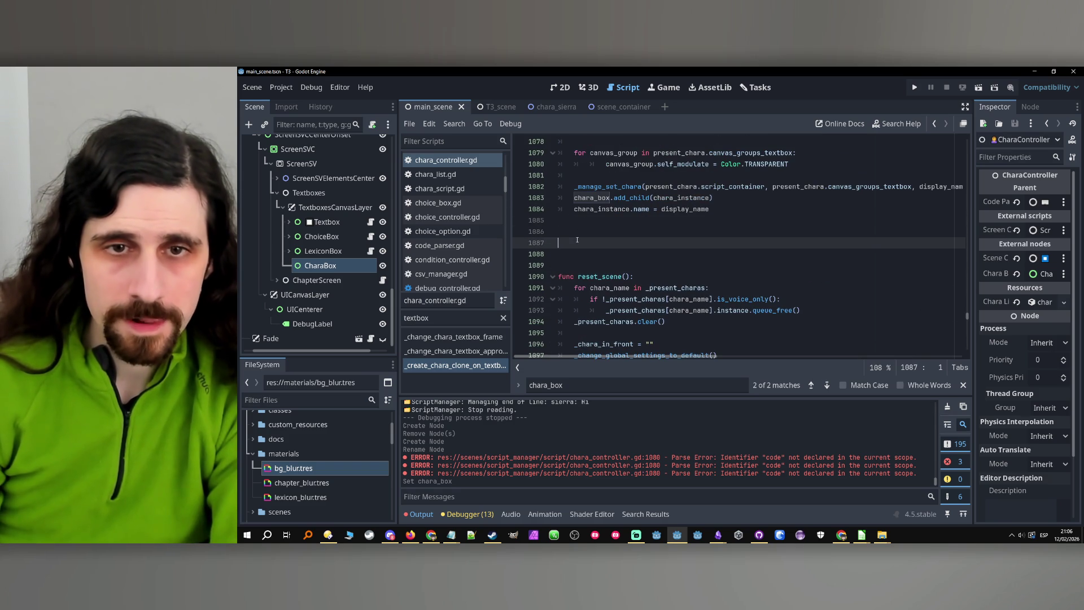
{"action": "key", "text": "ctrl+v"}
Rename the pasted copy to _show_chara_clone_on_textbox, clearing the duplicate-function error.
{"action": "left_click", "coordinate": [622, 209]}
{"action": "scroll", "coordinate": [622, 209], "scroll_direction": "up", "scroll_amount": 3}
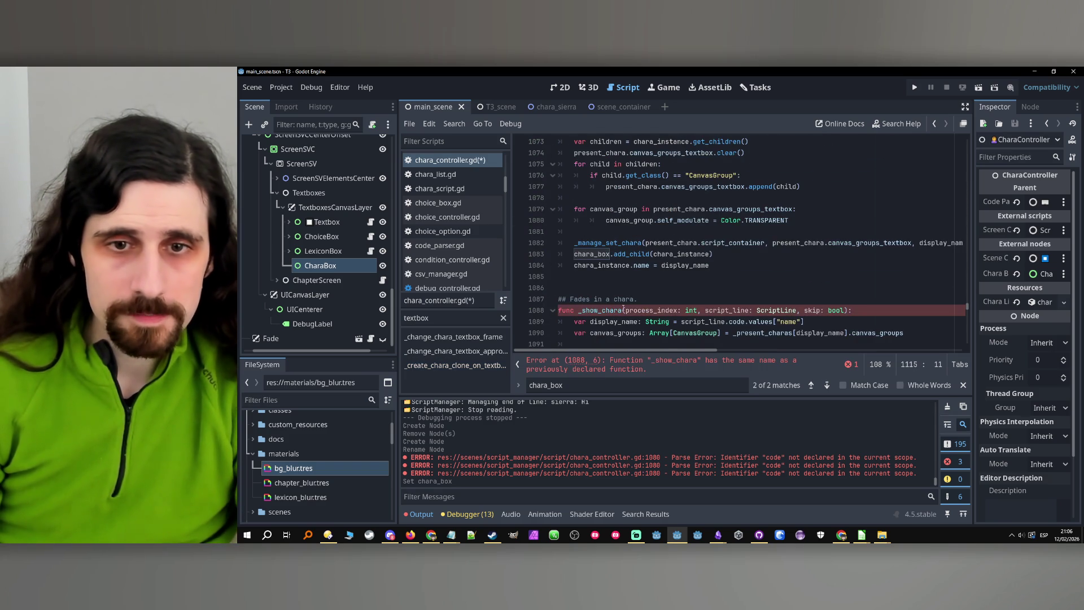
{"action": "scroll", "coordinate": [681, 281], "scroll_direction": "up", "scroll_amount": 5}
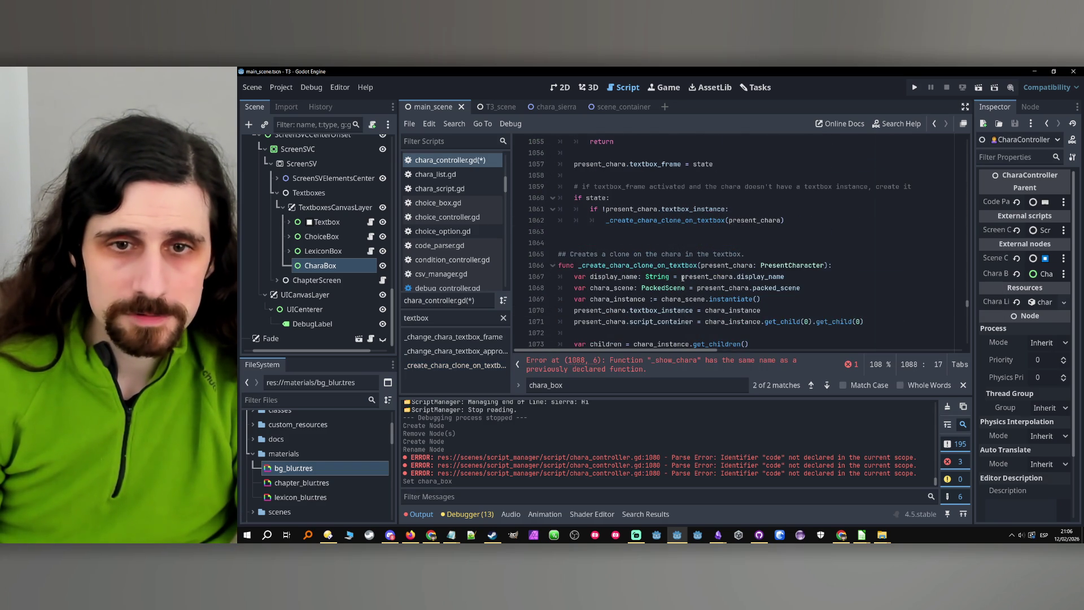
{"action": "scroll", "coordinate": [695, 234], "scroll_direction": "up", "scroll_amount": 1}
{"action": "left_click_drag", "start_coordinate": [697, 265], "coordinate": [624, 267]}
{"action": "key", "text": "ctrl+c"}
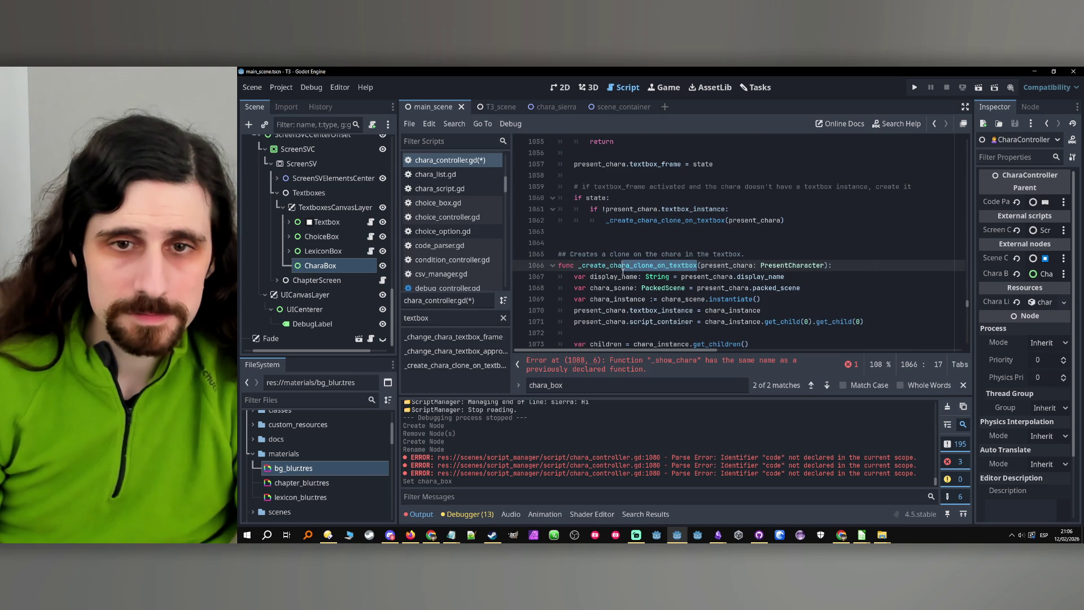
{"action": "scroll", "coordinate": [624, 272], "scroll_direction": "down", "scroll_amount": 7}
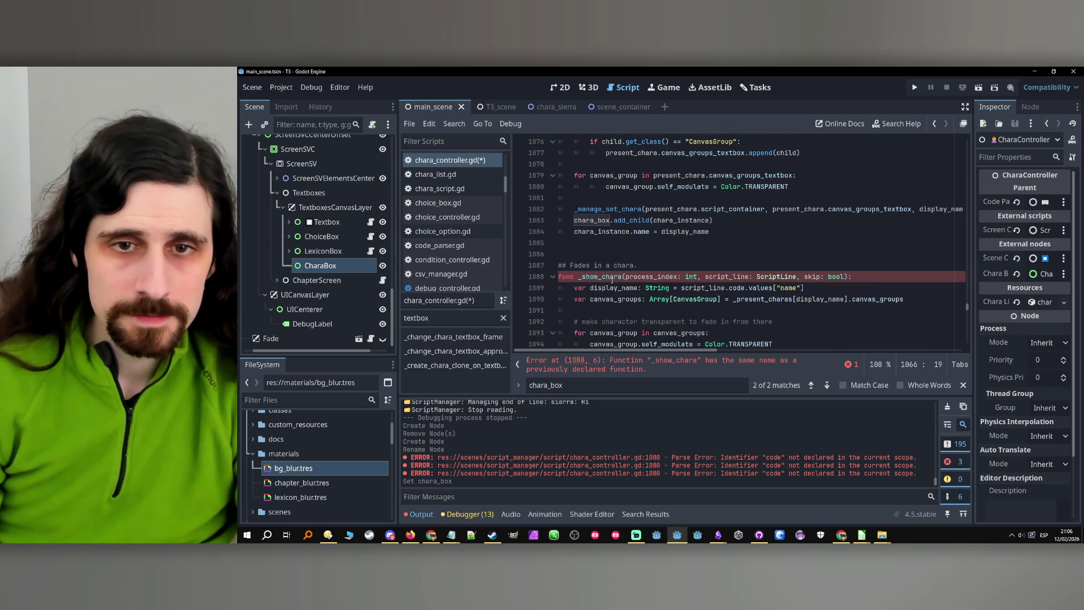
{"action": "left_click", "coordinate": [621, 277]}
{"action": "key", "text": "ctrl+v"}
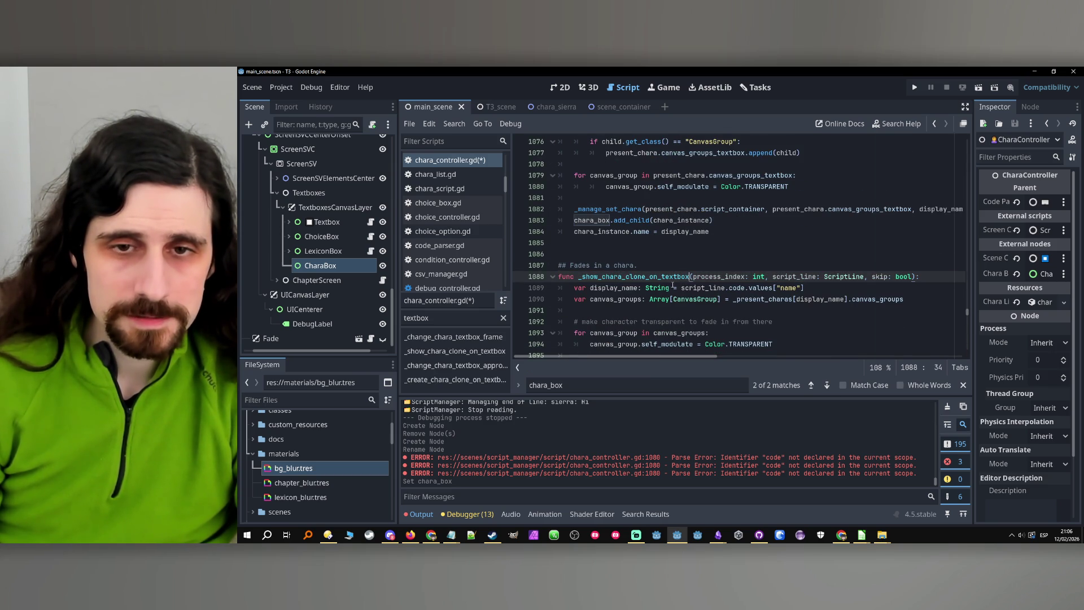
{"action": "scroll", "coordinate": [667, 281], "scroll_direction": "up", "scroll_amount": 6}
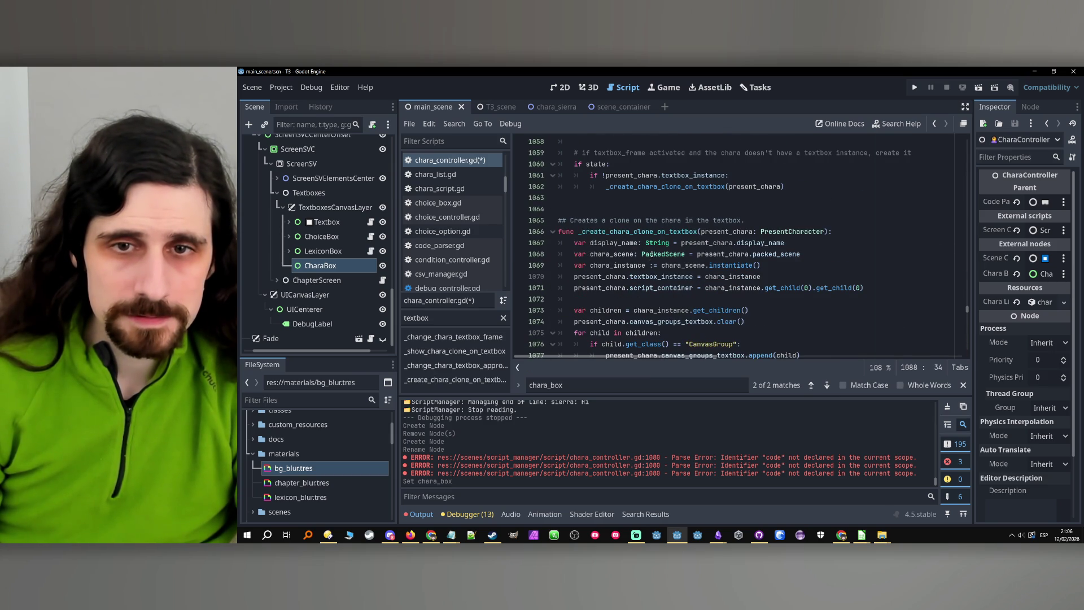
{"action": "left_click", "coordinate": [669, 232]}
Rename _create_chara_clone_on_textbox and its call to _create_chara_textbox_clone.
{"action": "double_click", "coordinate": [653, 232]}
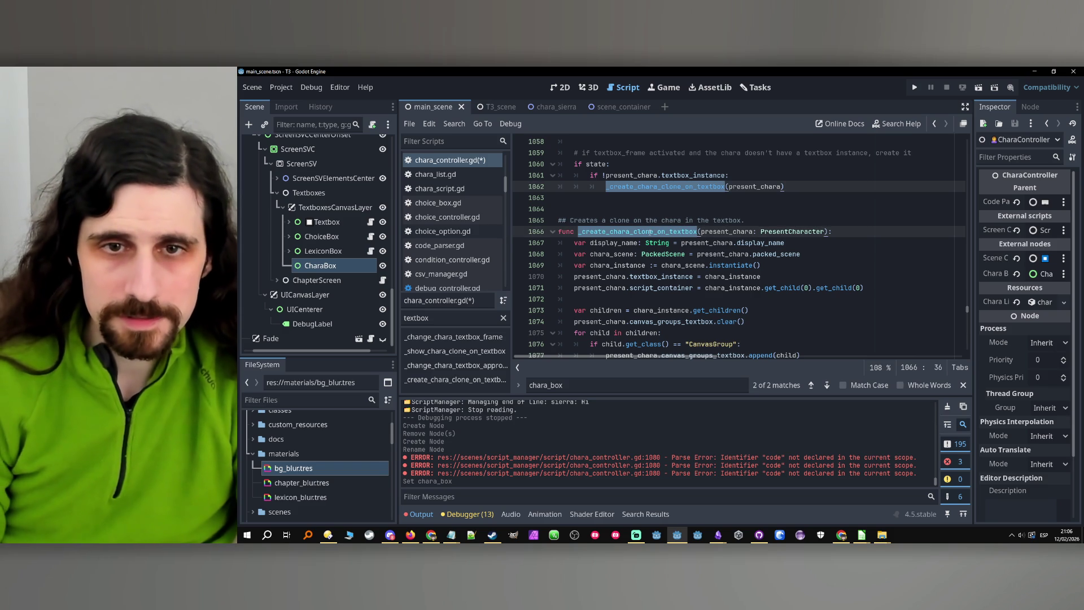
{"action": "key", "text": "Right"}
{"action": "key", "text": "BackSpace"}
{"action": "key", "text": "BackSpace"}
{"action": "key", "text": "BackSpace"}
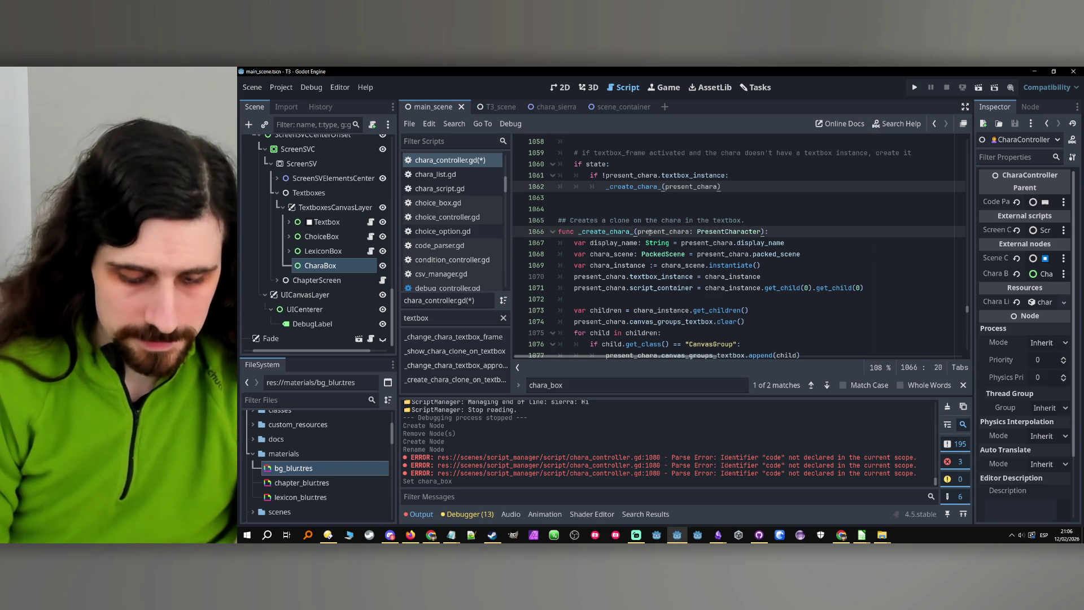
{"action": "type", "text": "textbox_clo"}
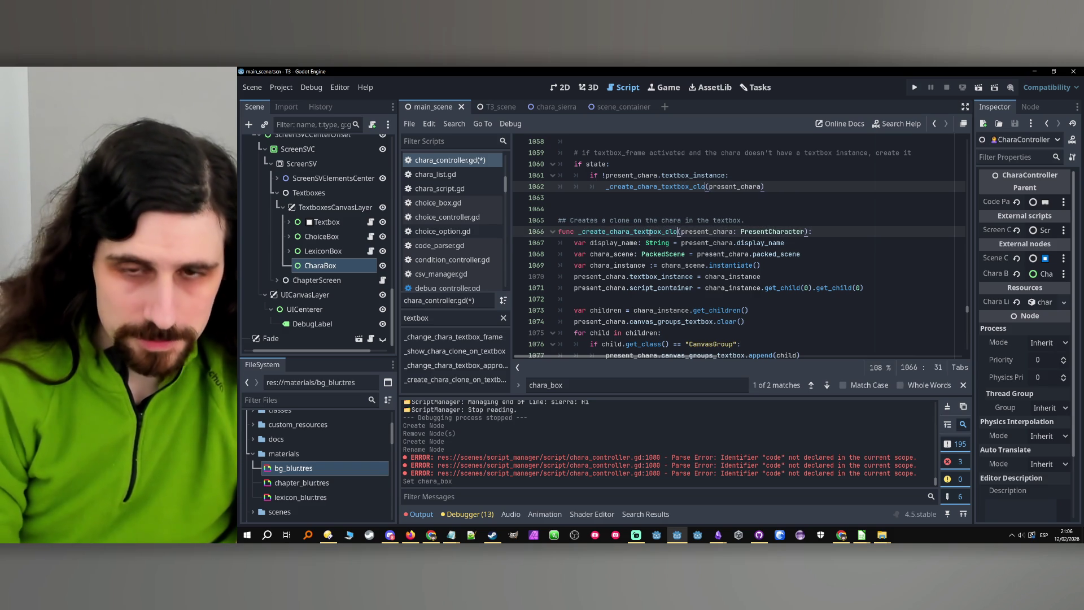
{"action": "type", "text": "ne"}
Rename _show_chara_clone_on_textbox to _show_chara_textbox_clone.
{"action": "left_click", "coordinate": [455, 350]}
{"action": "left_click", "coordinate": [683, 243]}
{"action": "left_click_drag", "start_coordinate": [690, 242], "coordinate": [626, 243]}
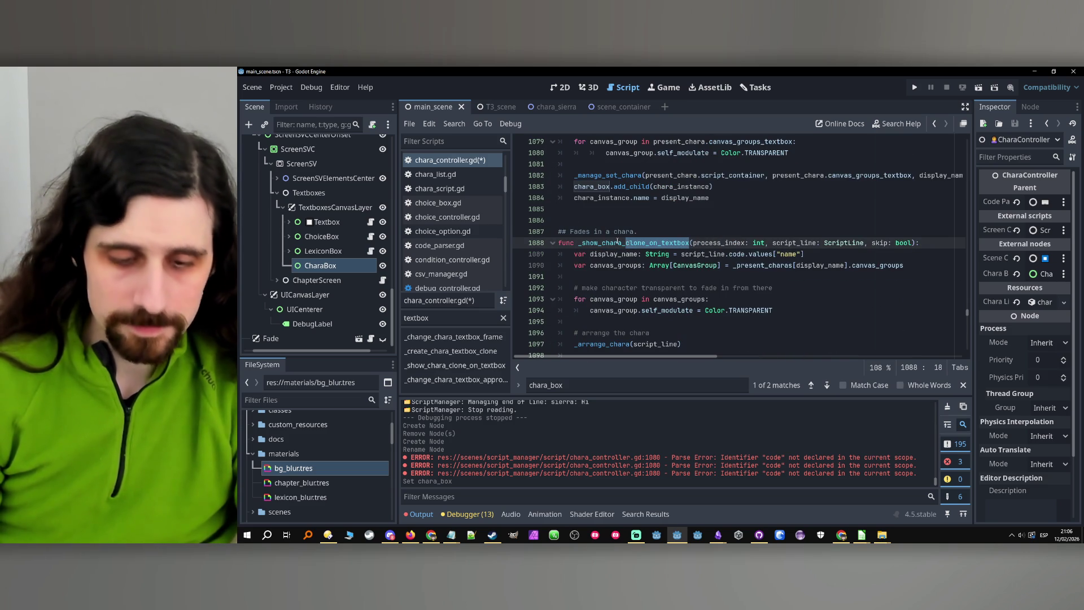
{"action": "type", "text": "textbox_clone"}
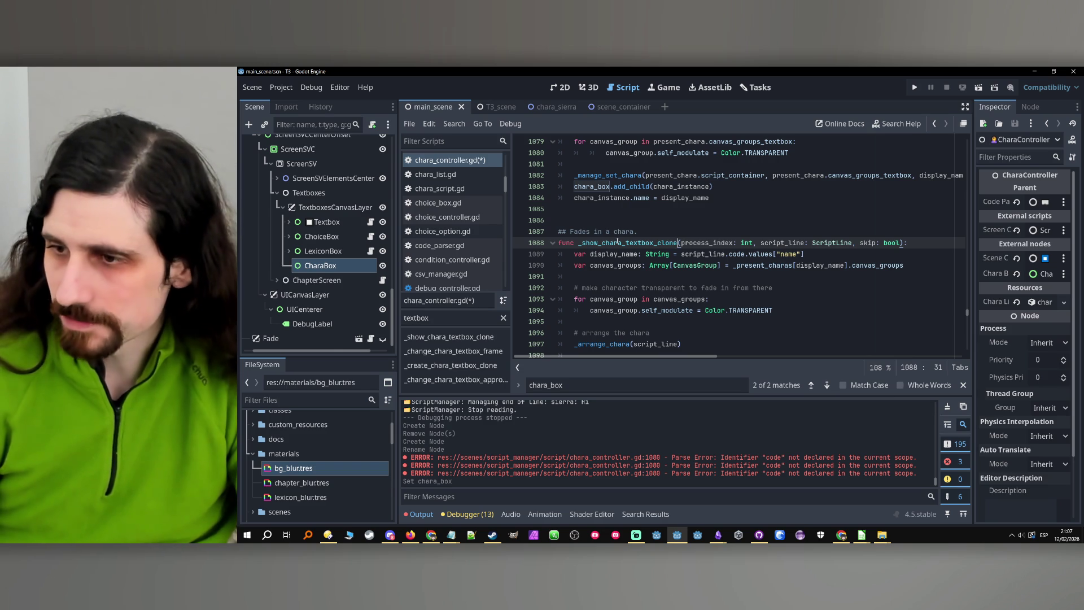
Inspect _show_chara_textbox_clone's name, display_name usage and process_index parameter.
{"action": "scroll", "coordinate": [644, 305], "scroll_direction": "down", "scroll_amount": 3}
{"action": "scroll", "coordinate": [638, 255], "scroll_direction": "up", "scroll_amount": 2}
{"action": "scroll", "coordinate": [632, 200], "scroll_direction": "down", "scroll_amount": 1}
{"action": "double_click", "coordinate": [631, 179]}
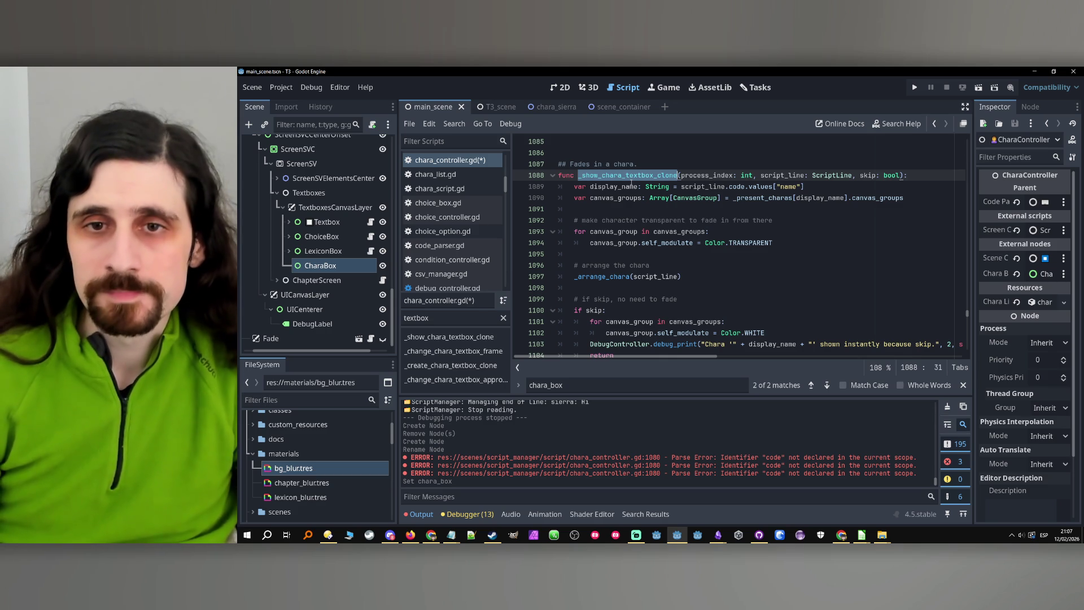
{"action": "mouse_move", "coordinate": [682, 187]}
{"action": "double_click", "coordinate": [613, 186]}
{"action": "scroll", "coordinate": [740, 216], "scroll_direction": "up", "scroll_amount": 2}
{"action": "double_click", "coordinate": [705, 244]}
{"action": "double_click", "coordinate": [656, 244]}
{"action": "scroll", "coordinate": [758, 238], "scroll_direction": "up", "scroll_amount": 1}
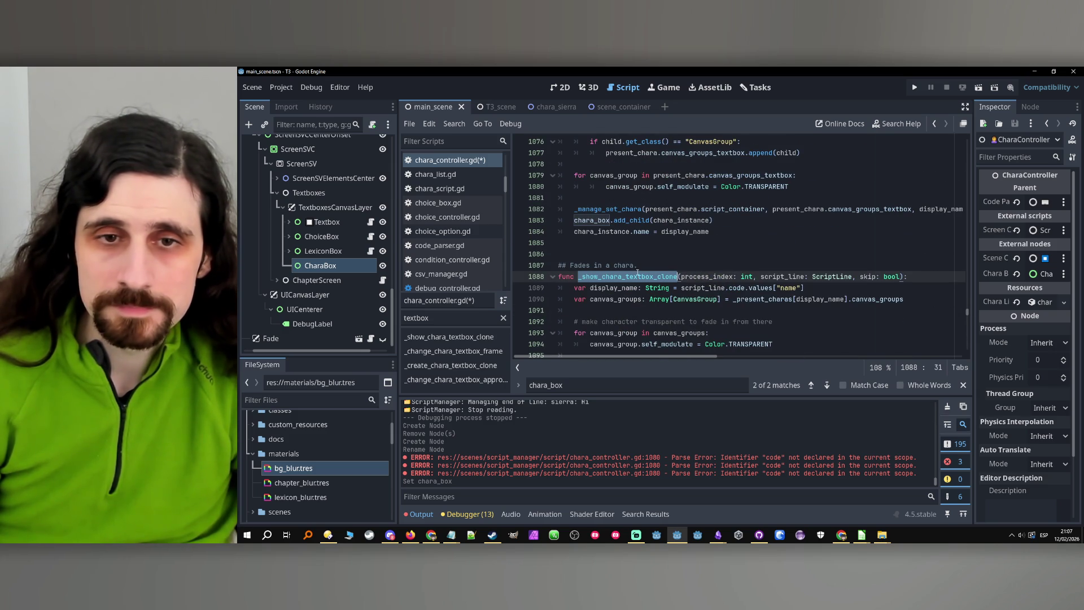
{"action": "scroll", "coordinate": [668, 268], "scroll_direction": "up", "scroll_amount": 10}
{"action": "scroll", "coordinate": [791, 288], "scroll_direction": "down", "scroll_amount": 1}
Add a _show_chara_textbox_clone line under the _create_chara_textbox_clone(present_chara) call and check its matches.
{"action": "left_click", "coordinate": [798, 290]}
{"action": "key", "text": "Return"}
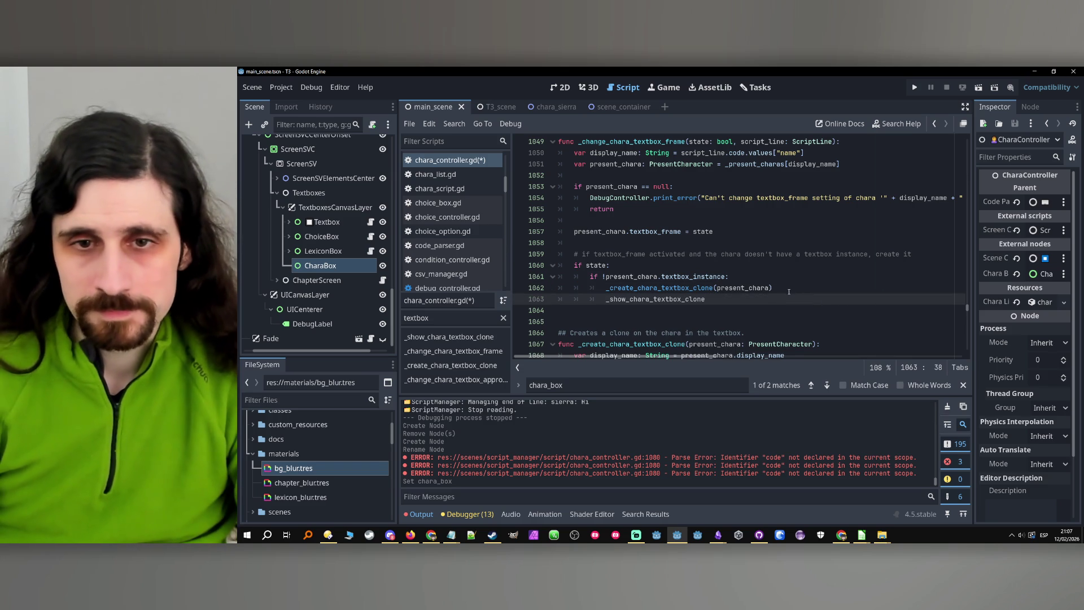
{"action": "scroll", "coordinate": [791, 293], "scroll_direction": "down", "scroll_amount": 6}
{"action": "scroll", "coordinate": [787, 296], "scroll_direction": "down", "scroll_amount": 5}
{"action": "double_click", "coordinate": [626, 221]}
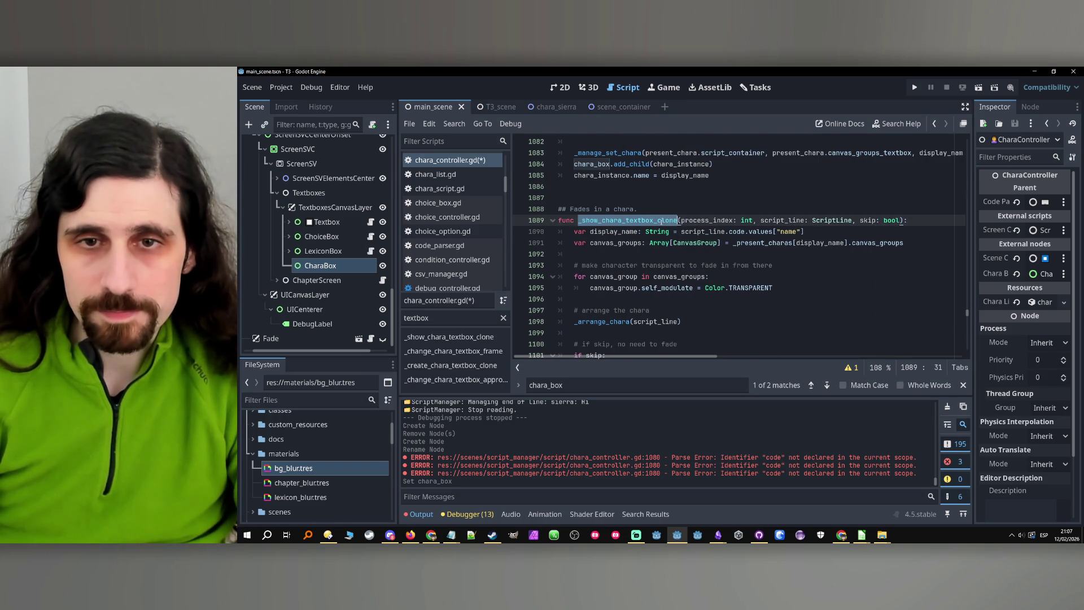
{"action": "key", "text": "ctrl+f"}
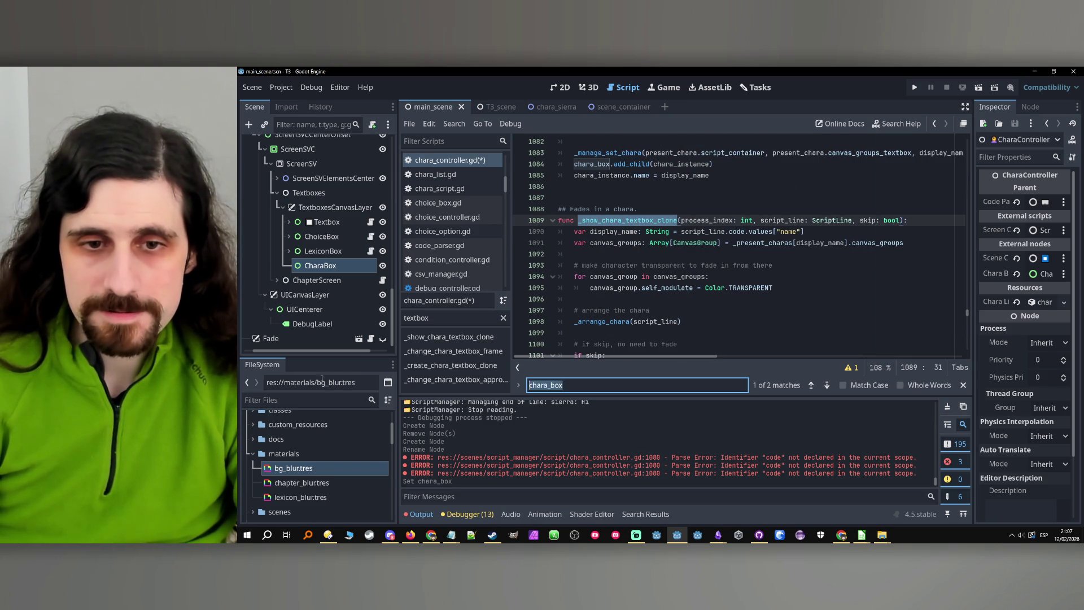
{"action": "left_click", "coordinate": [812, 385]}
{"action": "left_click", "coordinate": [813, 385]}
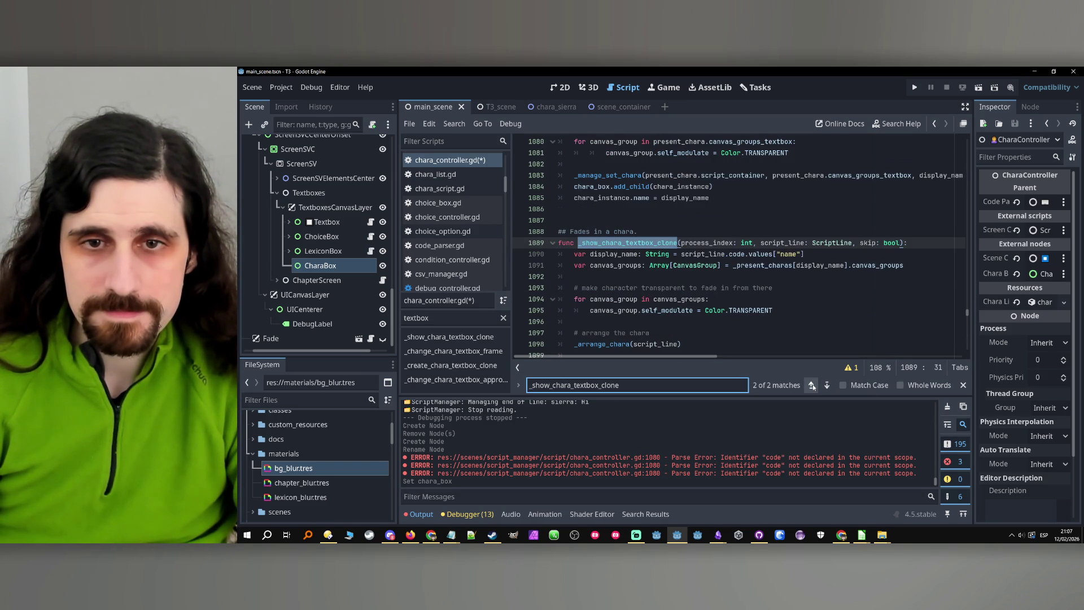
{"action": "double_click", "coordinate": [709, 244]}
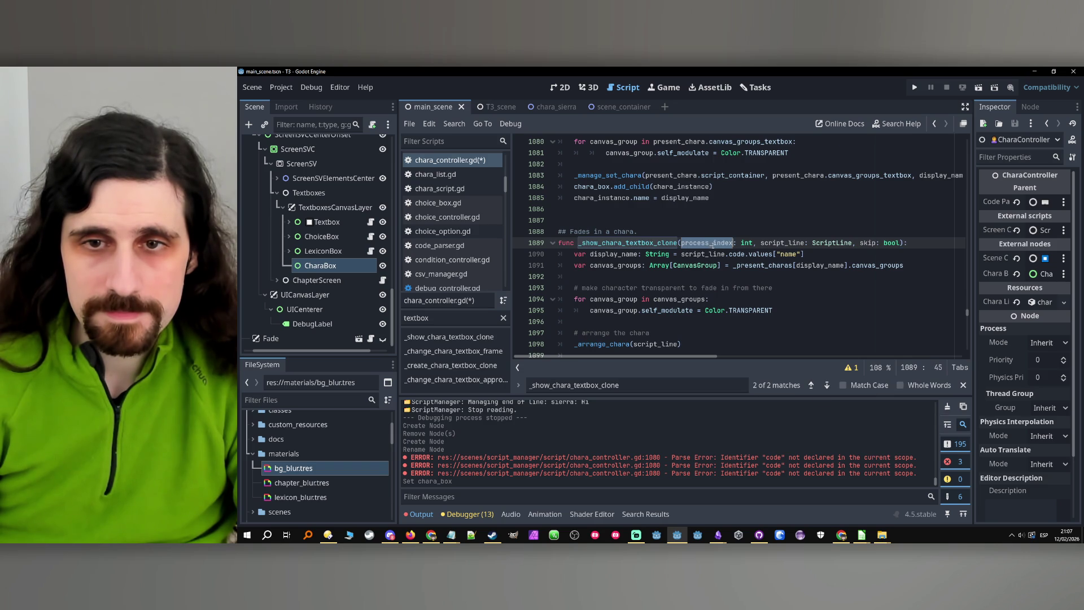
Search for 'process_index: int,' and step back through the functions that take it.
{"action": "key", "text": "shift+Right"}
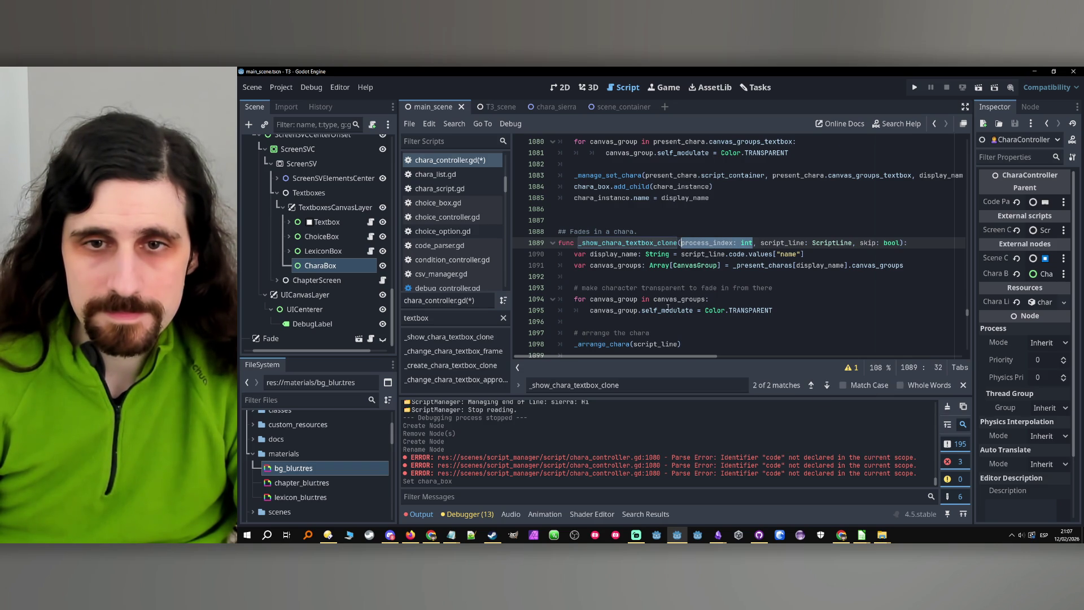
{"action": "left_click_drag", "start_coordinate": [755, 243], "coordinate": [682, 244]}
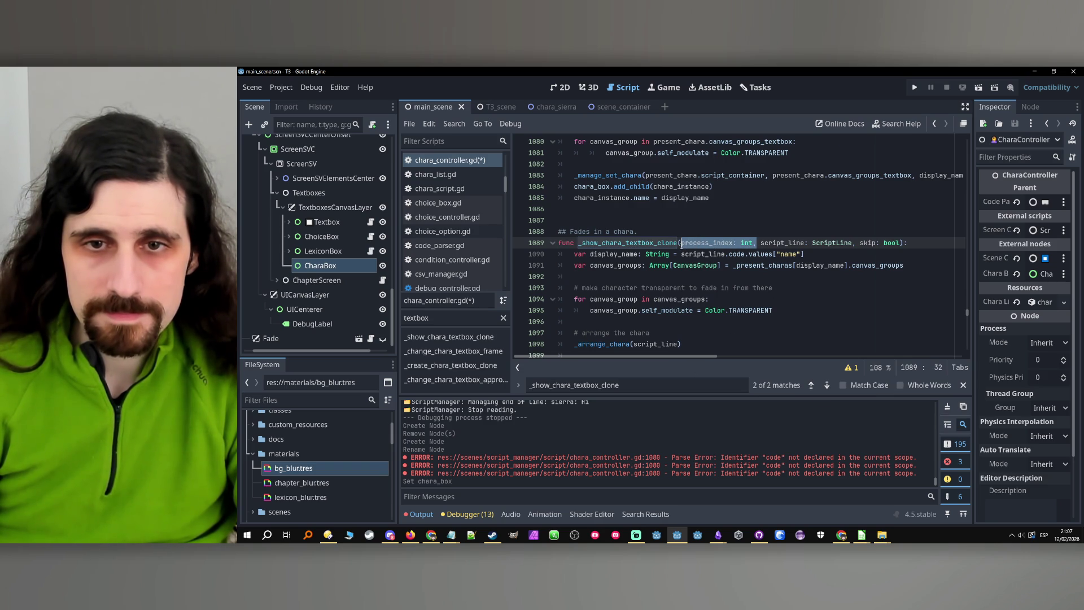
{"action": "key", "text": "ctrl+f"}
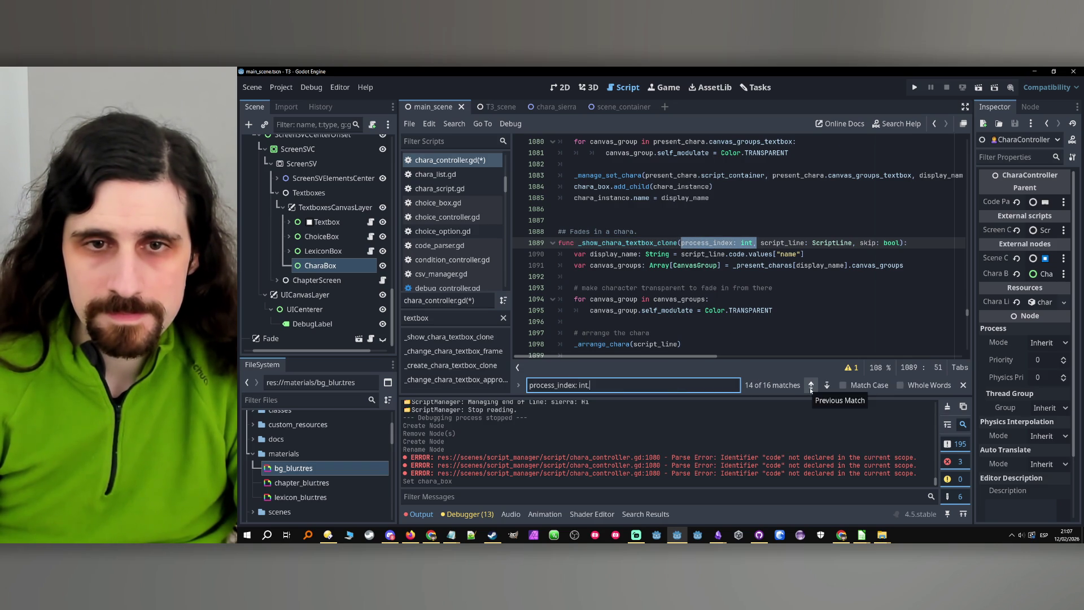
{"action": "left_click", "coordinate": [810, 389]}
{"action": "left_click", "coordinate": [811, 385]}
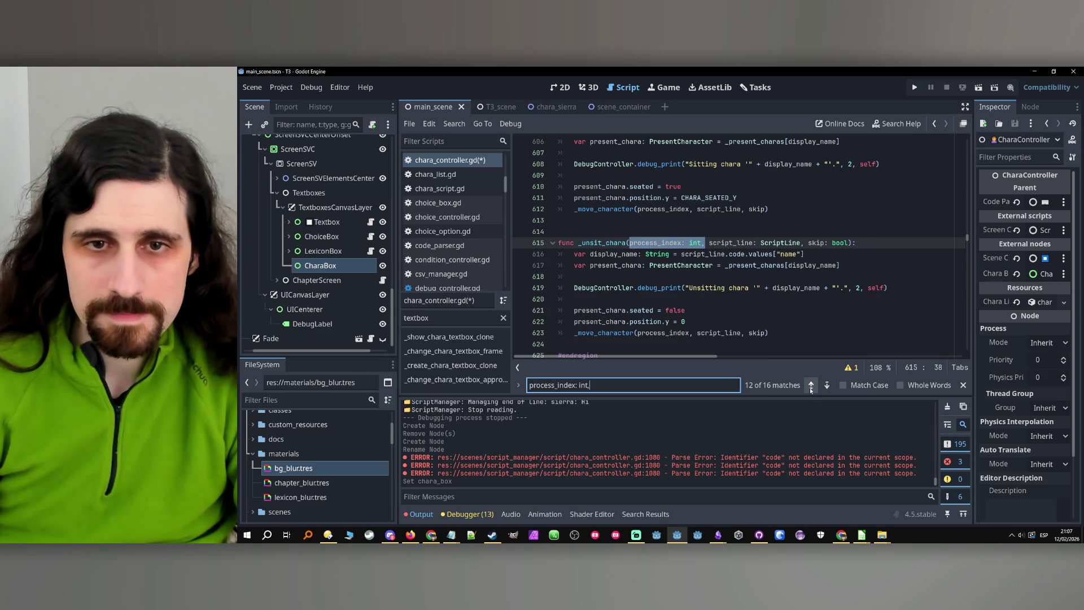
{"action": "type", "text": ","}
{"action": "left_click", "coordinate": [811, 385]}
{"action": "left_click", "coordinate": [811, 385]}
{"action": "left_click", "coordinate": [812, 386]}
{"action": "left_click", "coordinate": [811, 386]}
Search '_show_chara(' and move to the enable/disable change_setting calls near line 89.
{"action": "key", "text": "ctrl+a"}
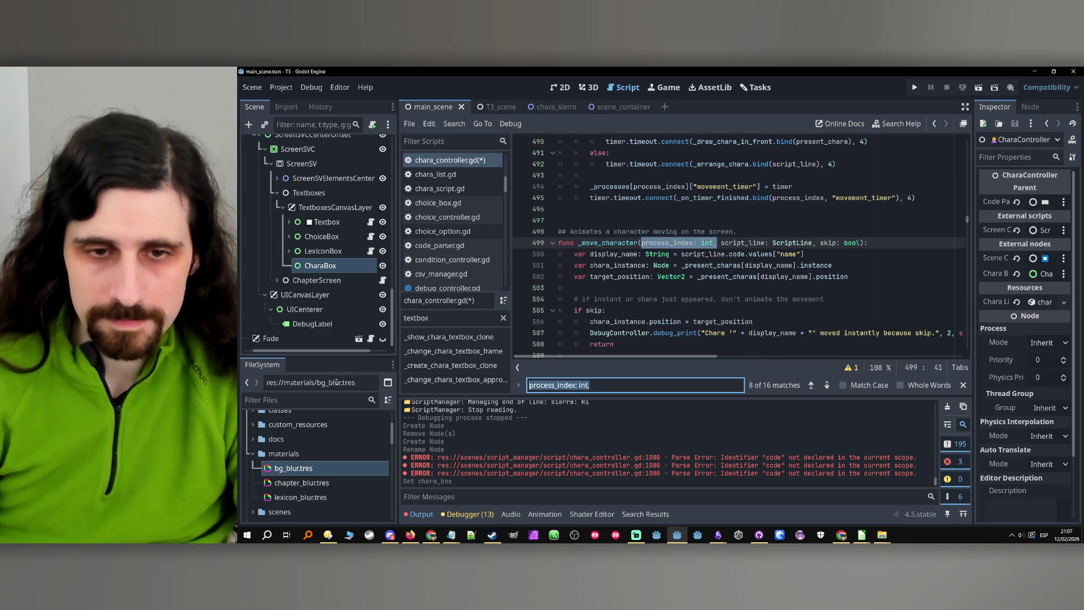
{"action": "type", "text": "_show_chara("}
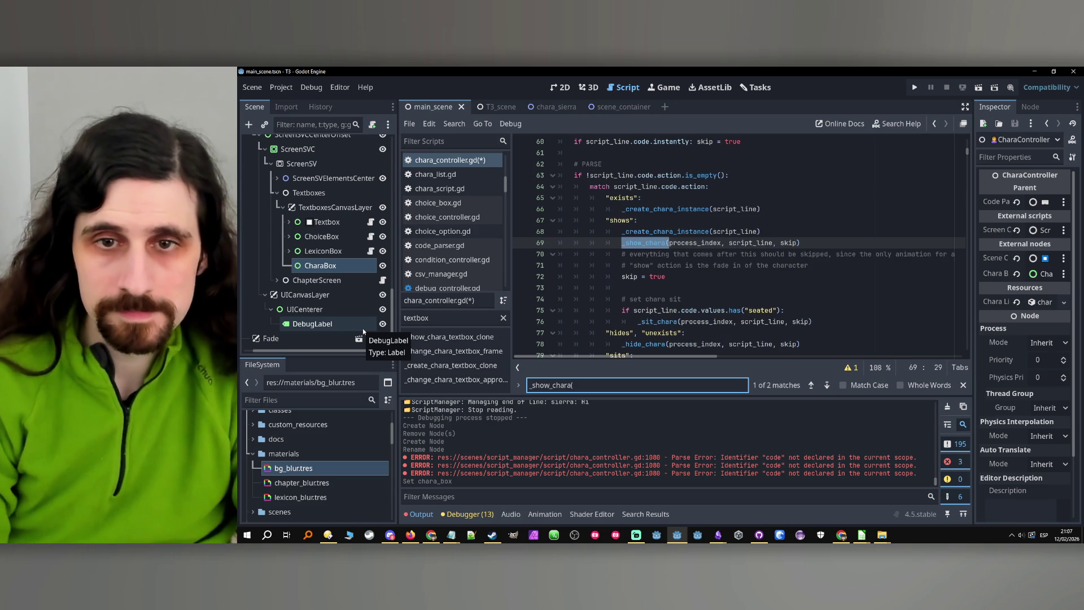
{"action": "left_click", "coordinate": [680, 243]}
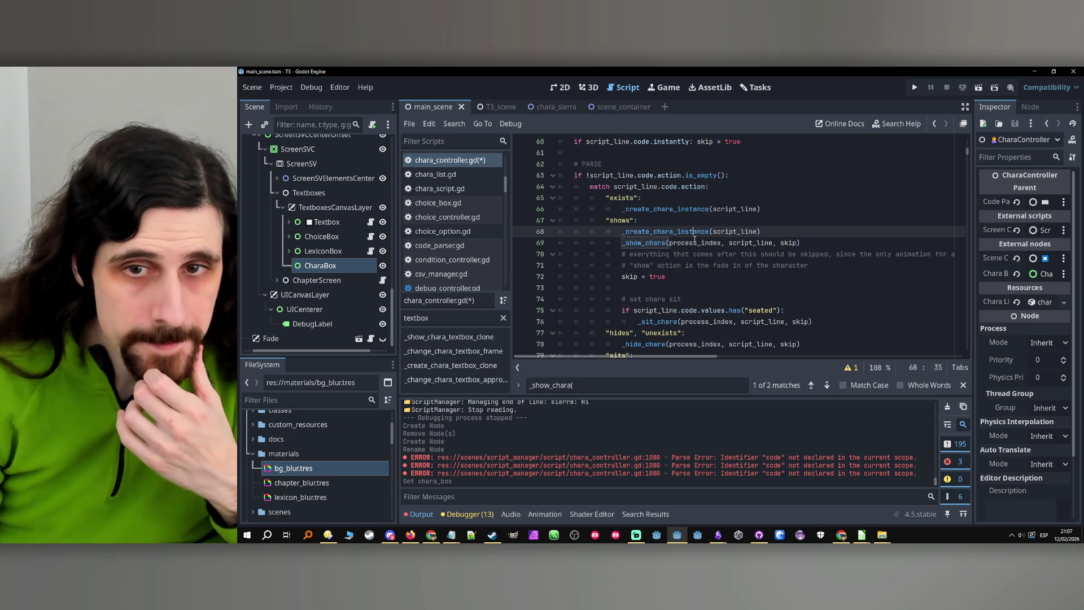
{"action": "double_click", "coordinate": [677, 243]}
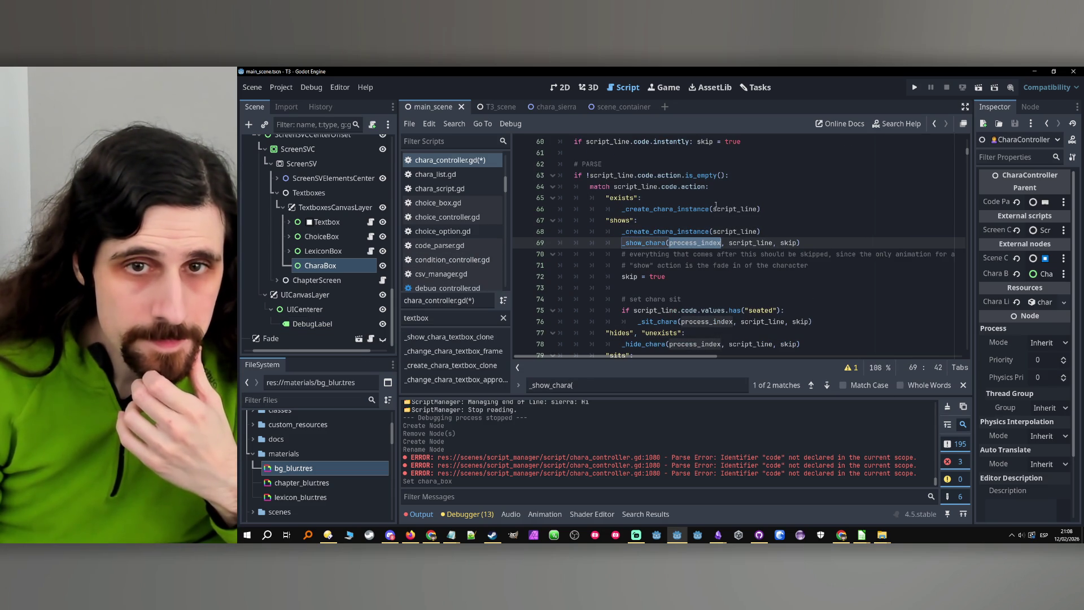
{"action": "scroll", "coordinate": [721, 206], "scroll_direction": "down", "scroll_amount": 10}
{"action": "scroll", "coordinate": [708, 230], "scroll_direction": "up", "scroll_amount": 8}
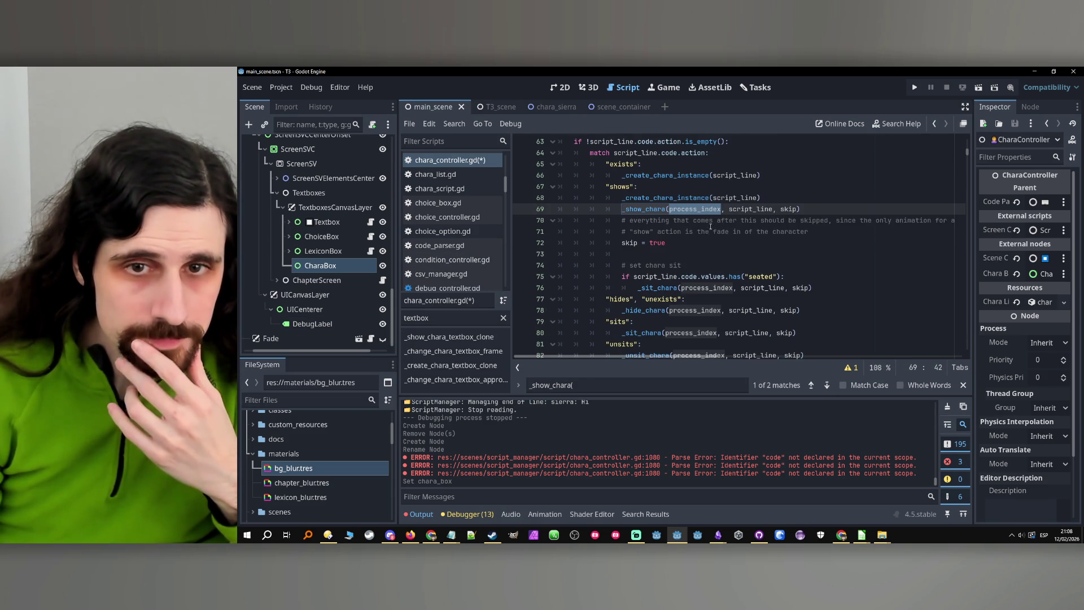
{"action": "scroll", "coordinate": [729, 230], "scroll_direction": "down", "scroll_amount": 2}
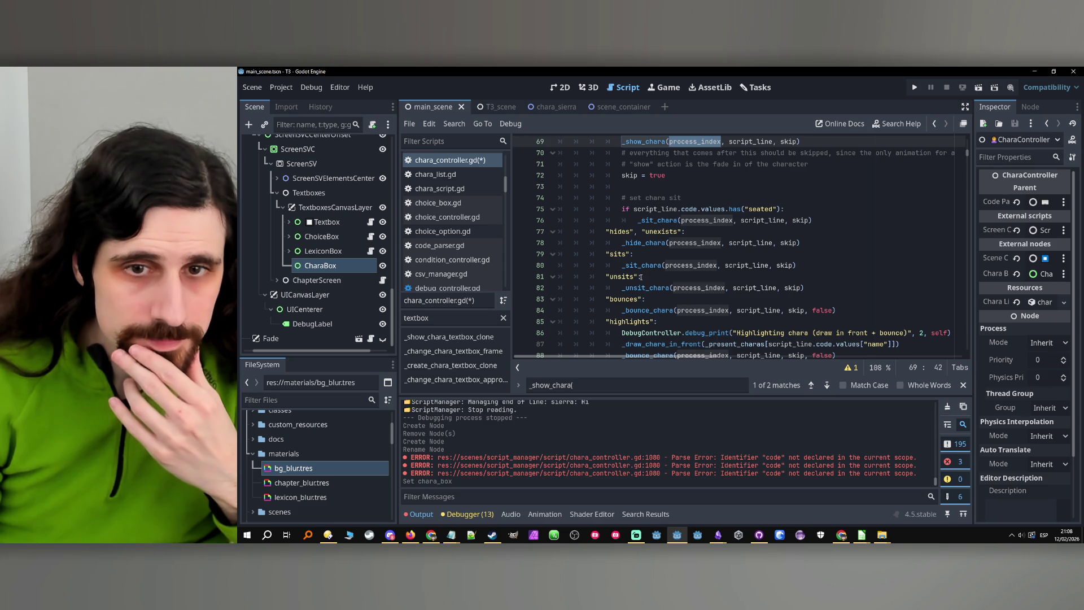
{"action": "scroll", "coordinate": [643, 276], "scroll_direction": "down", "scroll_amount": 4}
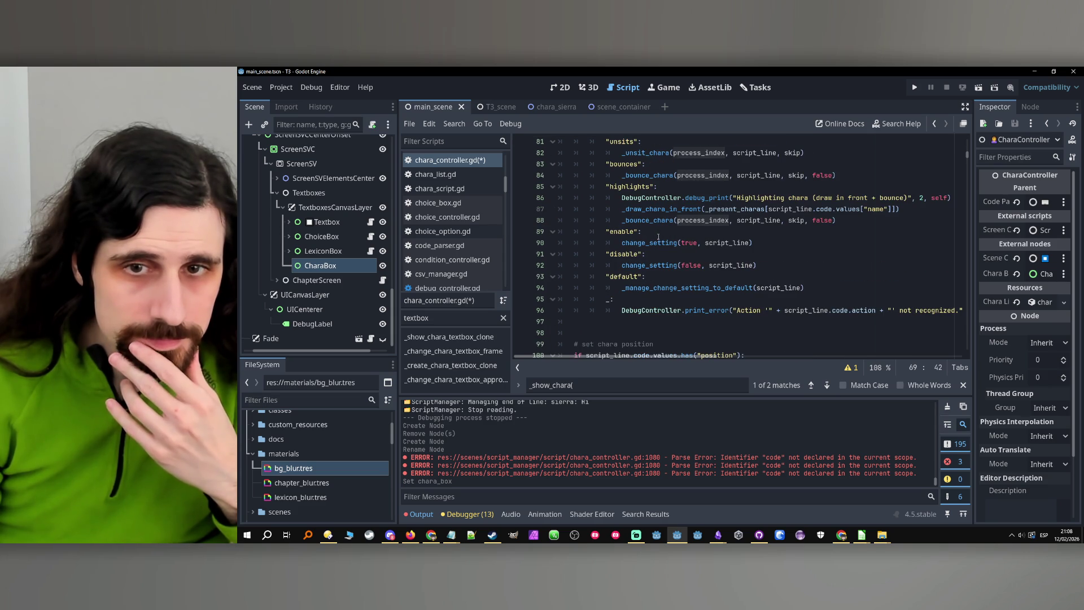
{"action": "left_click", "coordinate": [659, 236]}
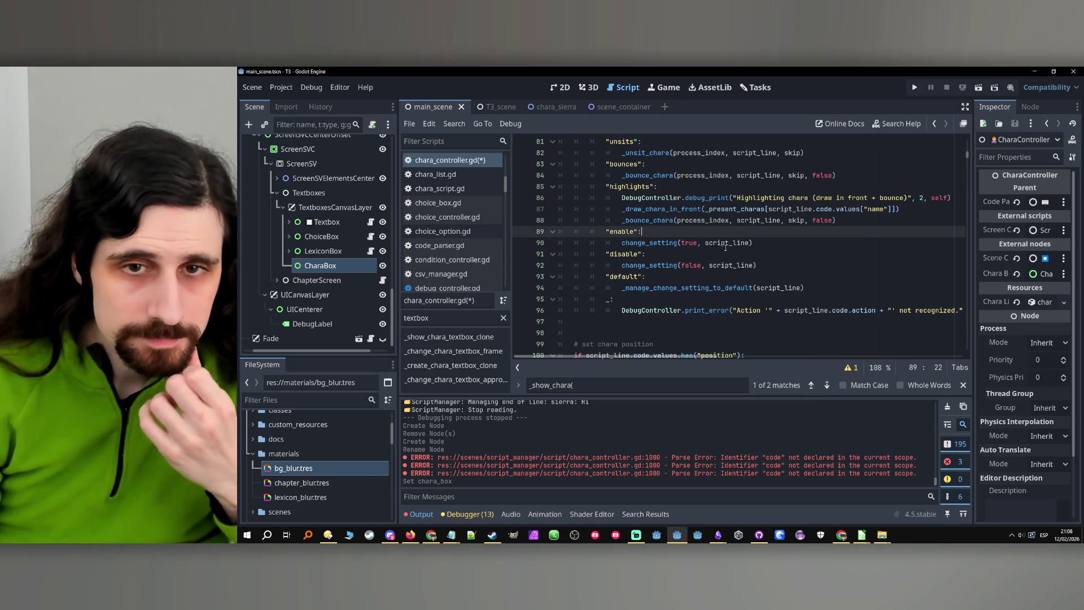
{"action": "left_click", "coordinate": [750, 242]}
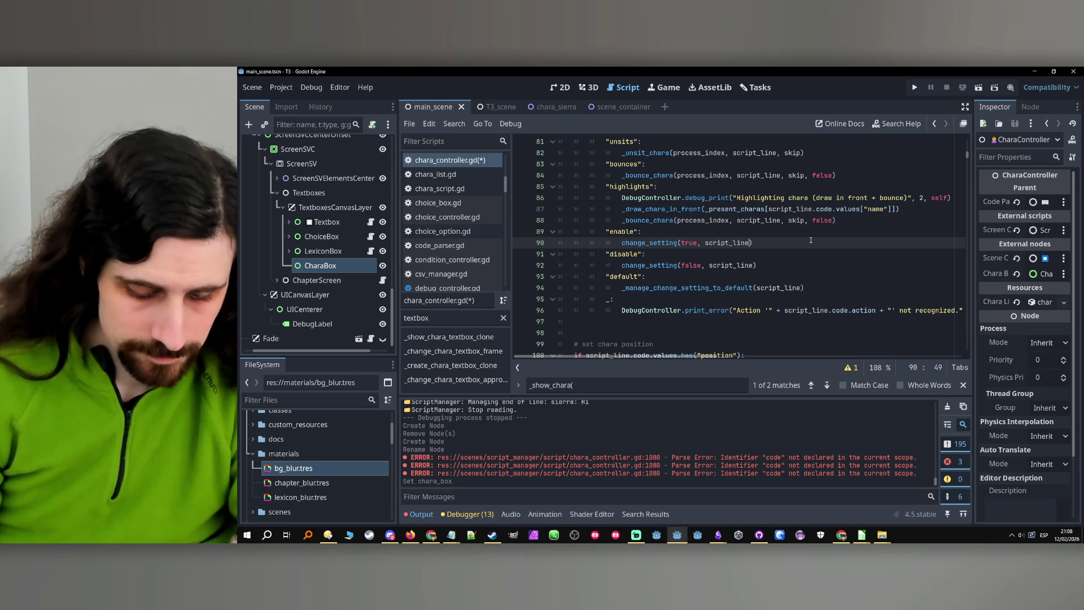
Add process_index as an argument to the enable and disable change_setting calls.
{"action": "type", "text": ", process_index"}
{"action": "left_click", "coordinate": [755, 265]}
{"action": "type", "text": ","}
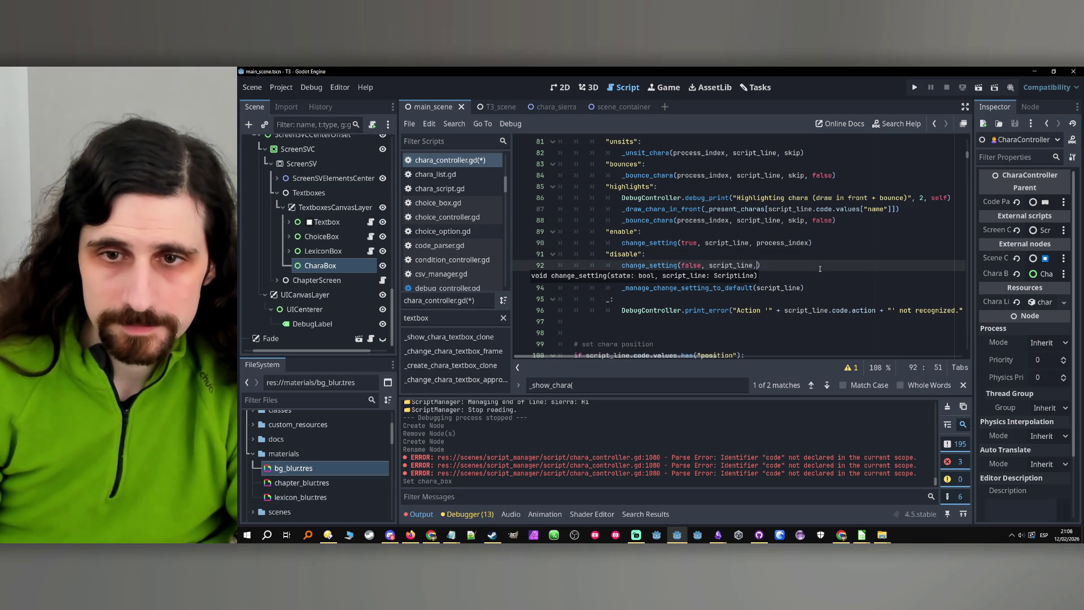
{"action": "type", "text": "process_index"}
Add a process_index: int parameter to the change_setting signature on line 914.
{"action": "left_click", "coordinate": [662, 243]}
{"action": "scroll", "coordinate": [662, 245], "scroll_direction": "up", "scroll_amount": 1}
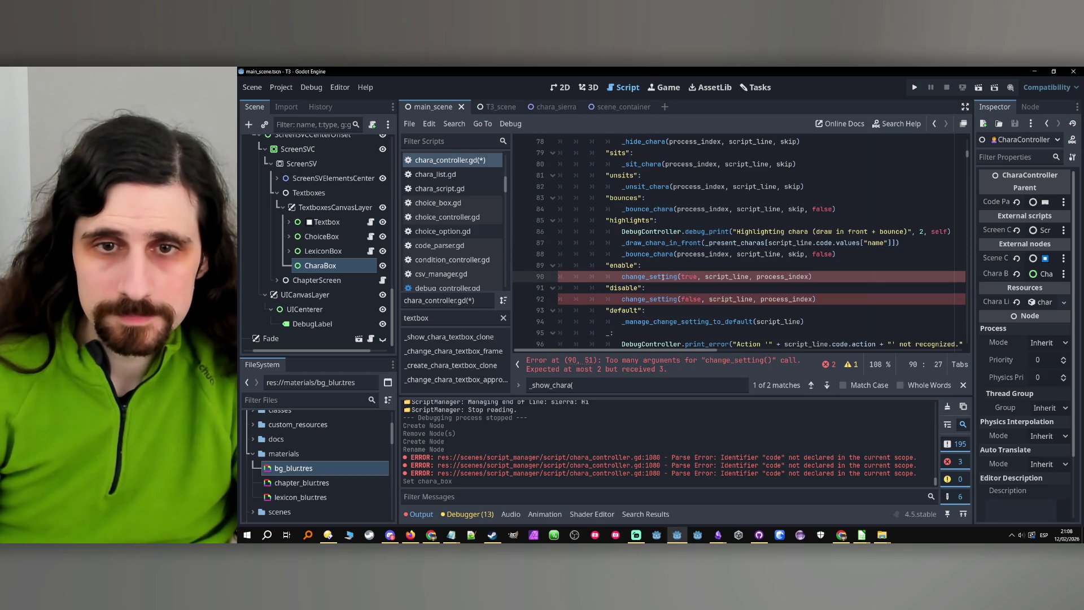
{"action": "left_click", "coordinate": [661, 277], "text": "ctrl"}
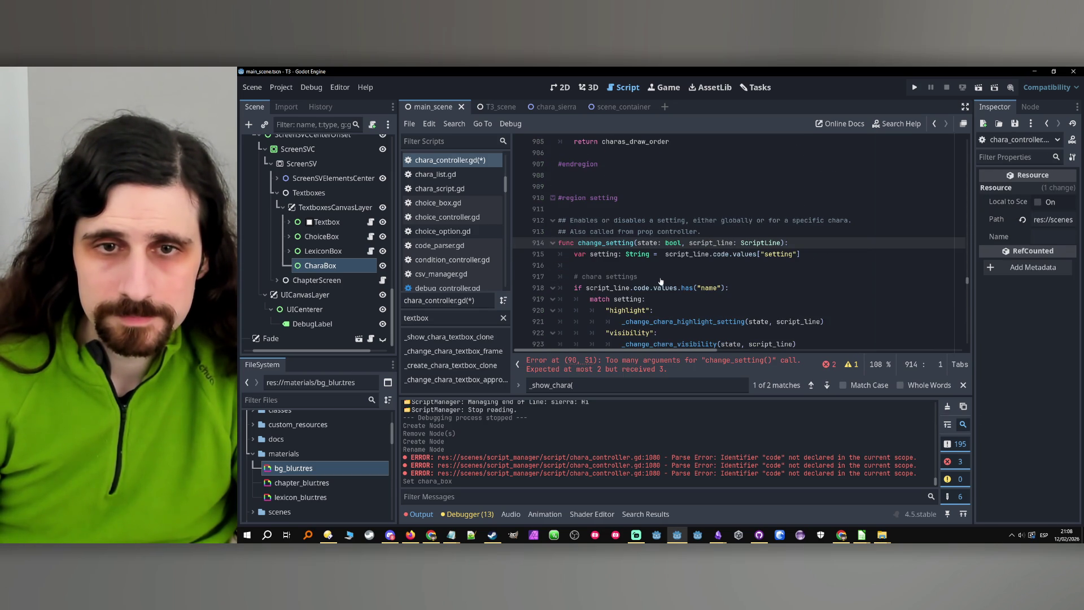
{"action": "left_click", "coordinate": [780, 243]}
{"action": "type", "text": ", process_index"}
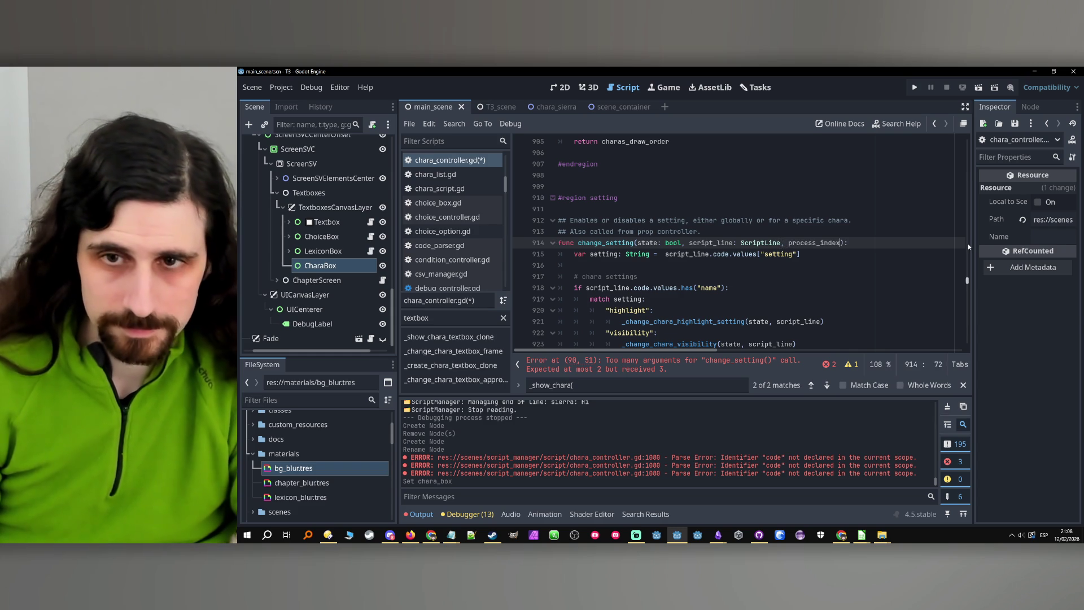
{"action": "type", "text": ": int"}
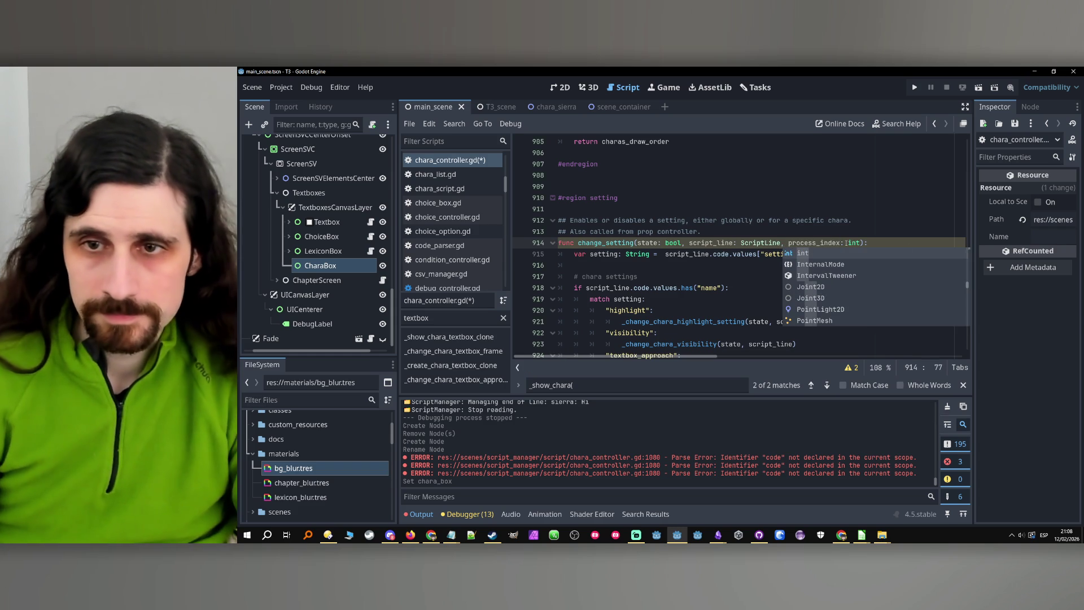
{"action": "left_click", "coordinate": [785, 243]}
{"action": "mouse_move", "coordinate": [791, 243]}
{"action": "left_mouse_down"}
{"action": "mouse_move", "coordinate": [860, 243]}
{"action": "mouse_move", "coordinate": [790, 244]}
{"action": "left_mouse_up"}
{"action": "left_click", "coordinate": [860, 243]}
Append ', process_index' to the _change_chara_textbox_frame call on line 927.
{"action": "scroll", "coordinate": [748, 281], "scroll_direction": "down", "scroll_amount": 9}
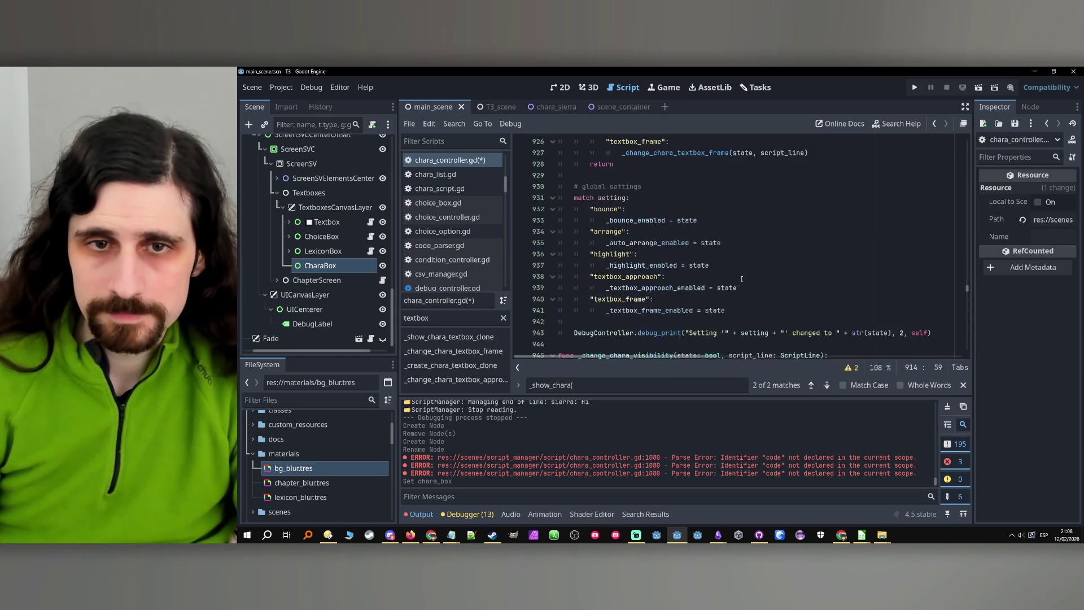
{"action": "scroll", "coordinate": [799, 279], "scroll_direction": "up", "scroll_amount": 7}
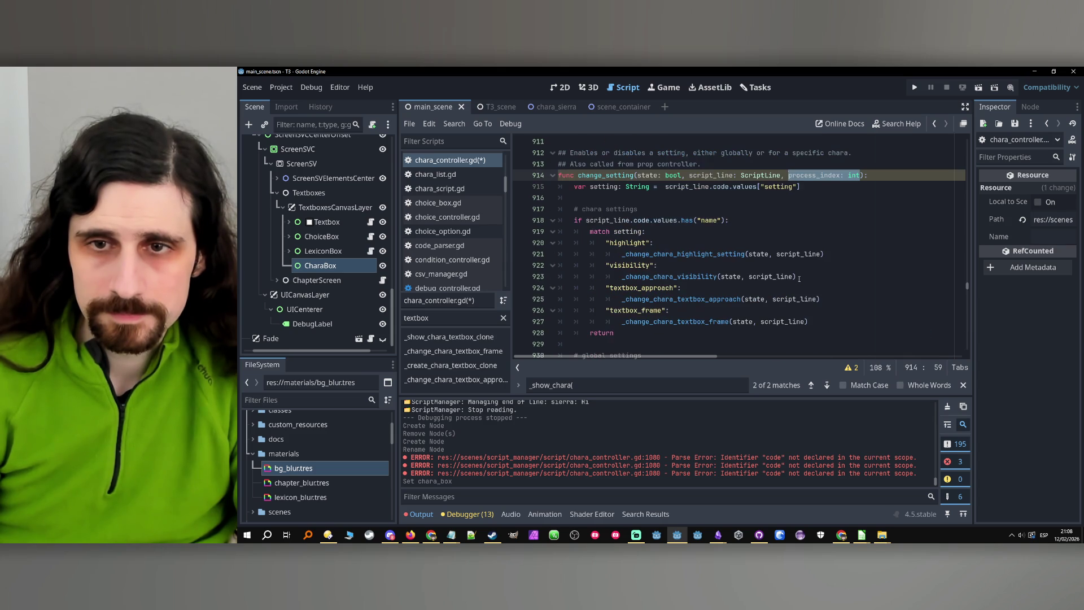
{"action": "scroll", "coordinate": [748, 265], "scroll_direction": "down", "scroll_amount": 1}
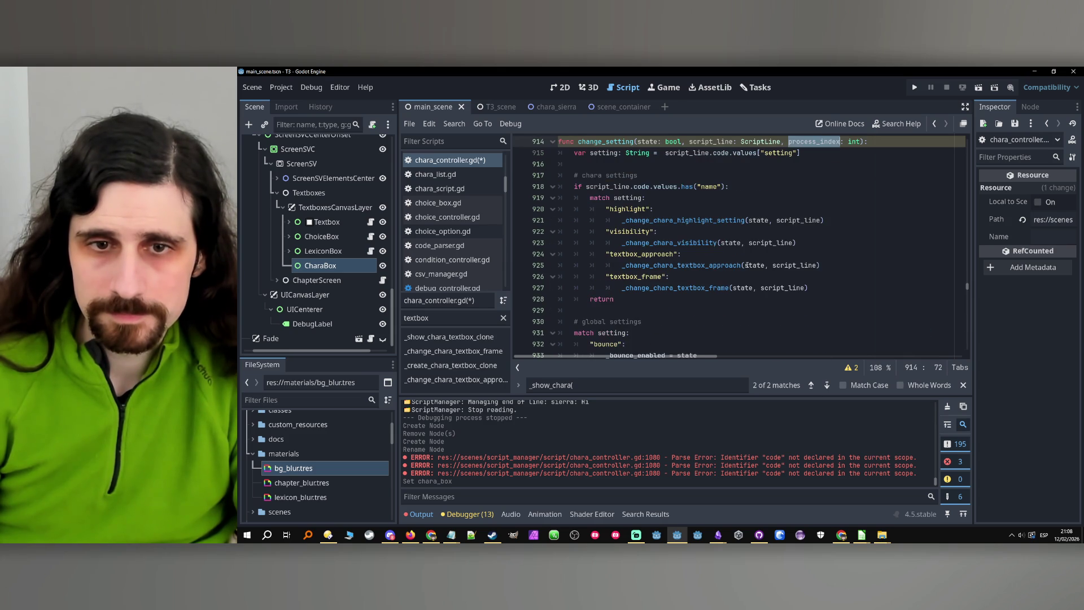
{"action": "left_click", "coordinate": [806, 288]}
{"action": "type", "text": ", process_index"}
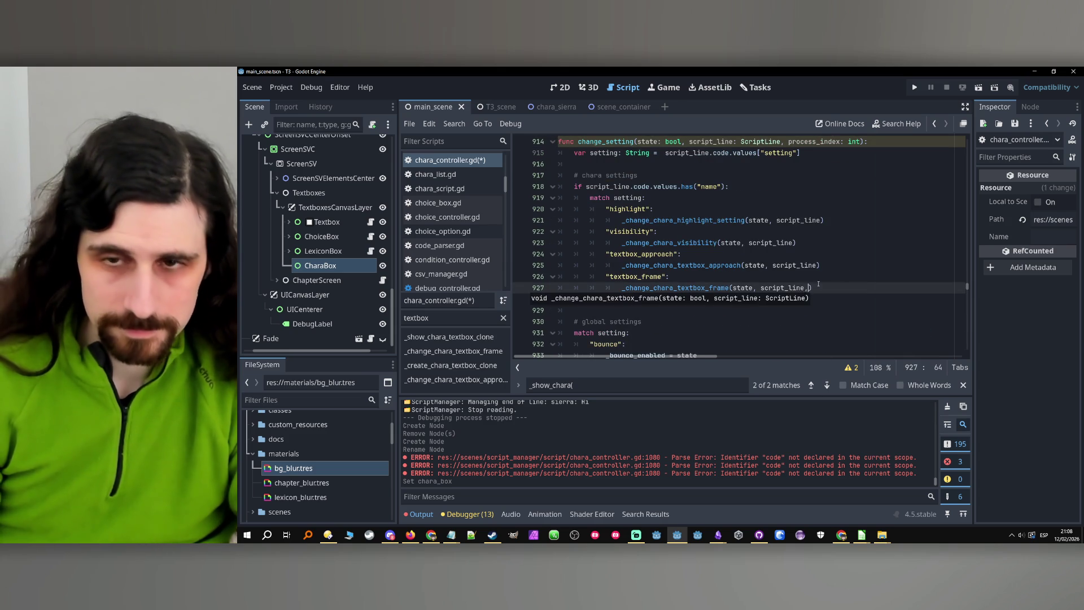
{"action": "left_click", "coordinate": [703, 288], "text": "ctrl"}
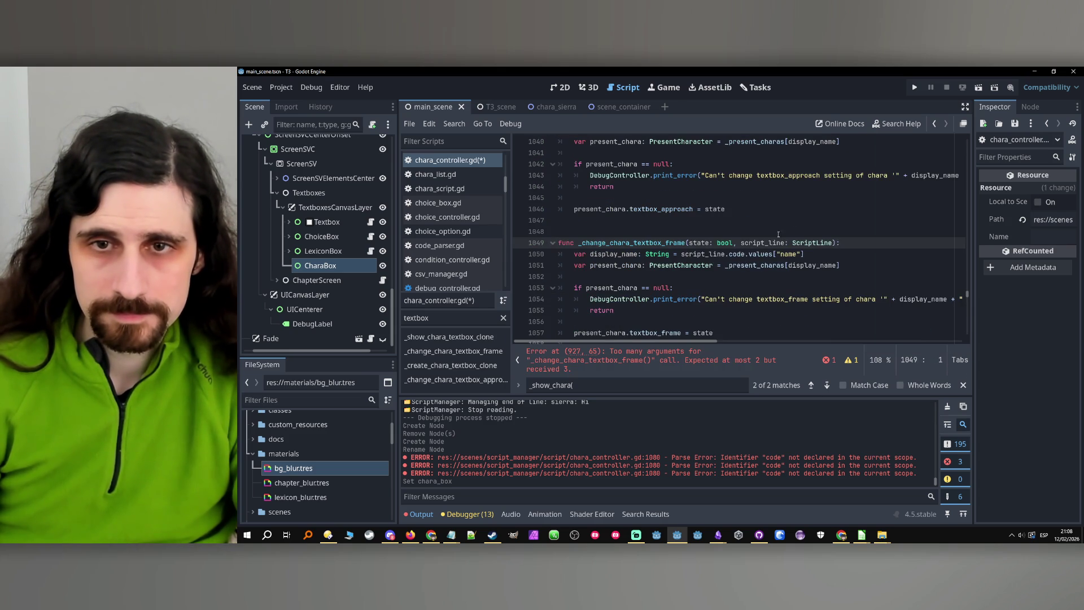
Add ', process_index: int' to the _change_chara_textbox_frame signature on line 1049.
{"action": "left_click", "coordinate": [837, 243]}
{"action": "type", "text": ", process_index"}
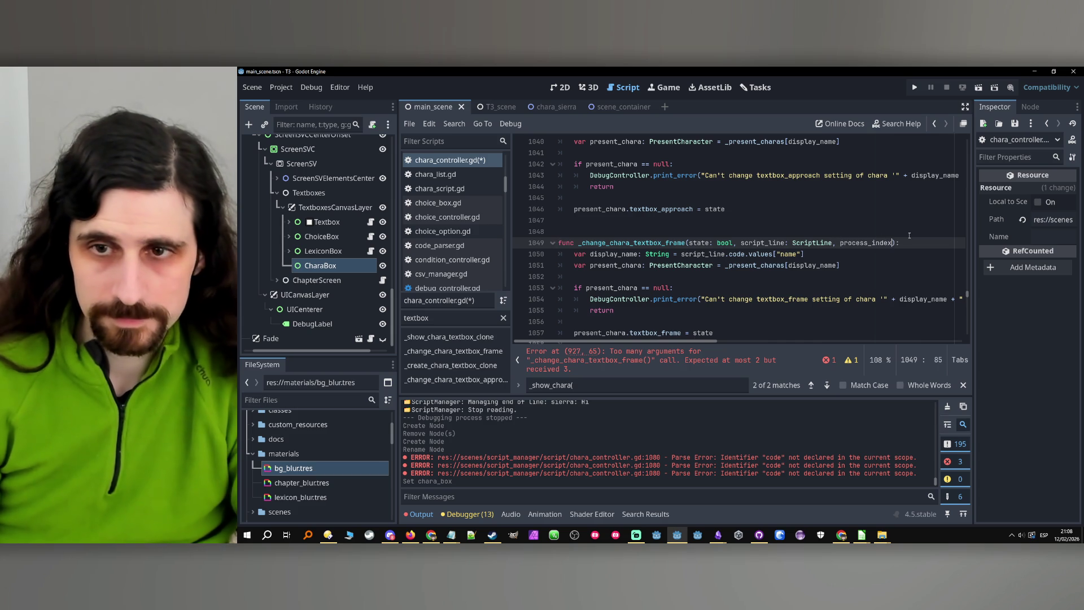
{"action": "type", "text": ": int"}
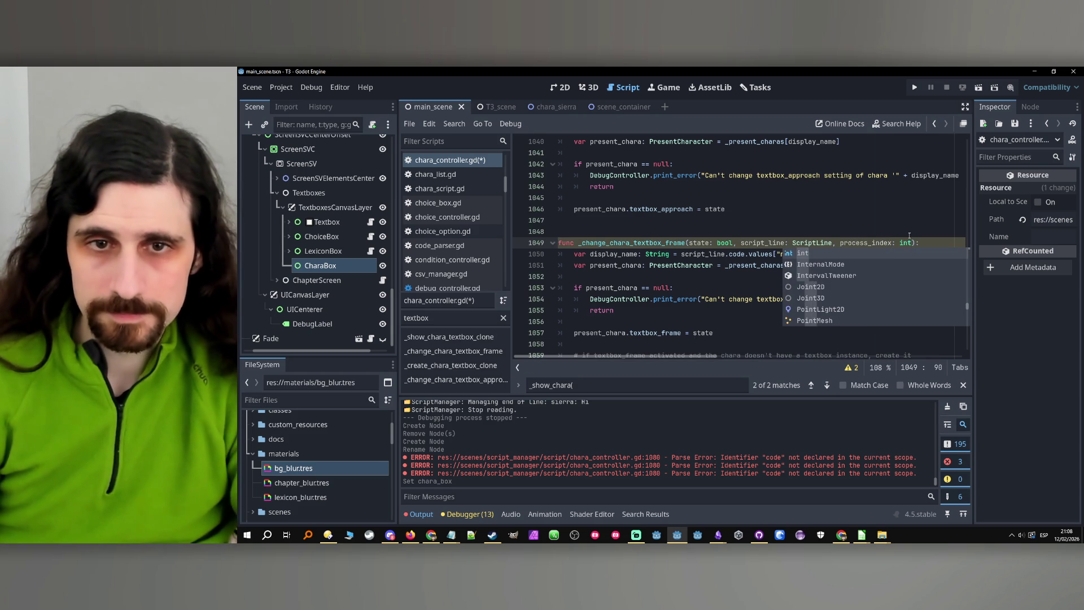
{"action": "scroll", "coordinate": [769, 238], "scroll_direction": "down", "scroll_amount": 2}
{"action": "scroll", "coordinate": [769, 238], "scroll_direction": "down", "scroll_amount": 3}
Make line 1063's _show_chara_textbox_clone an actual call by adding '()'.
{"action": "left_click", "coordinate": [712, 233]}
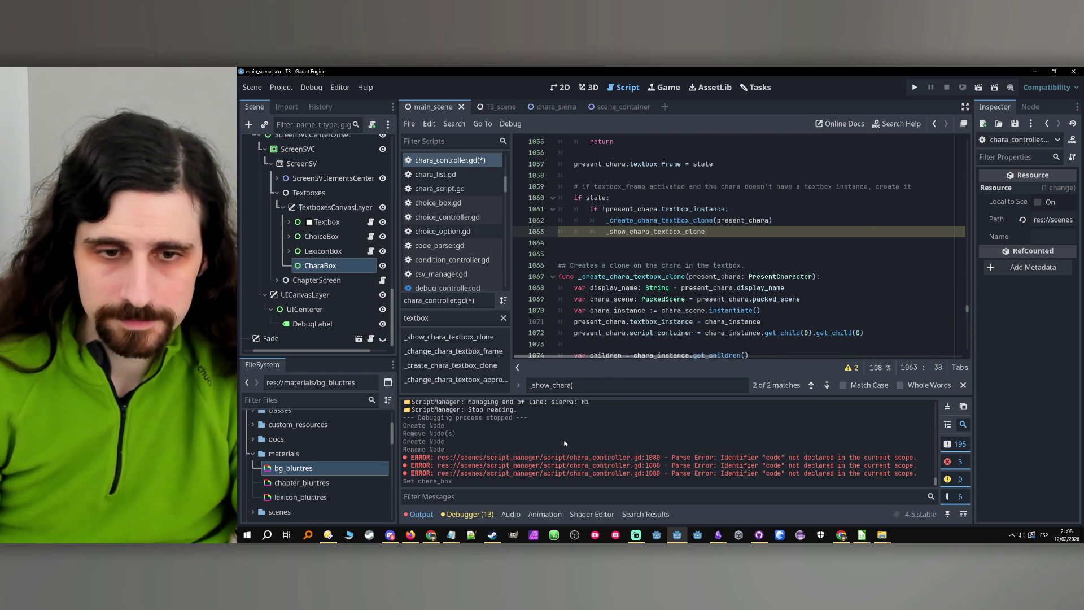
{"action": "scroll", "coordinate": [700, 433], "scroll_direction": "up", "scroll_amount": 2}
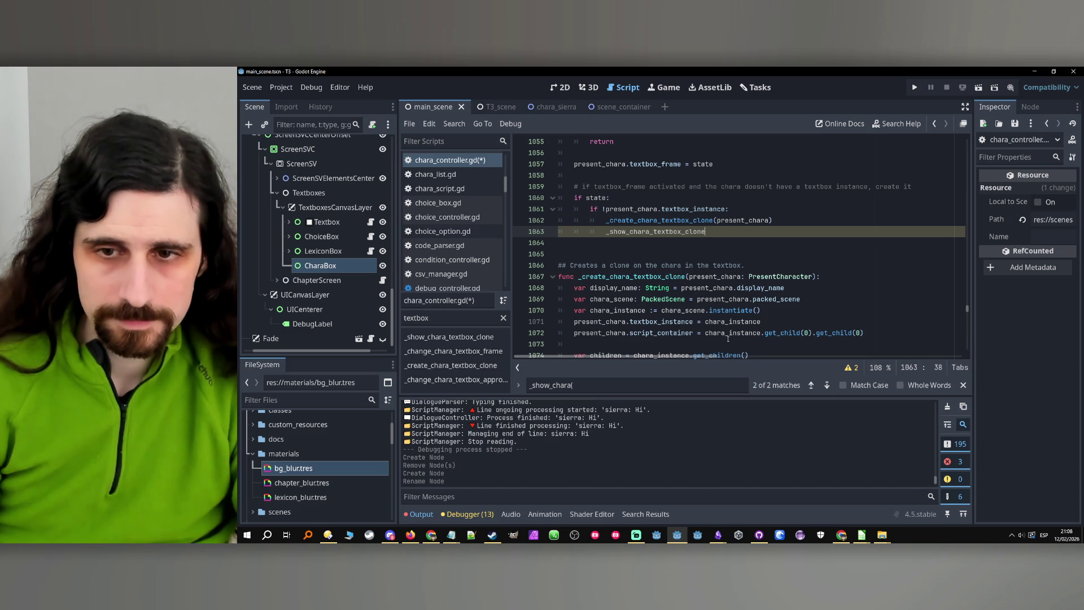
{"action": "scroll", "coordinate": [720, 242], "scroll_direction": "up", "scroll_amount": 5}
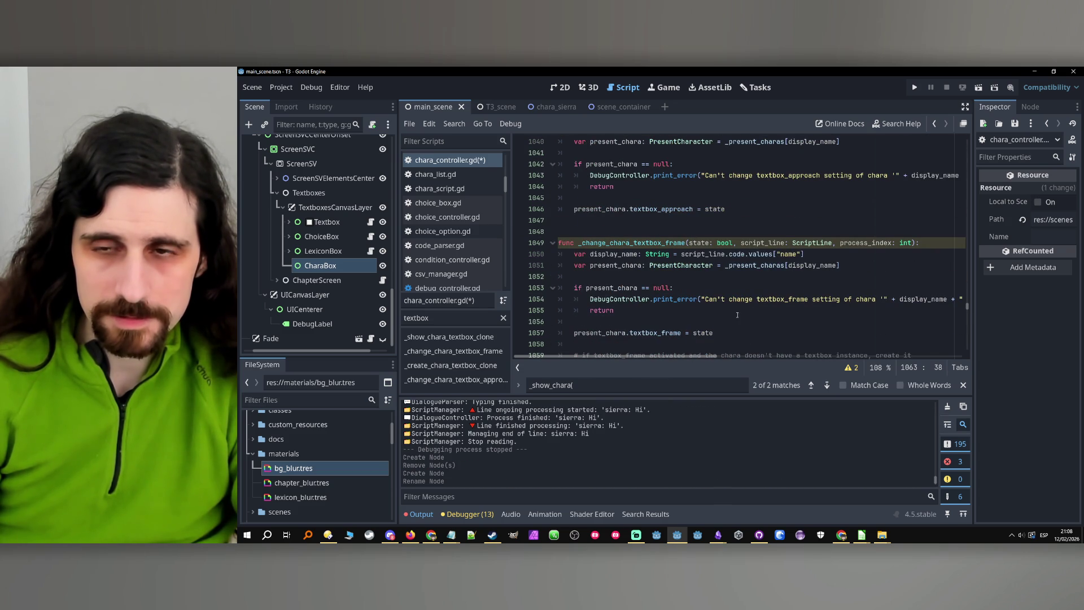
{"action": "scroll", "coordinate": [732, 278], "scroll_direction": "down", "scroll_amount": 1}
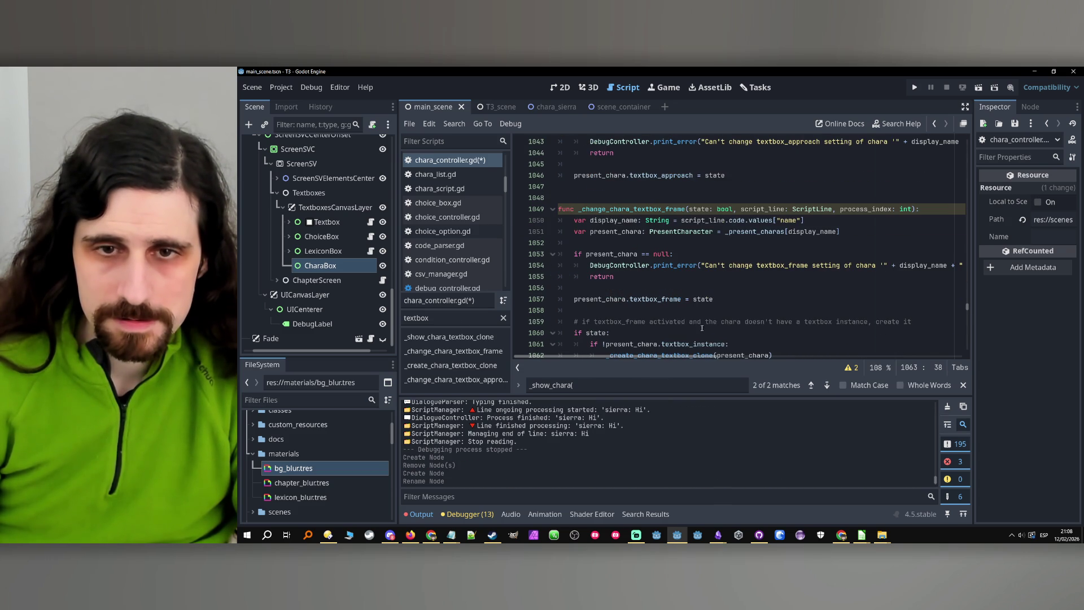
{"action": "scroll", "coordinate": [703, 328], "scroll_direction": "up", "scroll_amount": 11}
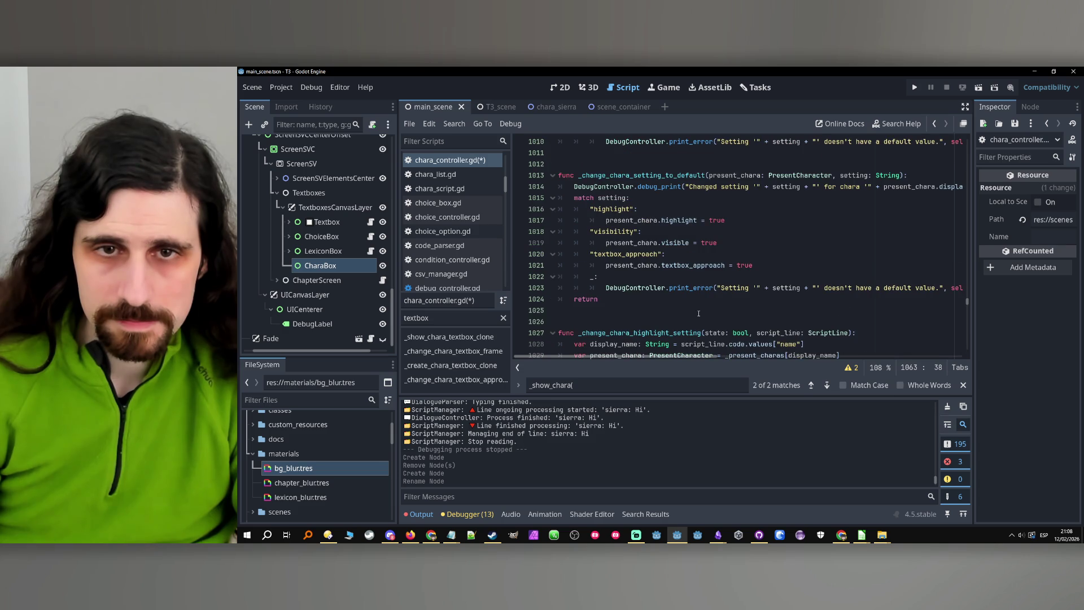
{"action": "scroll", "coordinate": [705, 307], "scroll_direction": "down", "scroll_amount": 14}
{"action": "scroll", "coordinate": [716, 299], "scroll_direction": "down", "scroll_amount": 1}
{"action": "type", "text": "()"}
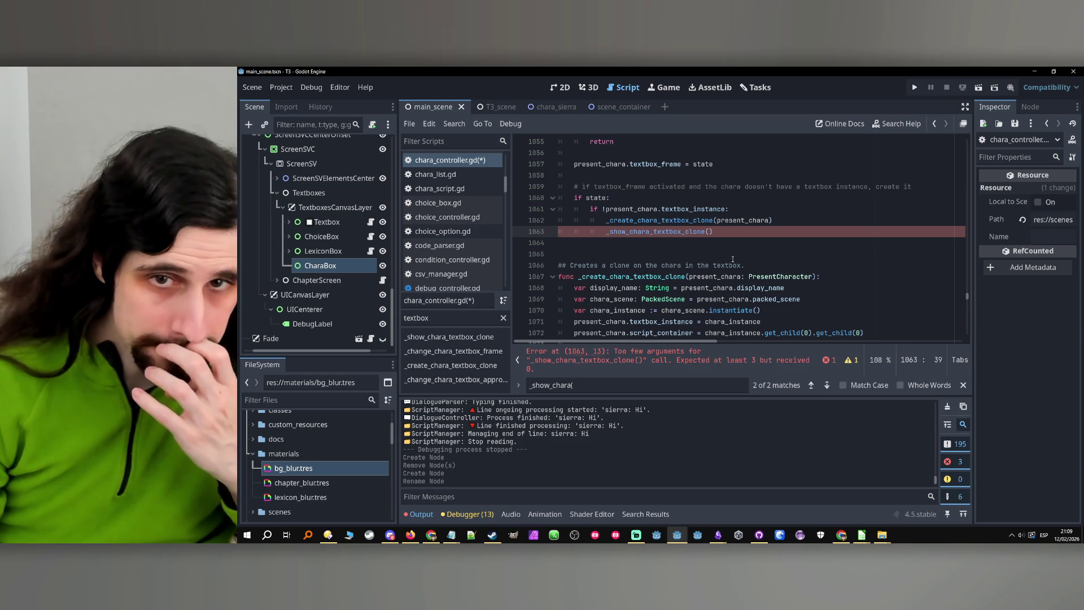
Add script_line after process_index in the line 1063 _show_chara_textbox_clone call, matching its definition.
{"action": "scroll", "coordinate": [715, 241], "scroll_direction": "down", "scroll_amount": 6}
{"action": "scroll", "coordinate": [715, 242], "scroll_direction": "down", "scroll_amount": 1}
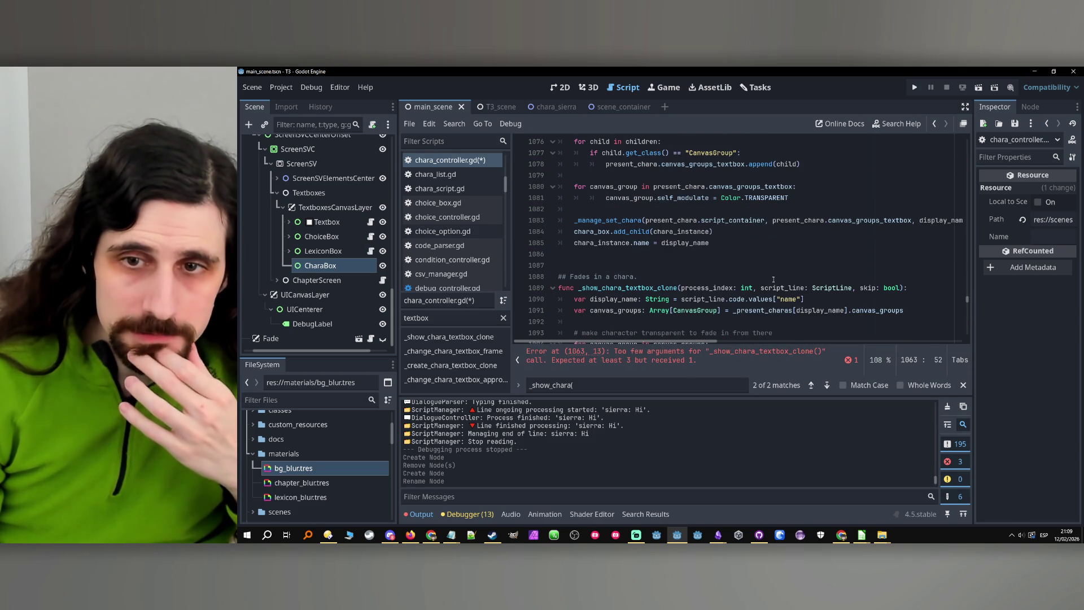
{"action": "double_click", "coordinate": [786, 288]}
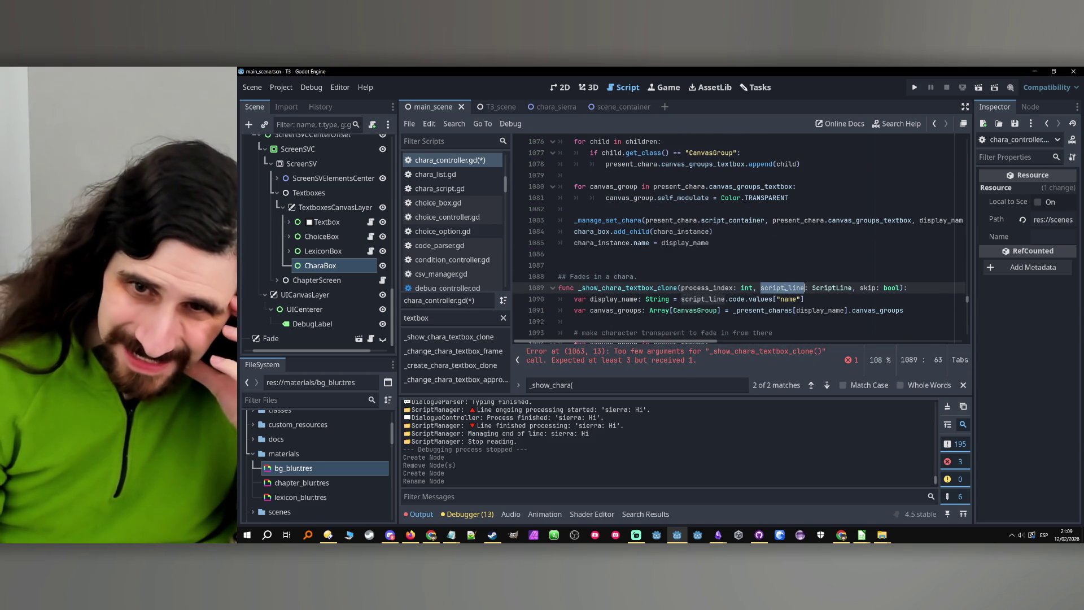
{"action": "scroll", "coordinate": [804, 276], "scroll_direction": "up", "scroll_amount": 9}
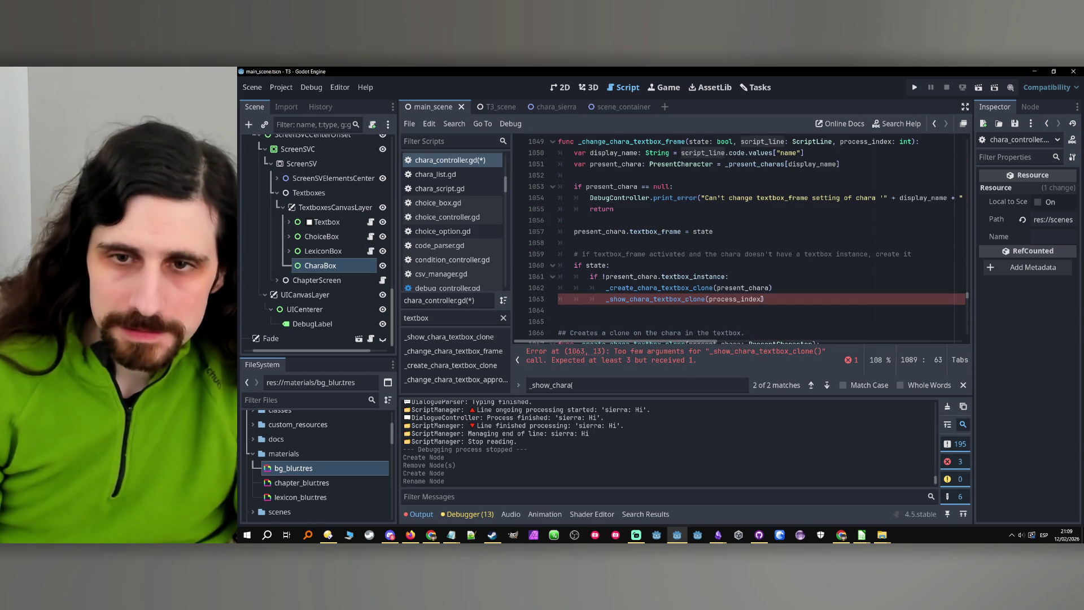
{"action": "left_click", "coordinate": [763, 299]}
{"action": "type", "text": ", script_line"}
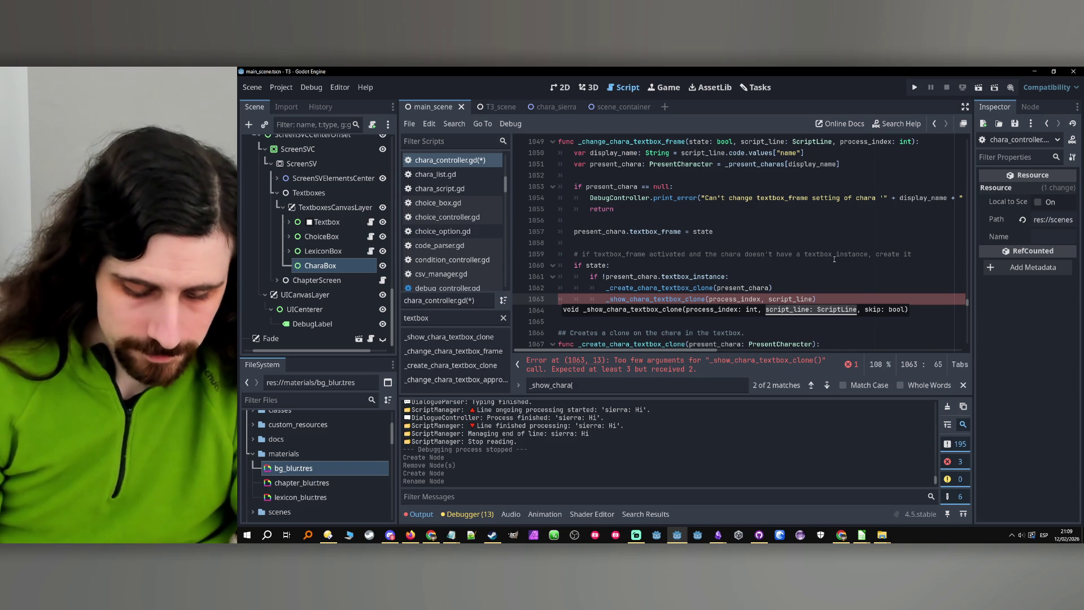
{"action": "type", "text": ","}
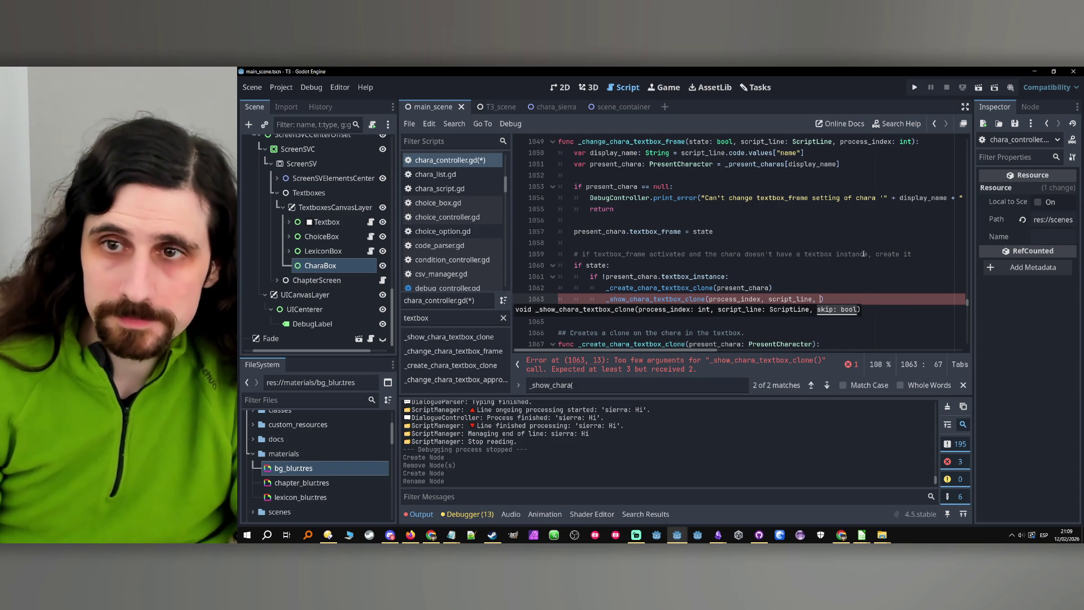
Recheck the remaining _show_chara_textbox_clone parameters, then return to the unfinished call on line 1063.
{"action": "scroll", "coordinate": [842, 284], "scroll_direction": "down", "scroll_amount": 10}
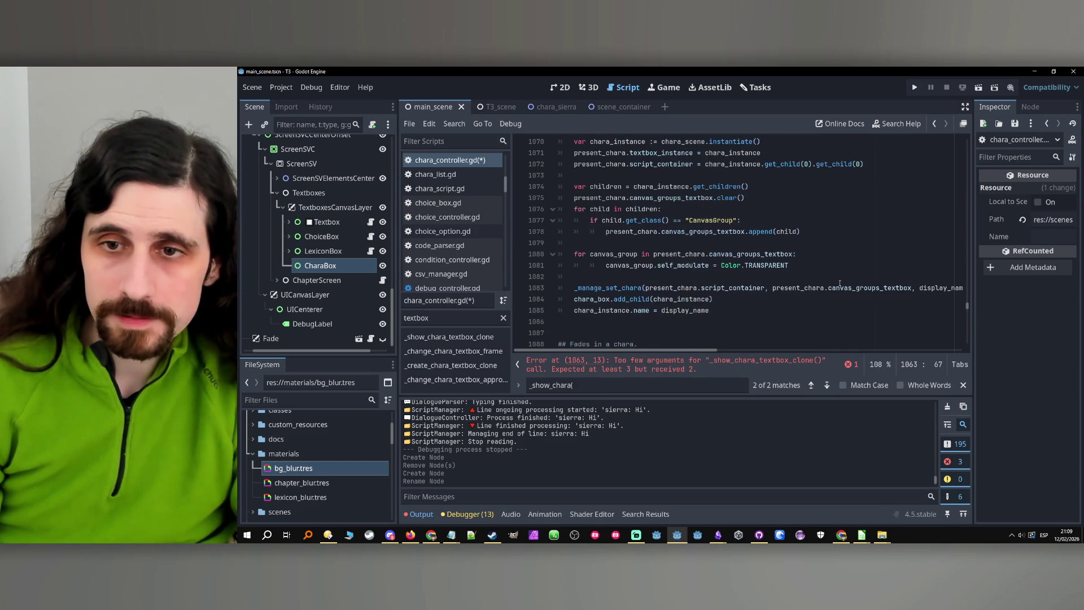
{"action": "left_click", "coordinate": [863, 258]}
{"action": "scroll", "coordinate": [837, 257], "scroll_direction": "up", "scroll_amount": 9}
{"action": "left_click", "coordinate": [900, 266]}
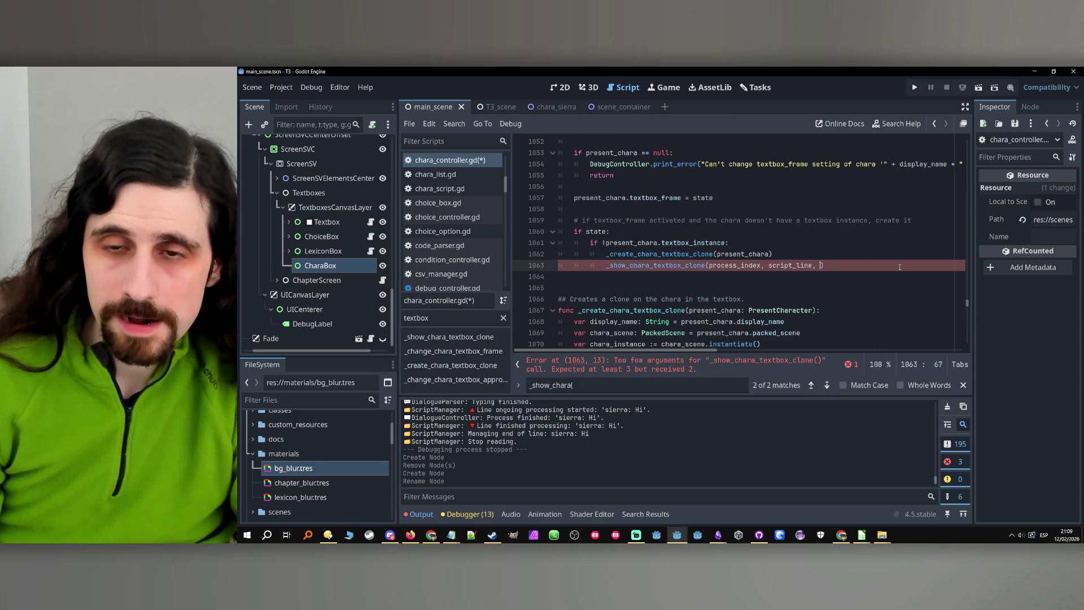
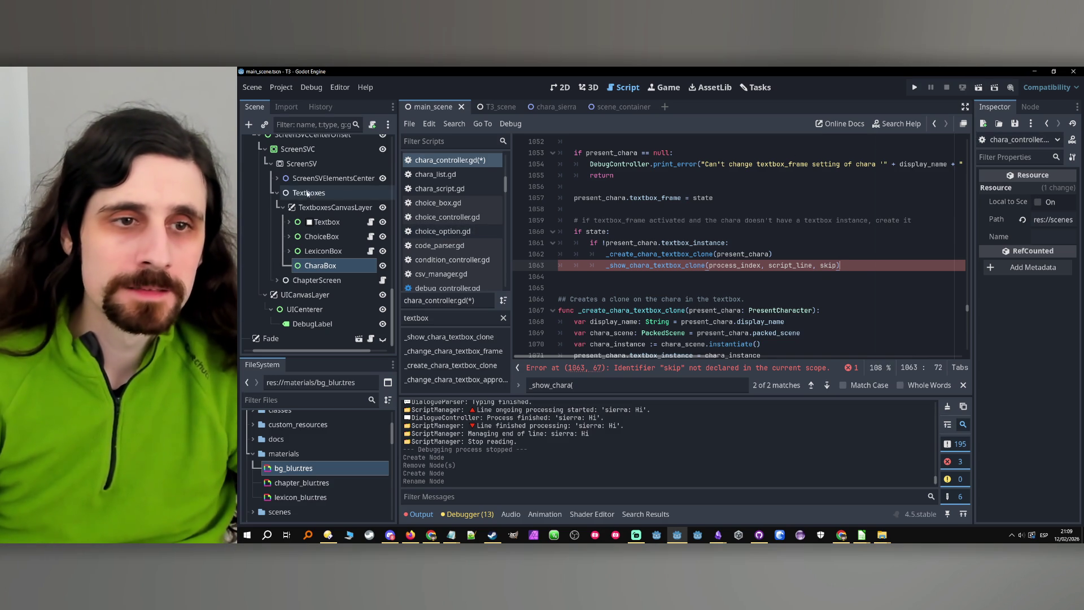
Jump from the _show_chara_textbox_clone call on line 1063 to its definition at line 1089.
{"action": "scroll", "coordinate": [310, 196], "scroll_direction": "up", "scroll_amount": 10}
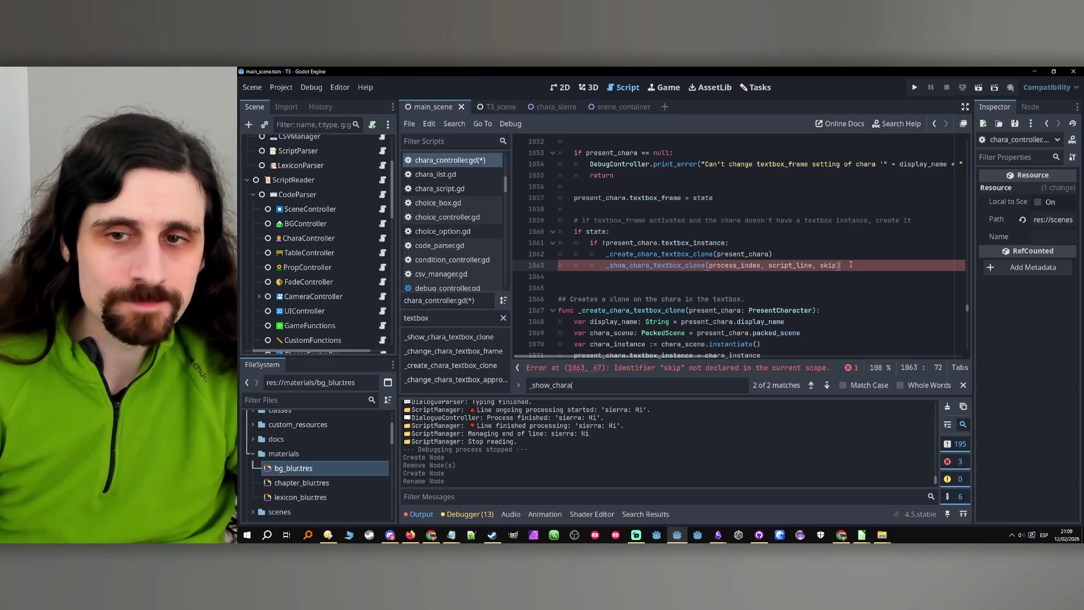
{"action": "left_click", "coordinate": [690, 265]}
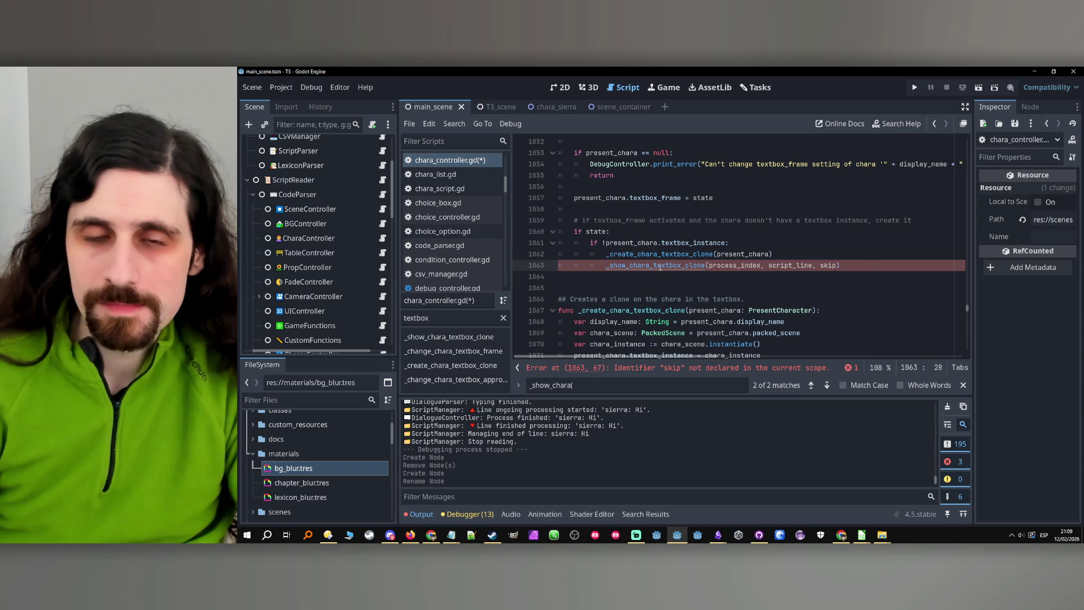
{"action": "left_click", "coordinate": [660, 269], "text": "ctrl"}
Highlight the process_index, display_name and canvas_groups uses inside _show_chara_textbox_clone.
{"action": "mouse_move", "coordinate": [657, 272]}
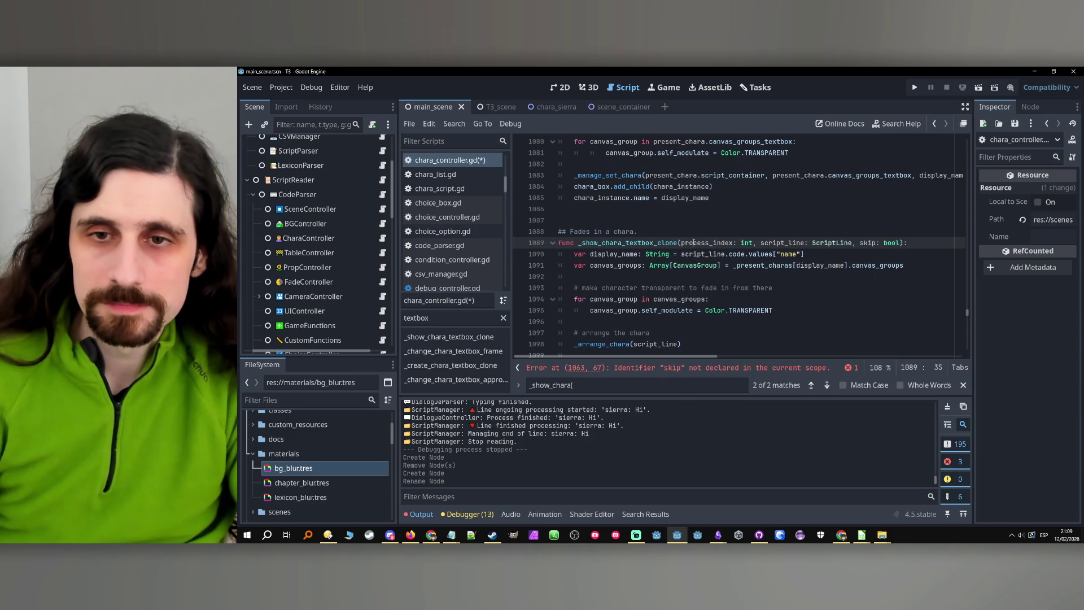
{"action": "double_click", "coordinate": [707, 243]}
{"action": "scroll", "coordinate": [719, 266], "scroll_direction": "down", "scroll_amount": 3}
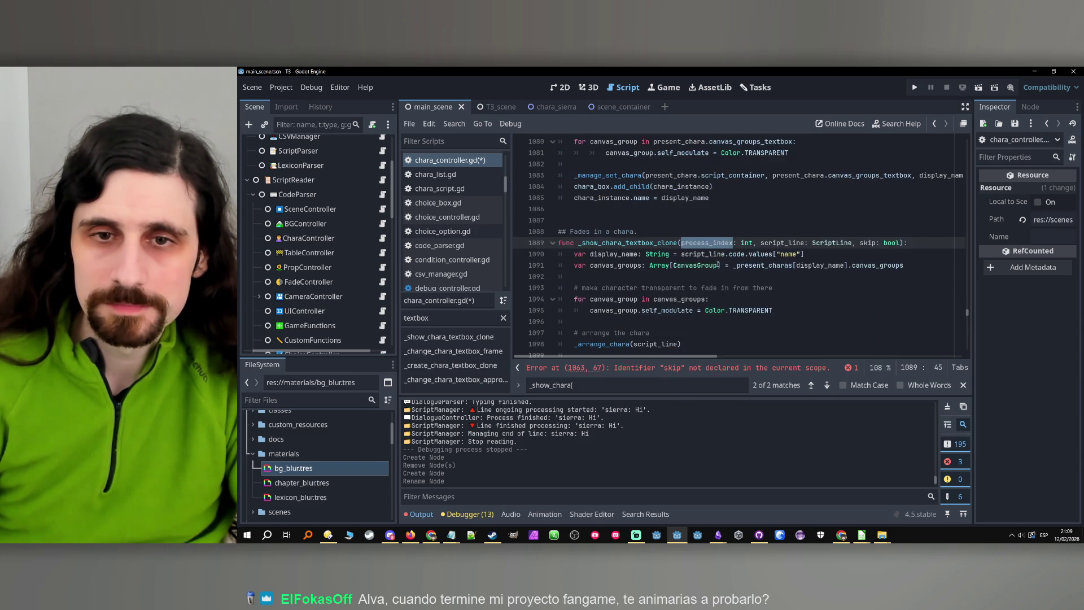
{"action": "double_click", "coordinate": [614, 220]}
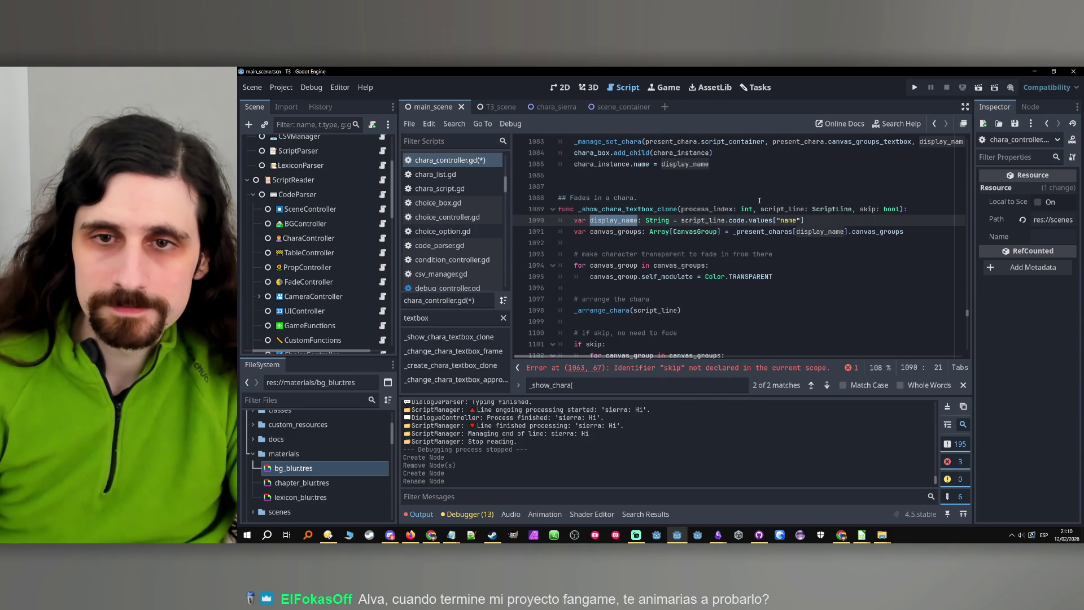
{"action": "double_click", "coordinate": [706, 209]}
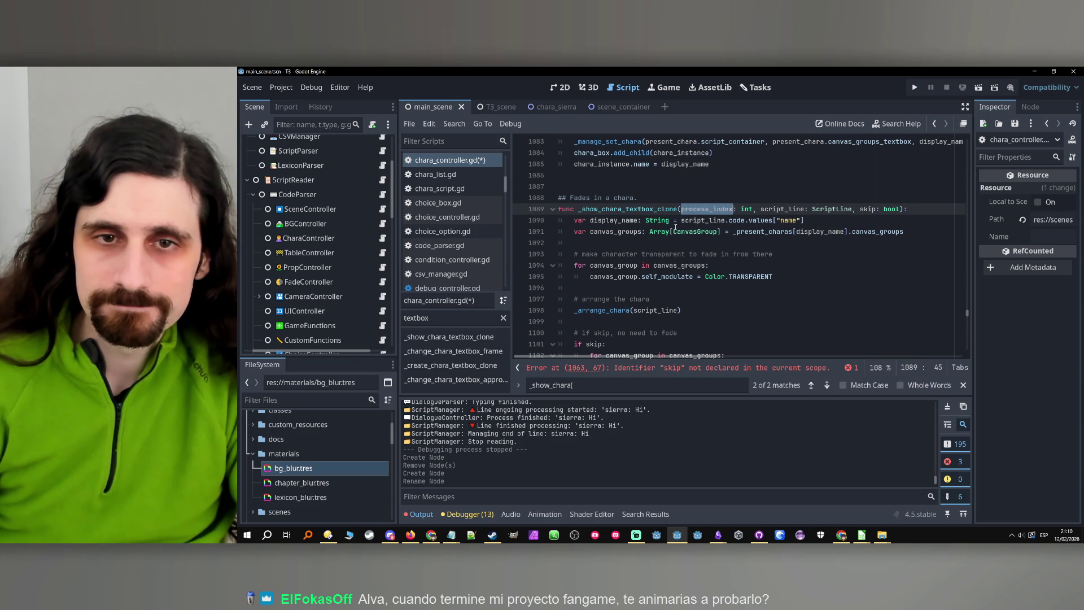
{"action": "scroll", "coordinate": [620, 265], "scroll_direction": "up", "scroll_amount": 3}
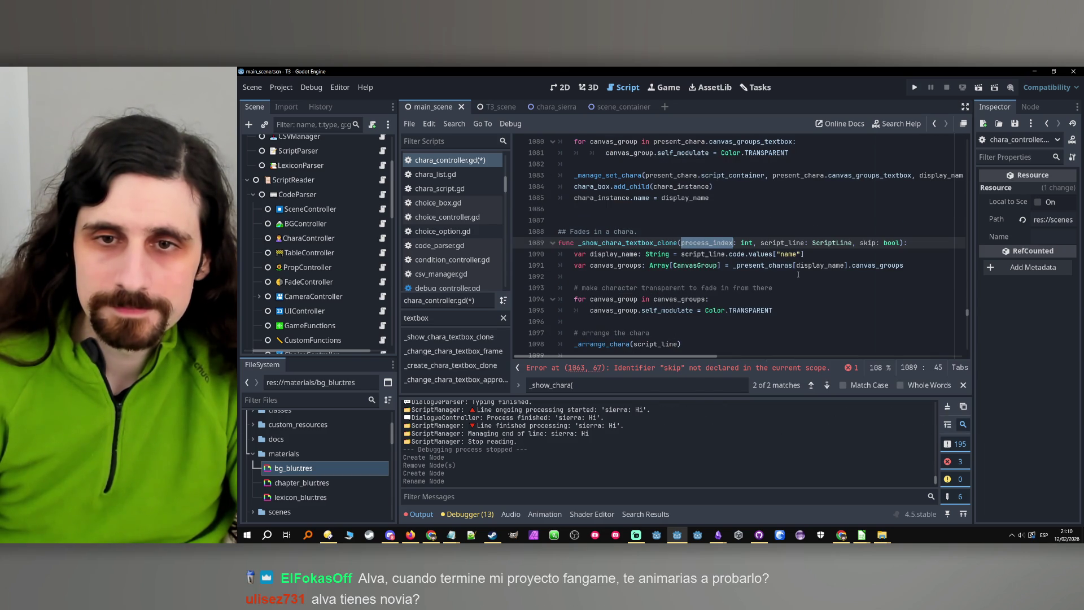
{"action": "double_click", "coordinate": [638, 266]}
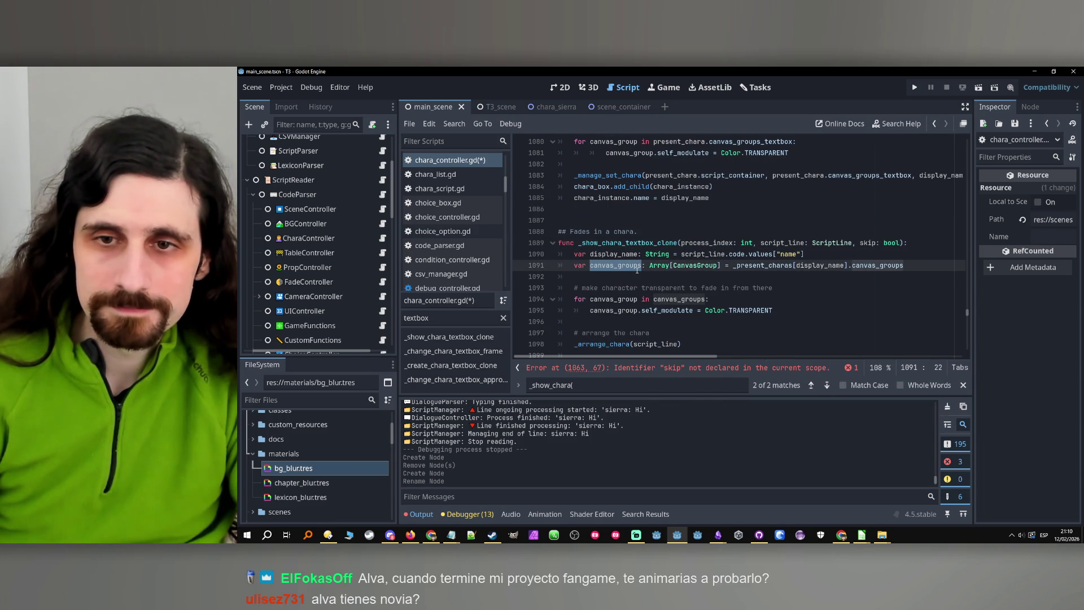
Append _textbox to .canvas_groups on line 1091, then check the fade loop's canvas_groups.
{"action": "left_click", "coordinate": [921, 271]}
{"action": "type", "text": "_"}
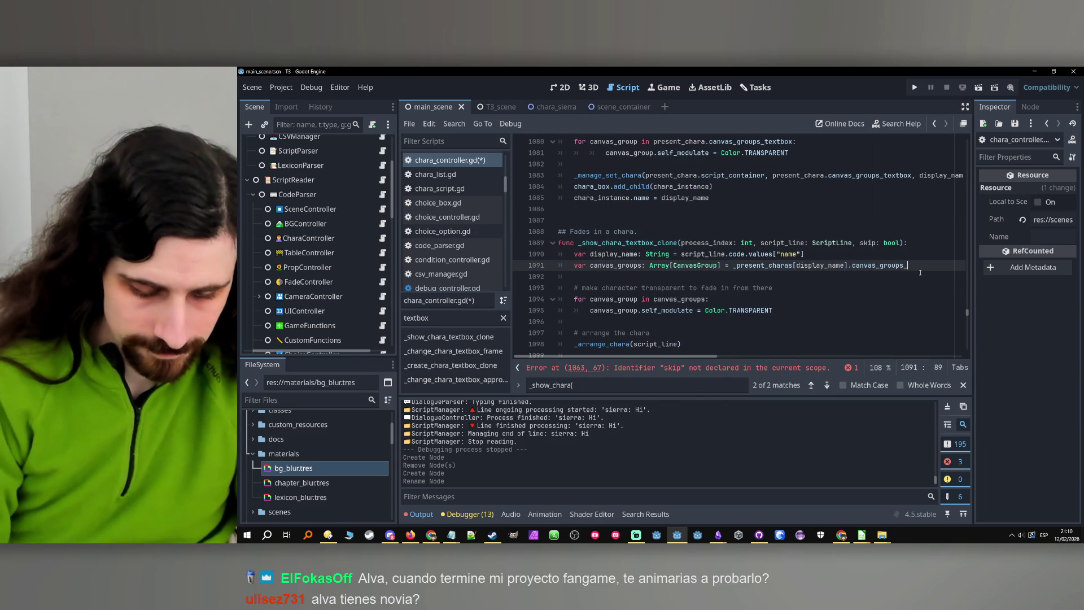
{"action": "type", "text": "textbox"}
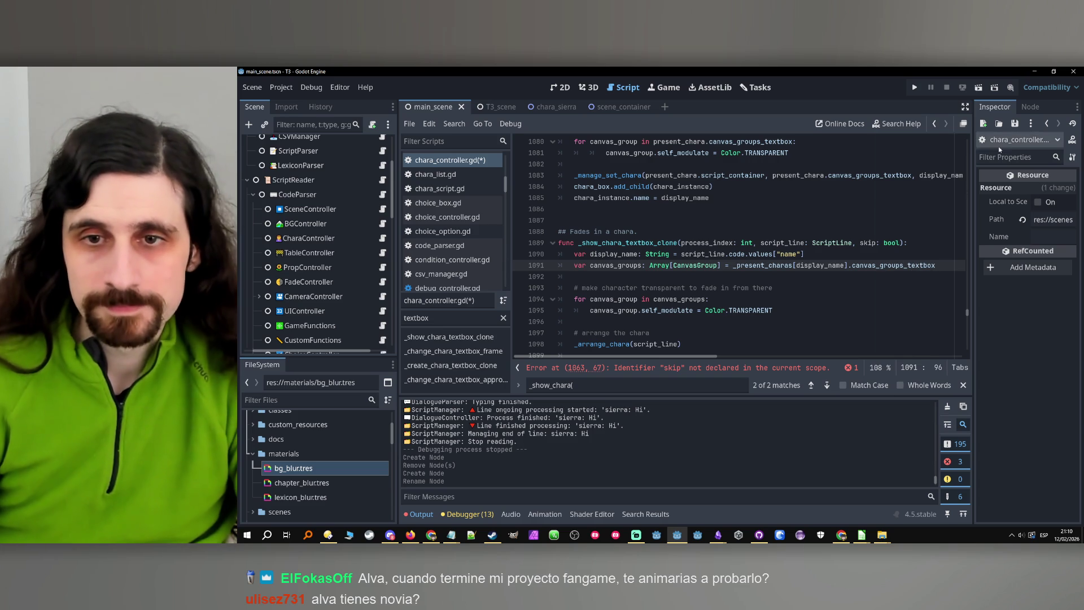
{"action": "left_click", "coordinate": [780, 287]}
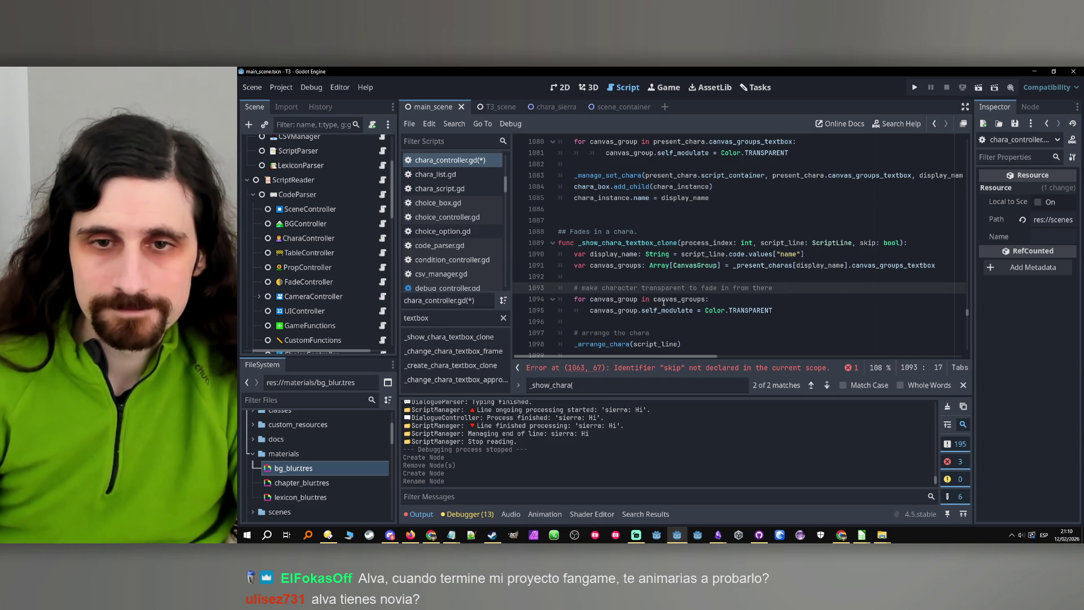
{"action": "double_click", "coordinate": [670, 301]}
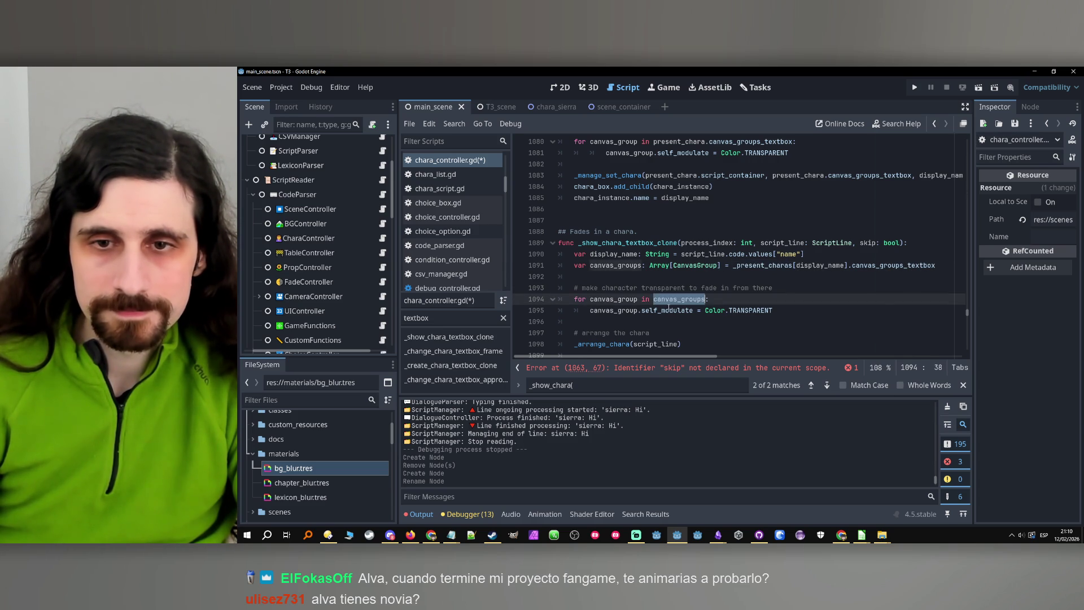
{"action": "scroll", "coordinate": [661, 309], "scroll_direction": "down", "scroll_amount": 2}
{"action": "left_click", "coordinate": [655, 265]}
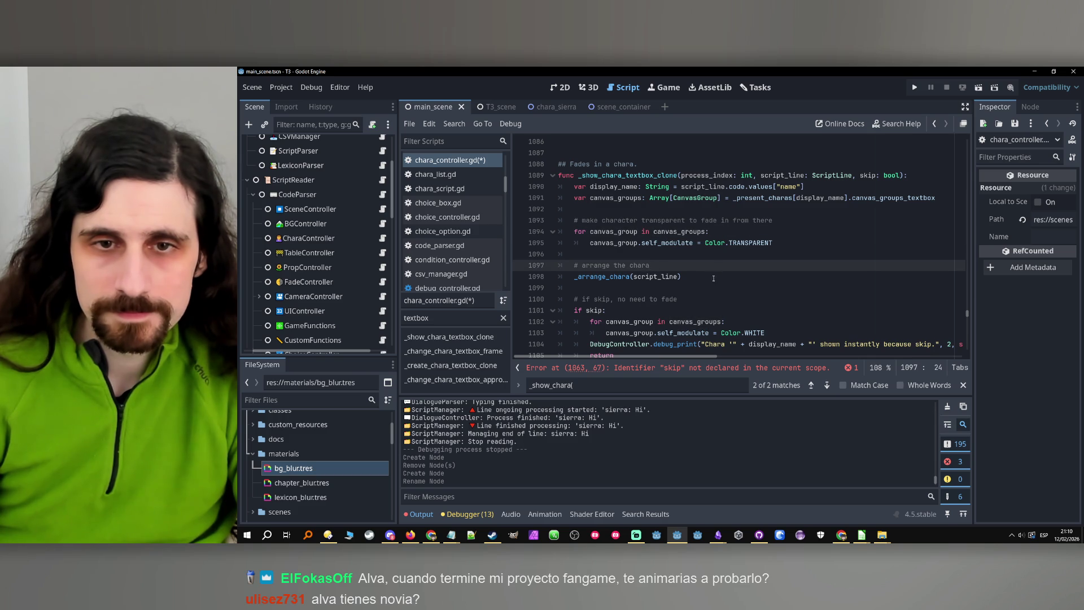
Delete the '# arrange the chara' comment, its call and the leftover empty line.
{"action": "left_click_drag", "start_coordinate": [713, 278], "coordinate": [559, 265]}
{"action": "key", "text": "BackSpace"}
{"action": "key", "text": "BackSpace"}
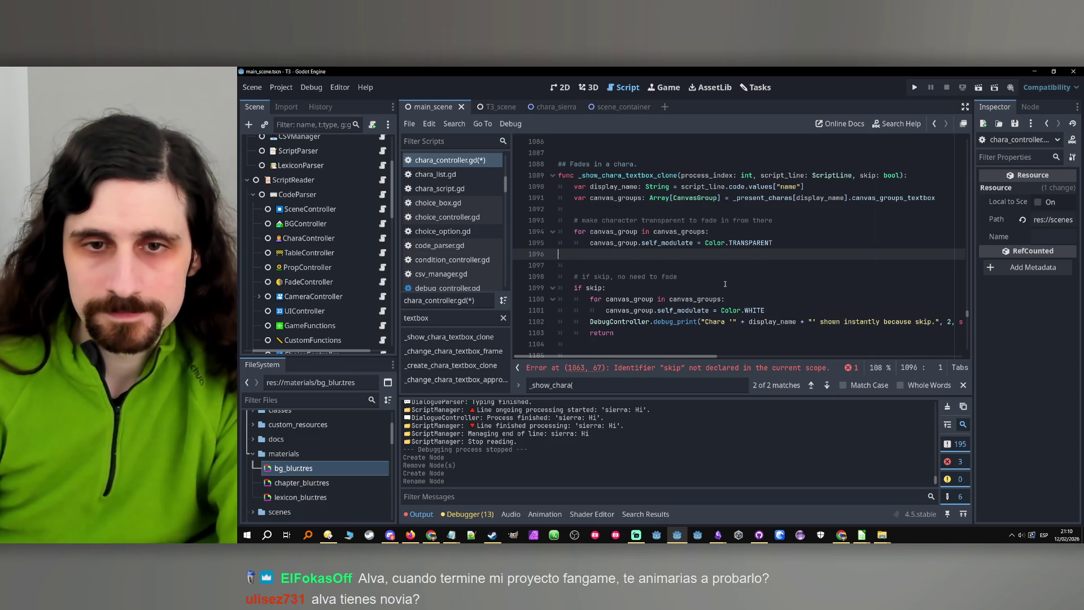
{"action": "key", "text": "Delete"}
{"action": "key", "text": "Down"}
{"action": "key", "text": "End"}
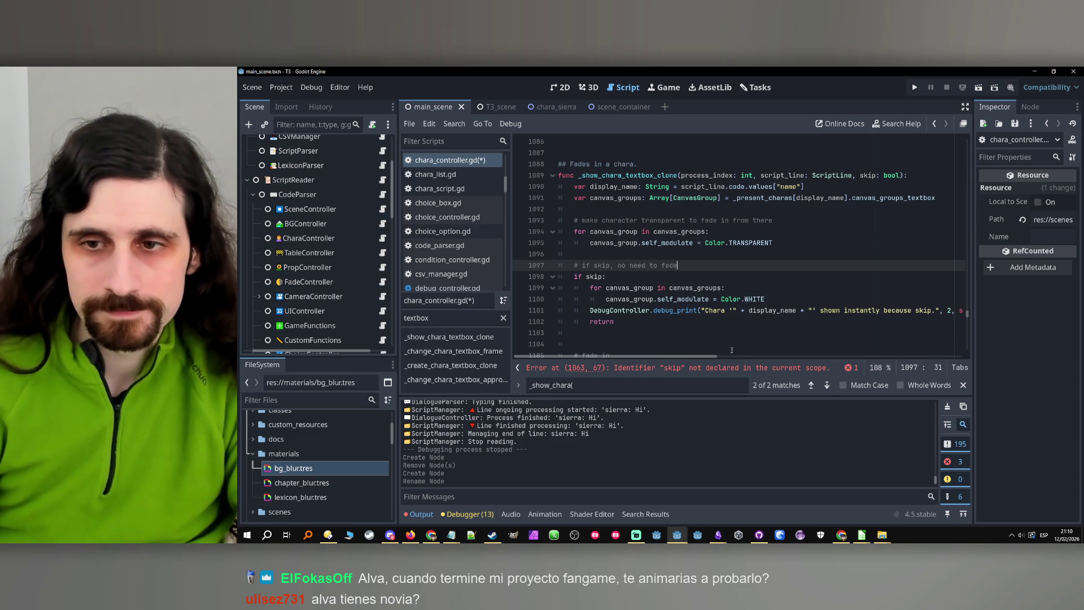
Add 'in textbox' to the skip debug message and remove the extra blank line before fade in.
{"action": "left_click", "coordinate": [817, 310]}
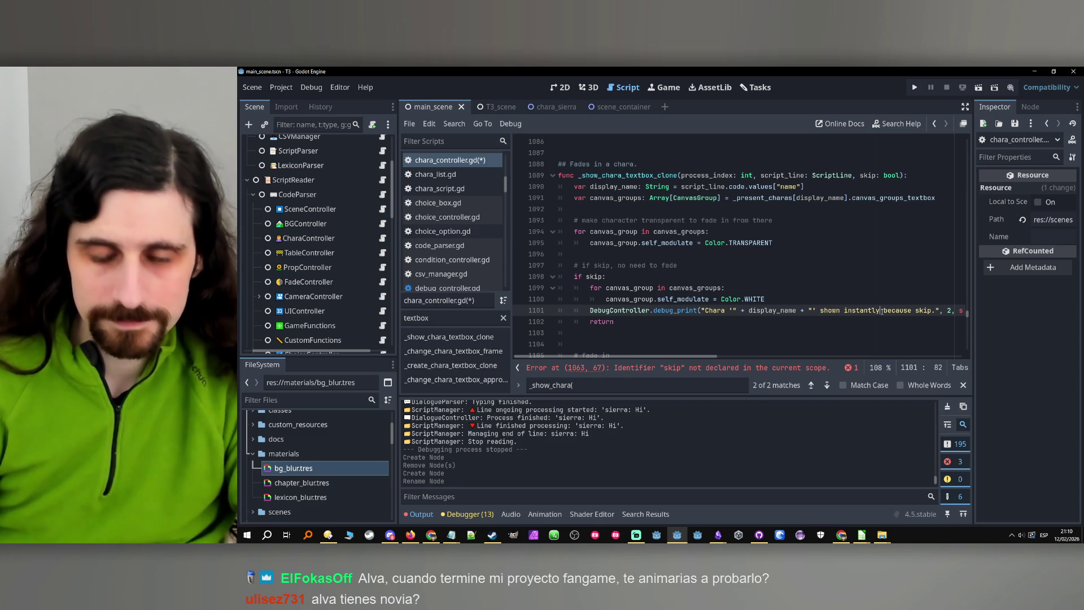
{"action": "type", "text": "in textbox"}
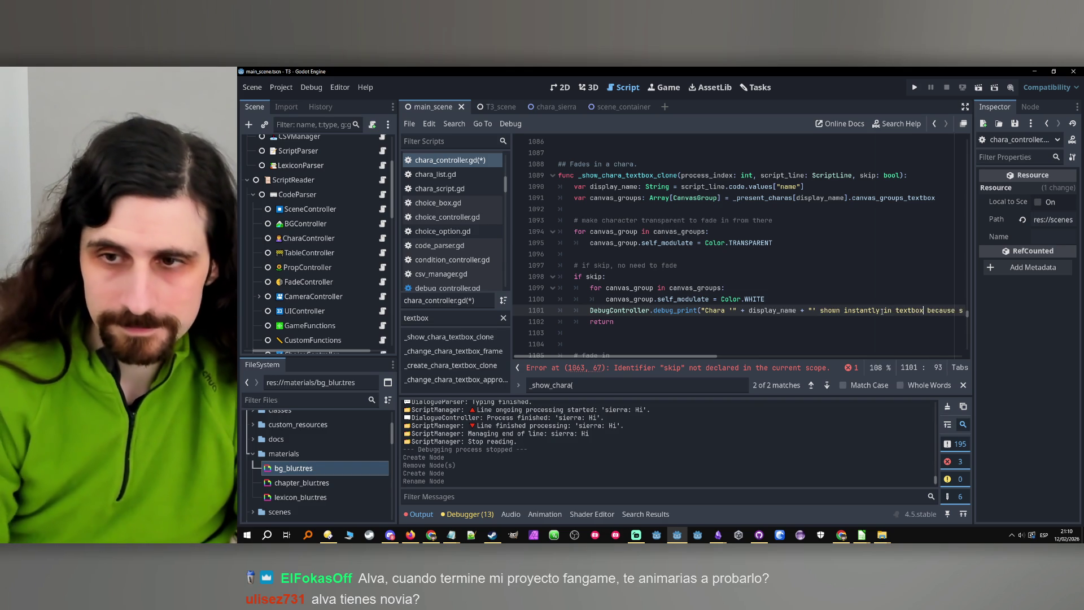
{"action": "mouse_move", "coordinate": [702, 358]}
{"action": "left_mouse_down"}
{"action": "mouse_move", "coordinate": [737, 359]}
{"action": "mouse_move", "coordinate": [705, 359]}
{"action": "left_mouse_up"}
{"action": "scroll", "coordinate": [691, 282], "scroll_direction": "down", "scroll_amount": 1}
{"action": "left_click", "coordinate": [691, 306]}
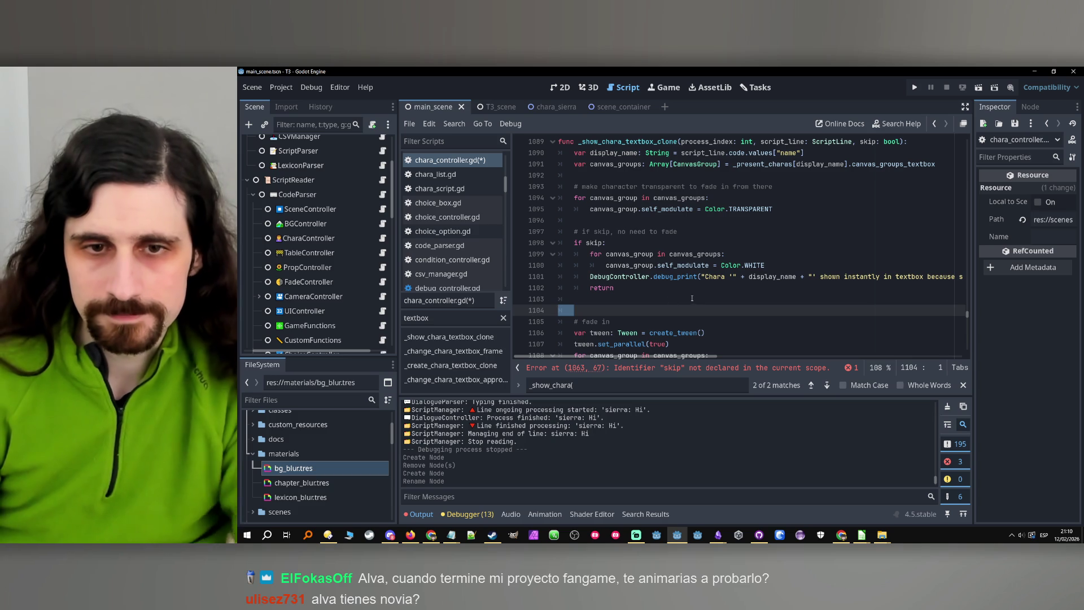
{"action": "key", "text": "BackSpace"}
{"action": "scroll", "coordinate": [734, 291], "scroll_direction": "down", "scroll_amount": 1}
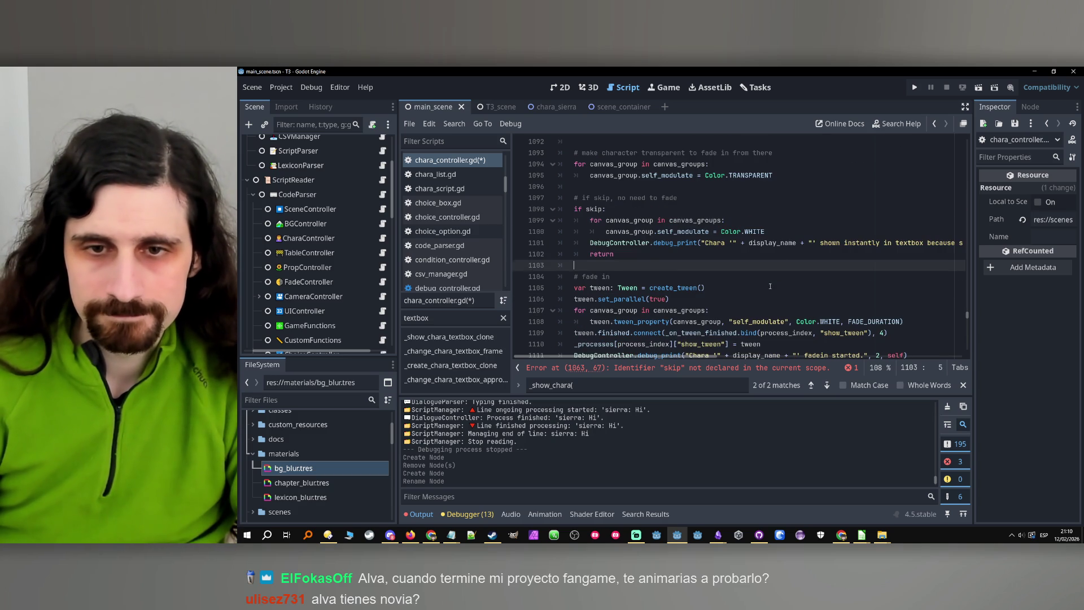
{"action": "scroll", "coordinate": [770, 286], "scroll_direction": "down", "scroll_amount": 1}
Rename the show_tween key to show_tween_textbox in the bind call and on line 1110.
{"action": "left_click", "coordinate": [740, 276]}
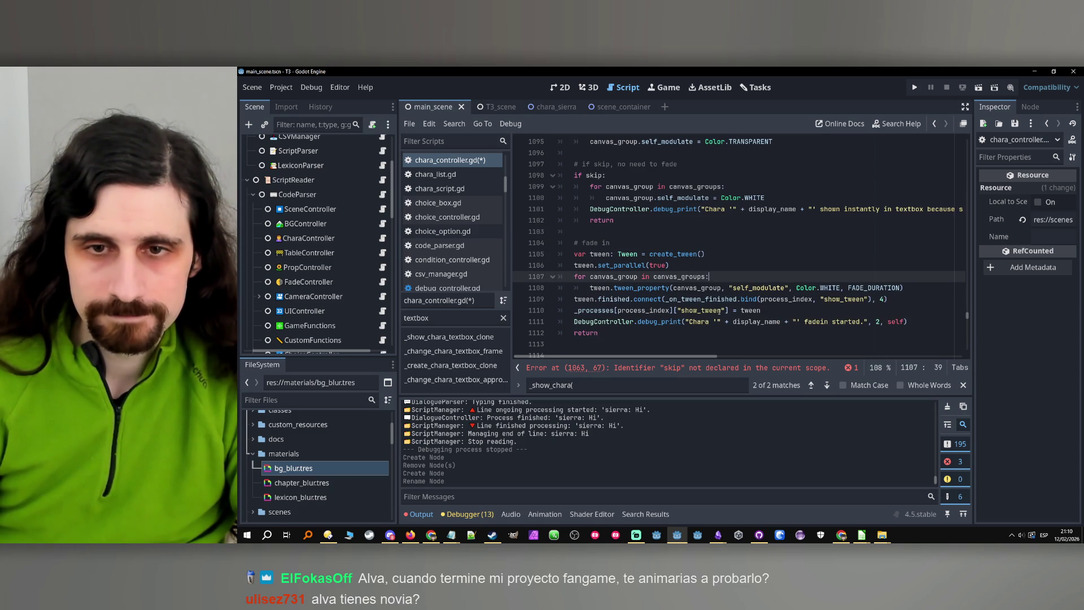
{"action": "left_click", "coordinate": [760, 310]}
{"action": "left_click", "coordinate": [864, 299]}
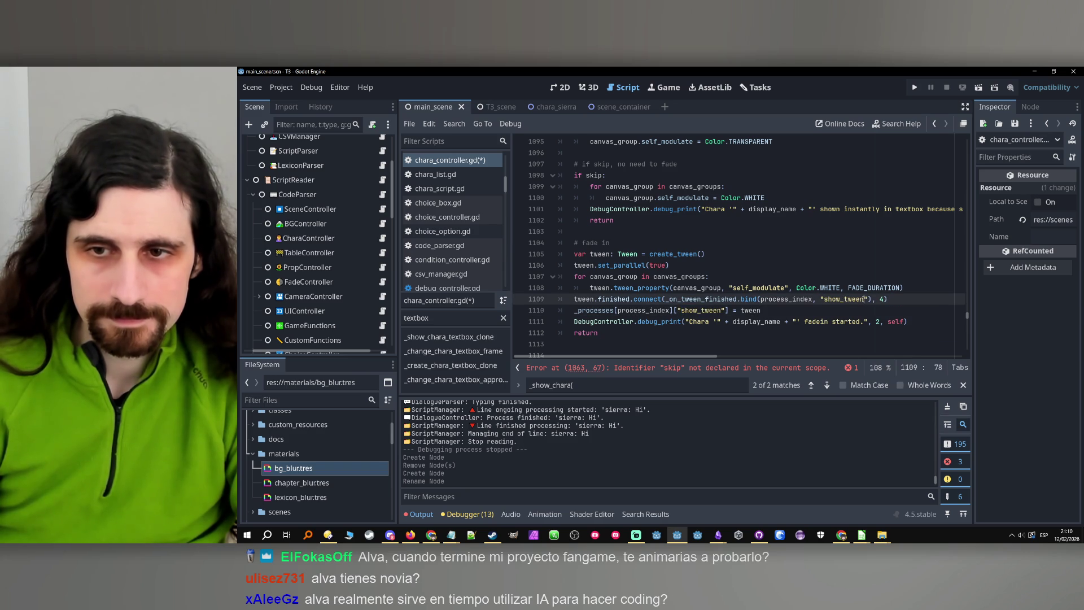
{"action": "type", "text": "_textb"}
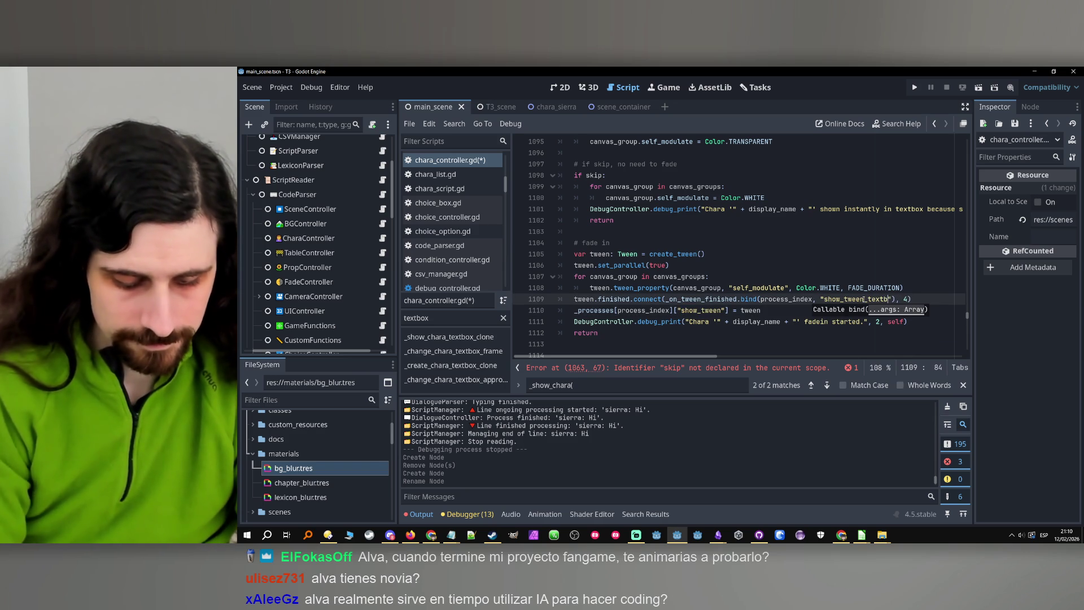
{"action": "type", "text": "ox"}
{"action": "double_click", "coordinate": [856, 299]}
{"action": "key", "text": "ctrl+c"}
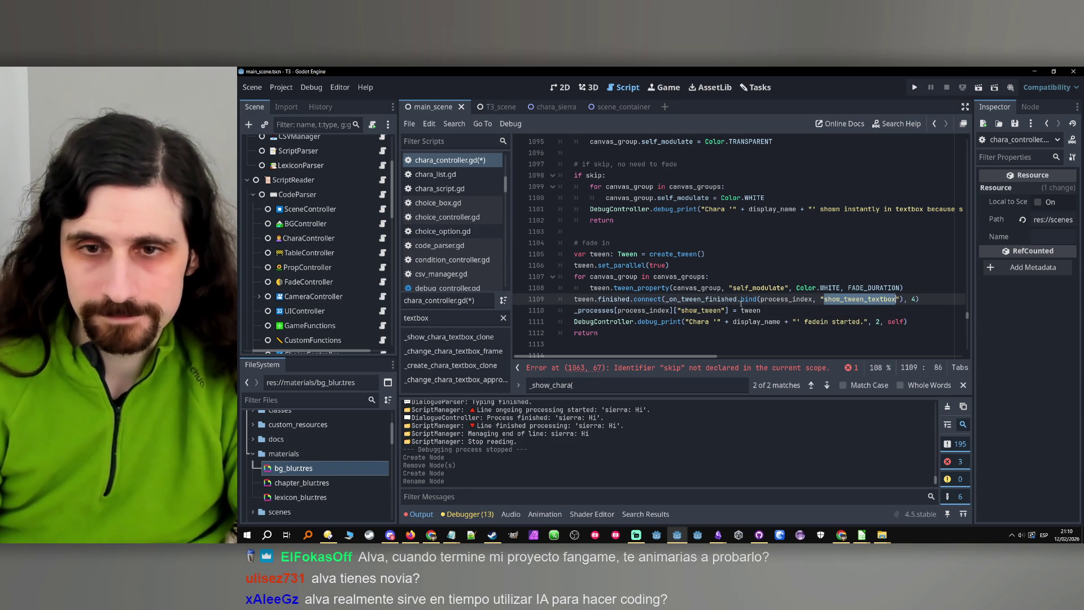
{"action": "double_click", "coordinate": [700, 311]}
{"action": "key", "text": "ctrl+v"}
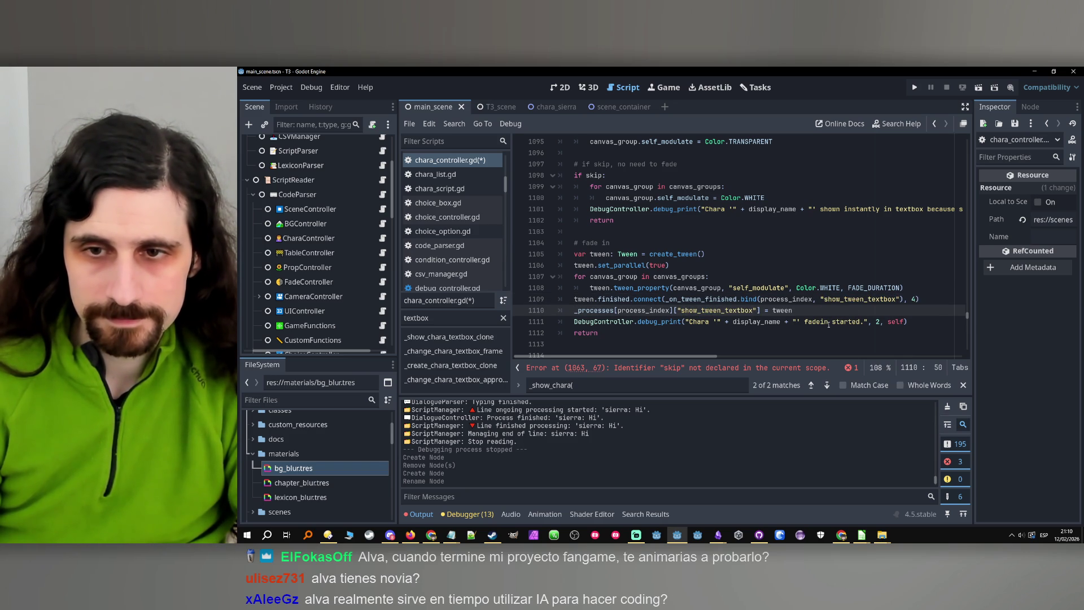
Add 'in textbox' to the fadein debug message.
{"action": "left_click", "coordinate": [829, 322]}
{"action": "type", "text": "in text "}
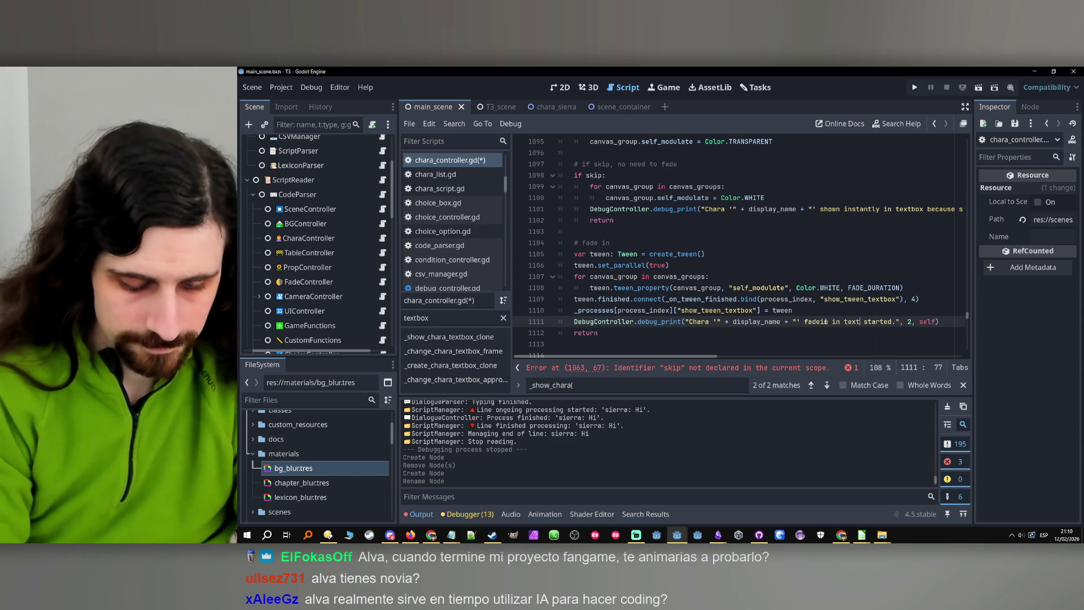
{"action": "type", "text": "box"}
{"action": "left_click", "coordinate": [765, 254]}
{"action": "scroll", "coordinate": [765, 249], "scroll_direction": "down", "scroll_amount": 3}
{"action": "scroll", "coordinate": [765, 249], "scroll_direction": "up", "scroll_amount": 8}
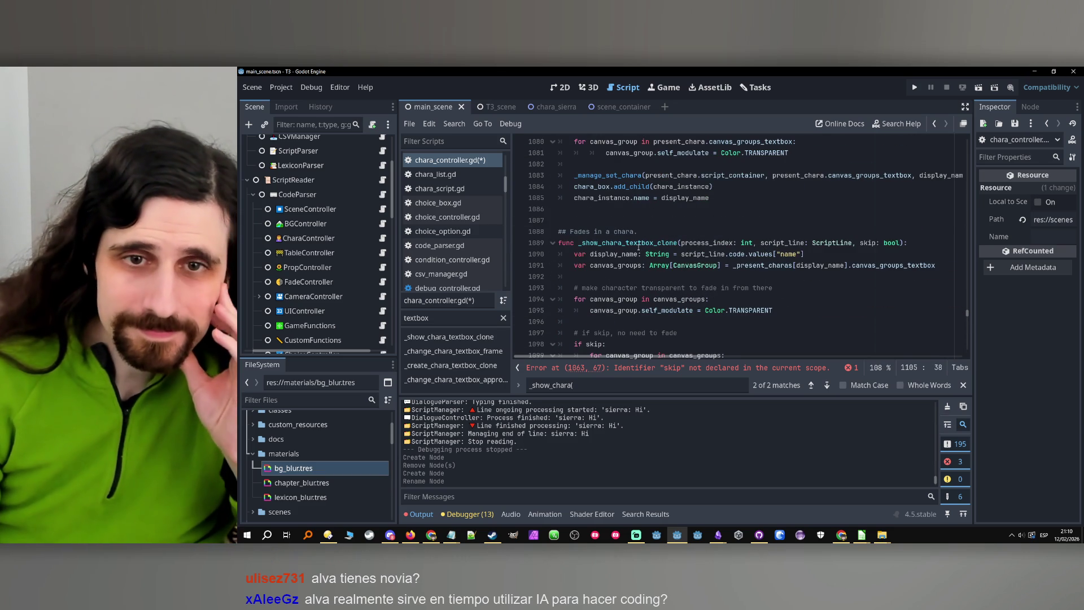
Search for _change_chara_textbox_frame and jump to its caller inside change_setting.
{"action": "double_click", "coordinate": [639, 243]}
{"action": "scroll", "coordinate": [761, 272], "scroll_direction": "up", "scroll_amount": 9}
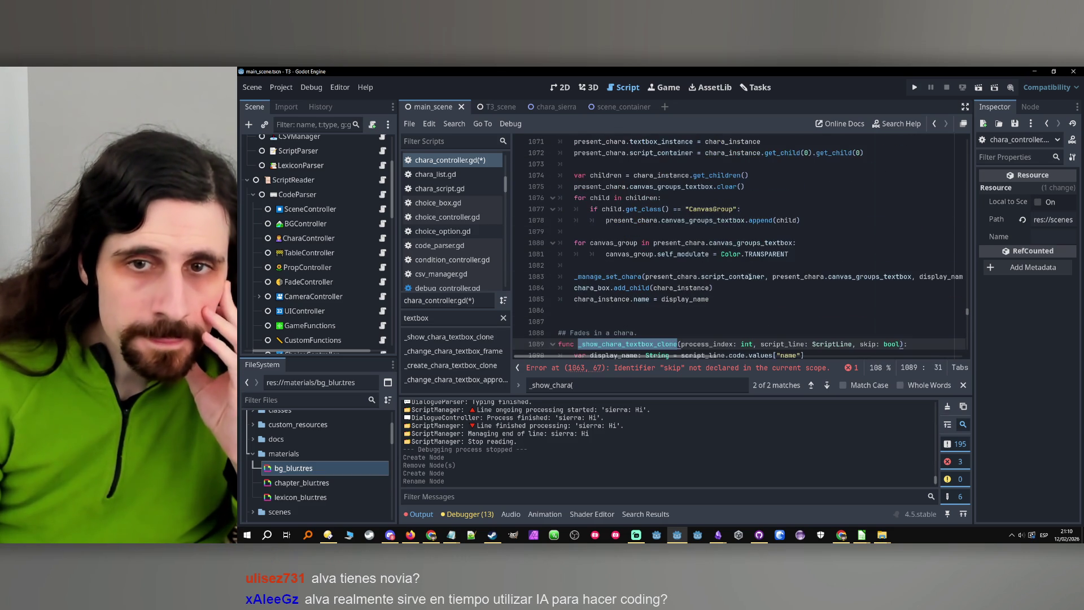
{"action": "scroll", "coordinate": [654, 266], "scroll_direction": "up", "scroll_amount": 2}
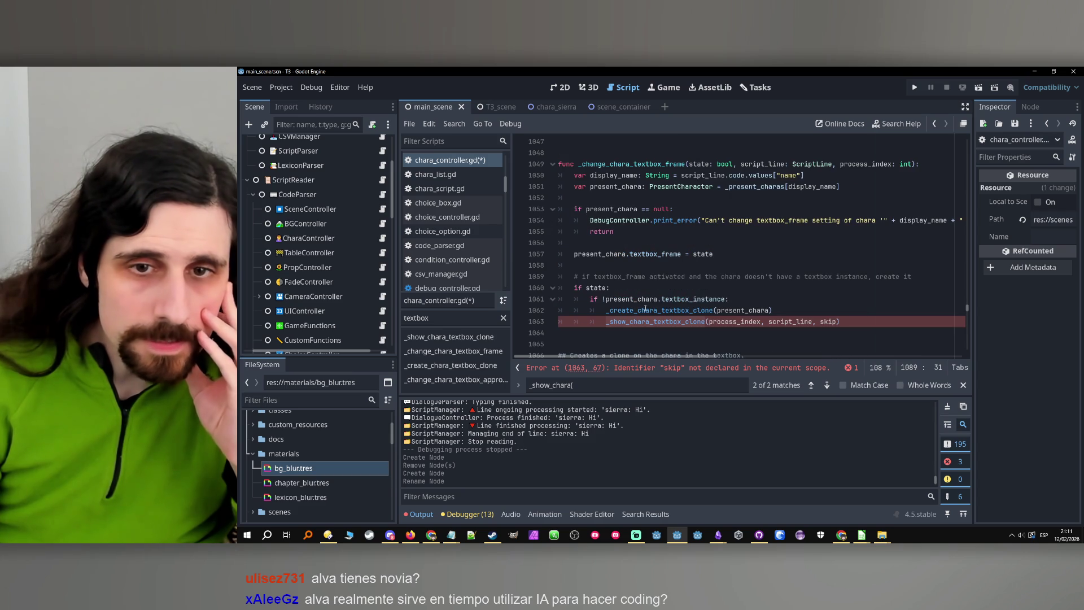
{"action": "scroll", "coordinate": [647, 305], "scroll_direction": "up", "scroll_amount": 2}
{"action": "scroll", "coordinate": [623, 232], "scroll_direction": "up", "scroll_amount": 1}
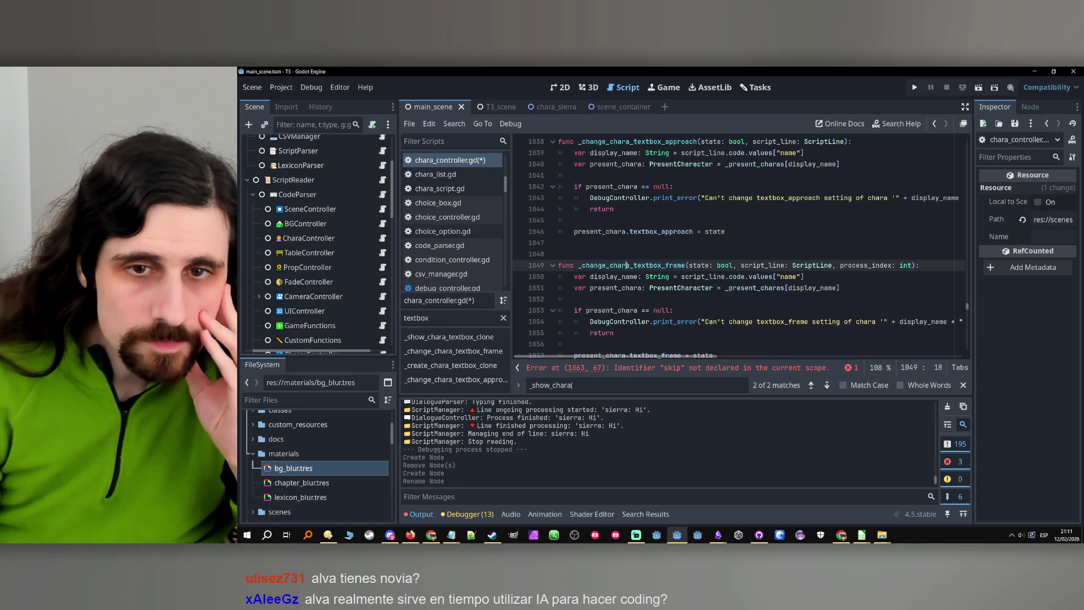
{"action": "left_click", "coordinate": [418, 351]}
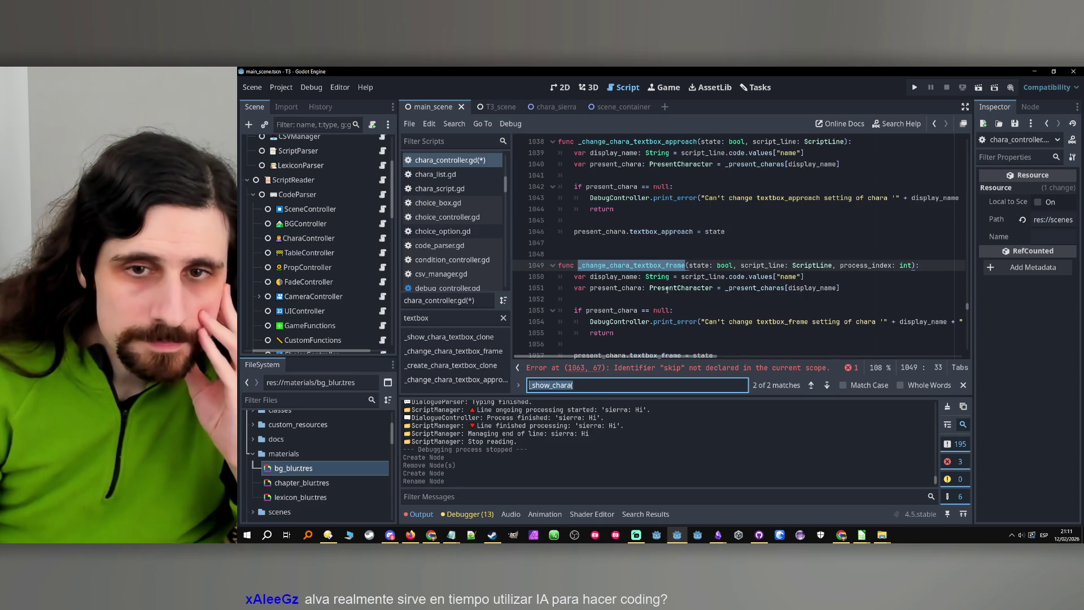
{"action": "key", "text": "ctrl+f"}
{"action": "left_click", "coordinate": [811, 386]}
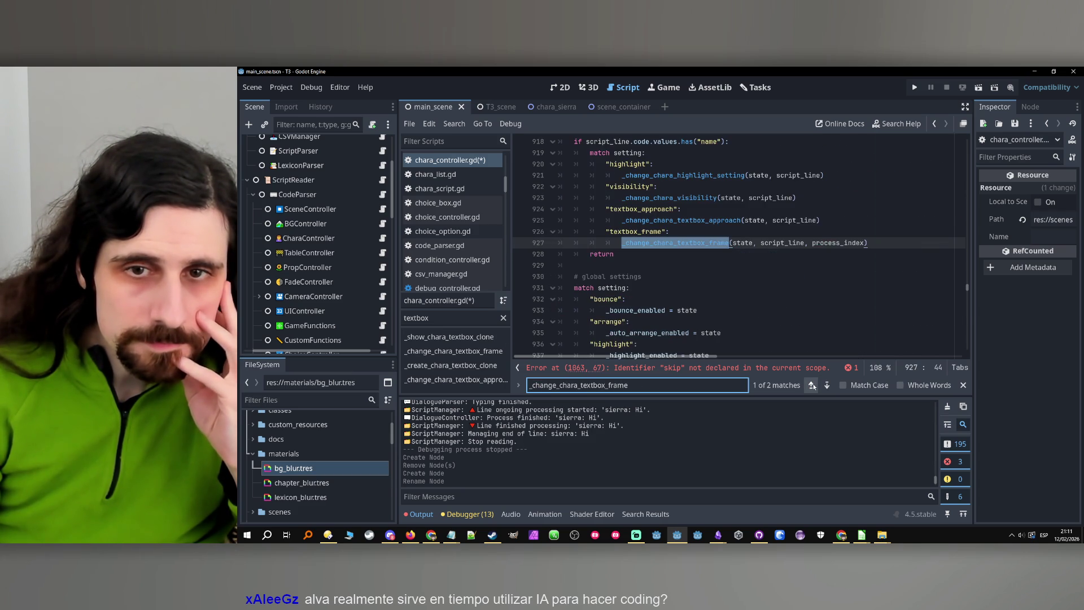
Search for change_setting and go back to its earlier calls near line 94.
{"action": "double_click", "coordinate": [607, 198]}
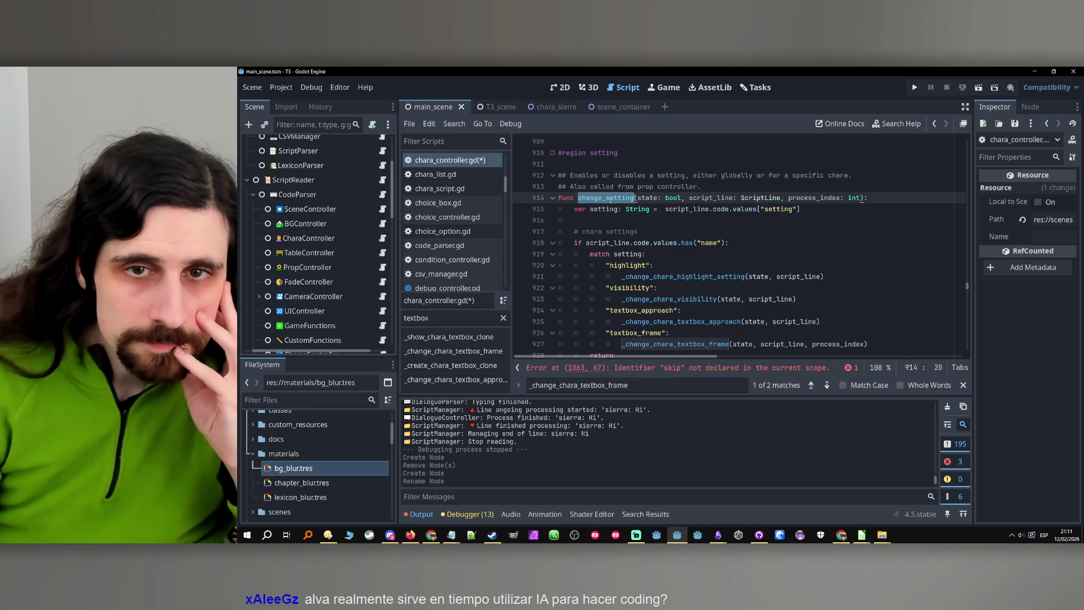
{"action": "key", "text": "ctrl+f"}
{"action": "left_click", "coordinate": [812, 385]}
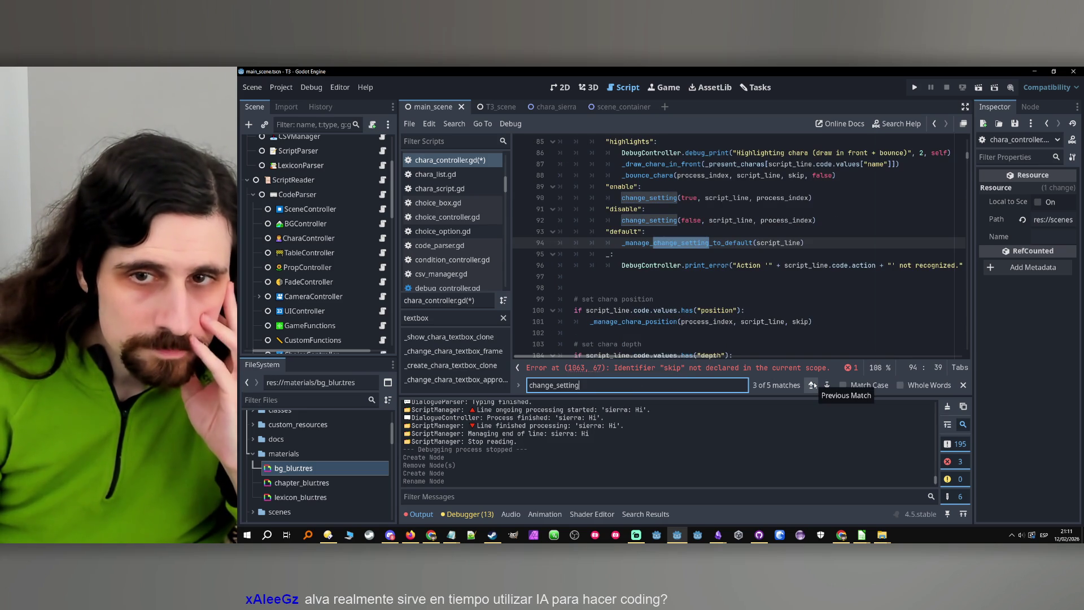
Review the enable/disable change_setting calls near lines 79–119, then open the ScriptParser node's script_parser.gd.
{"action": "scroll", "coordinate": [739, 288], "scroll_direction": "up", "scroll_amount": 1}
{"action": "scroll", "coordinate": [738, 288], "scroll_direction": "up", "scroll_amount": 1}
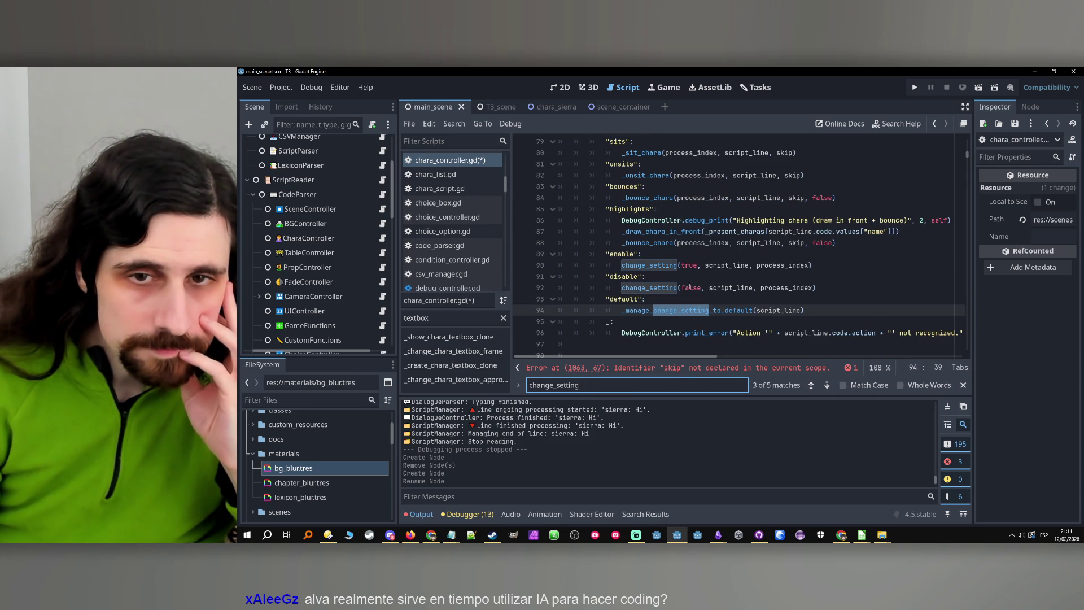
{"action": "left_click", "coordinate": [663, 288]}
{"action": "scroll", "coordinate": [661, 291], "scroll_direction": "down", "scroll_amount": 7}
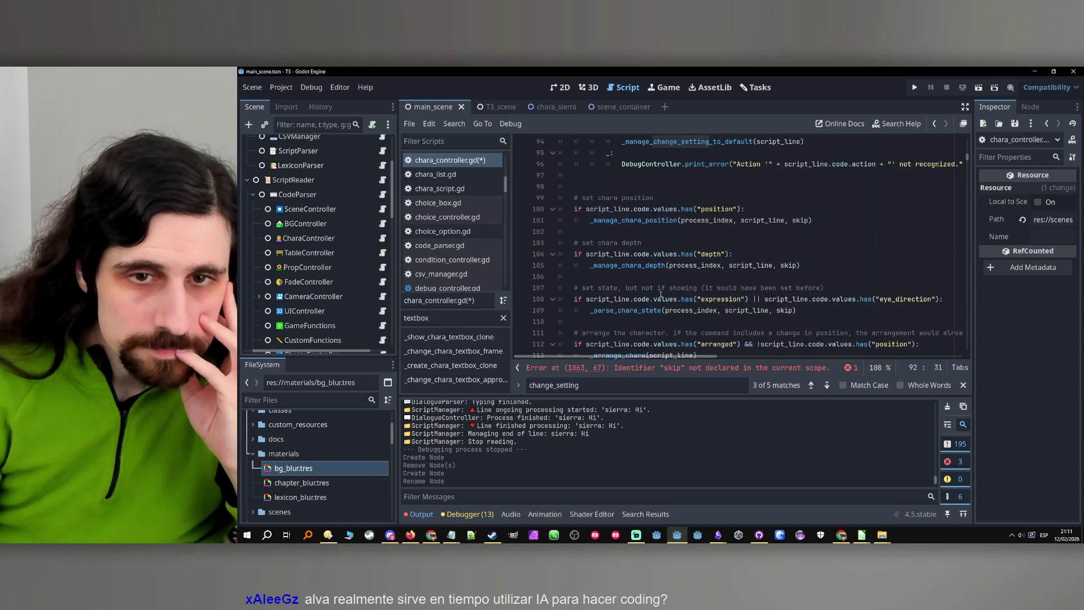
{"action": "scroll", "coordinate": [657, 295], "scroll_direction": "down", "scroll_amount": 2}
{"action": "scroll", "coordinate": [660, 297], "scroll_direction": "up", "scroll_amount": 2}
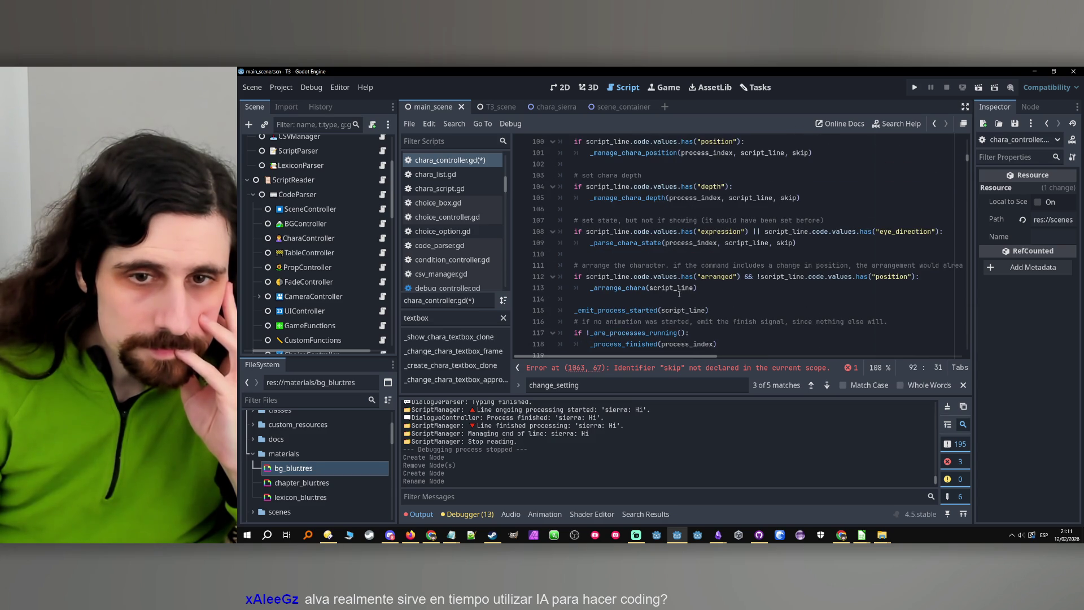
{"action": "scroll", "coordinate": [719, 288], "scroll_direction": "up", "scroll_amount": 4}
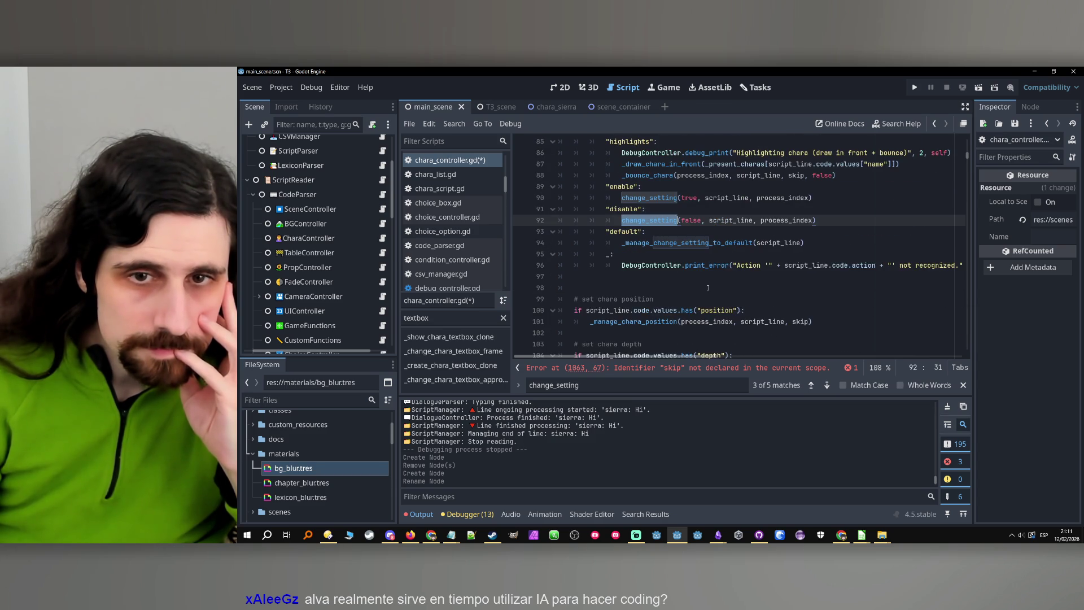
{"action": "scroll", "coordinate": [723, 296], "scroll_direction": "down", "scroll_amount": 5}
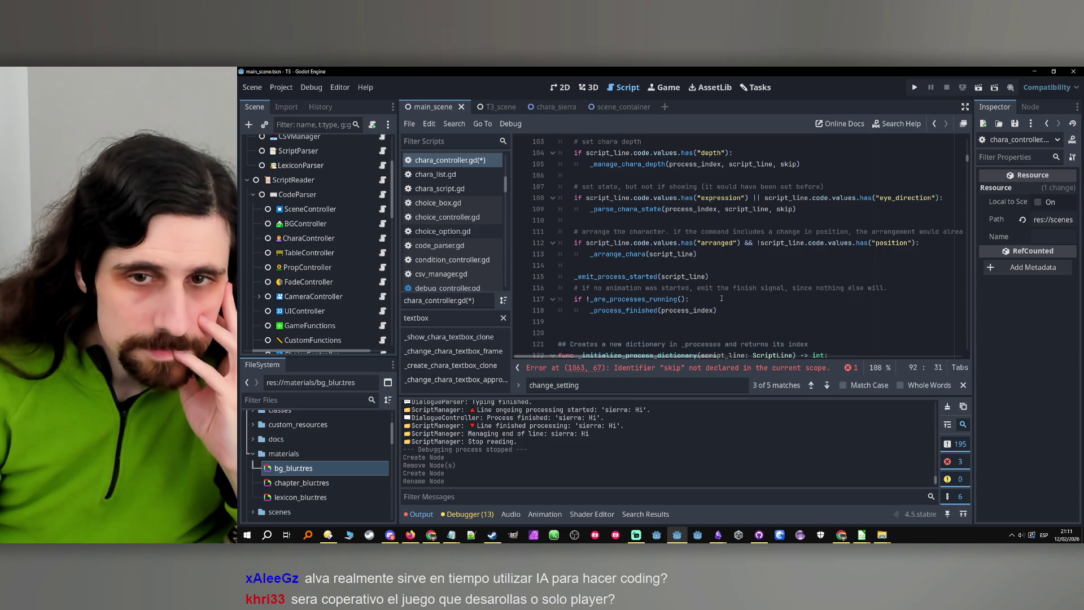
{"action": "scroll", "coordinate": [722, 299], "scroll_direction": "up", "scroll_amount": 7}
{"action": "scroll", "coordinate": [344, 202], "scroll_direction": "up", "scroll_amount": 3}
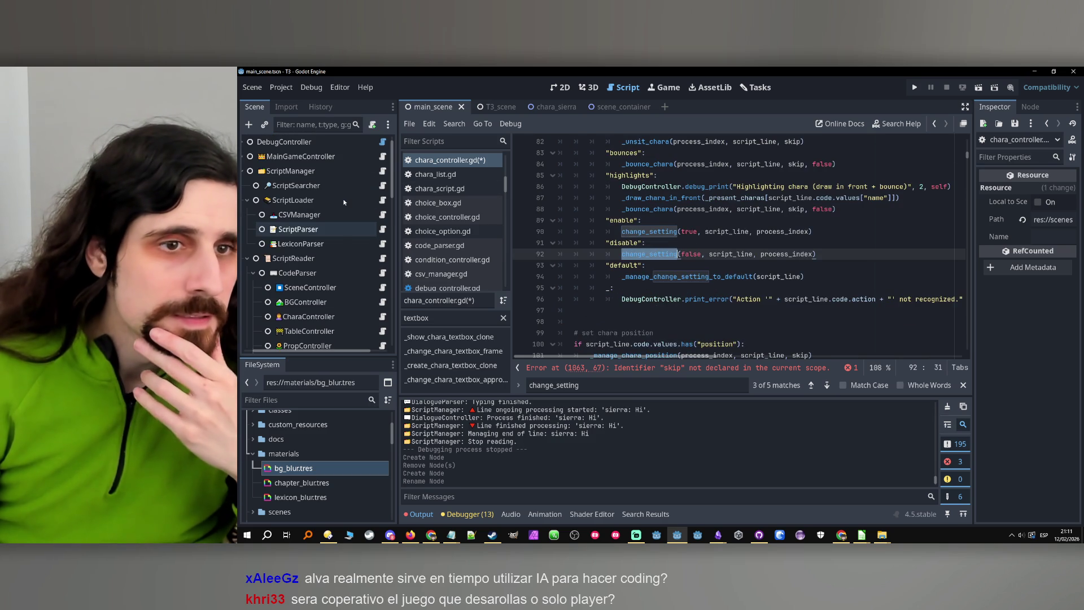
{"action": "left_click", "coordinate": [341, 229]}
{"action": "left_click", "coordinate": [383, 229]}
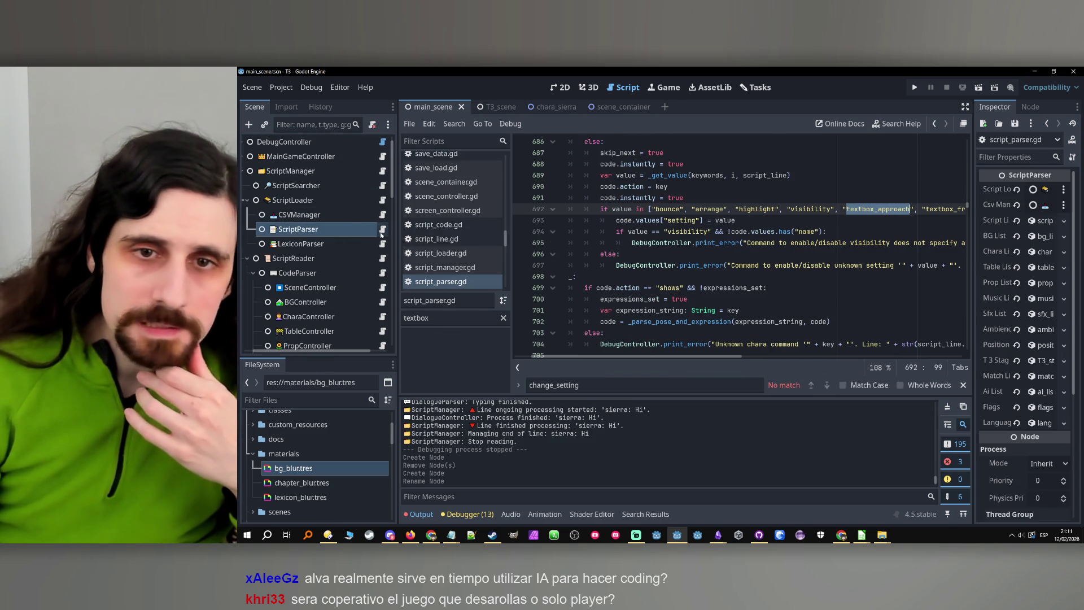
{"action": "left_click", "coordinate": [436, 319]}
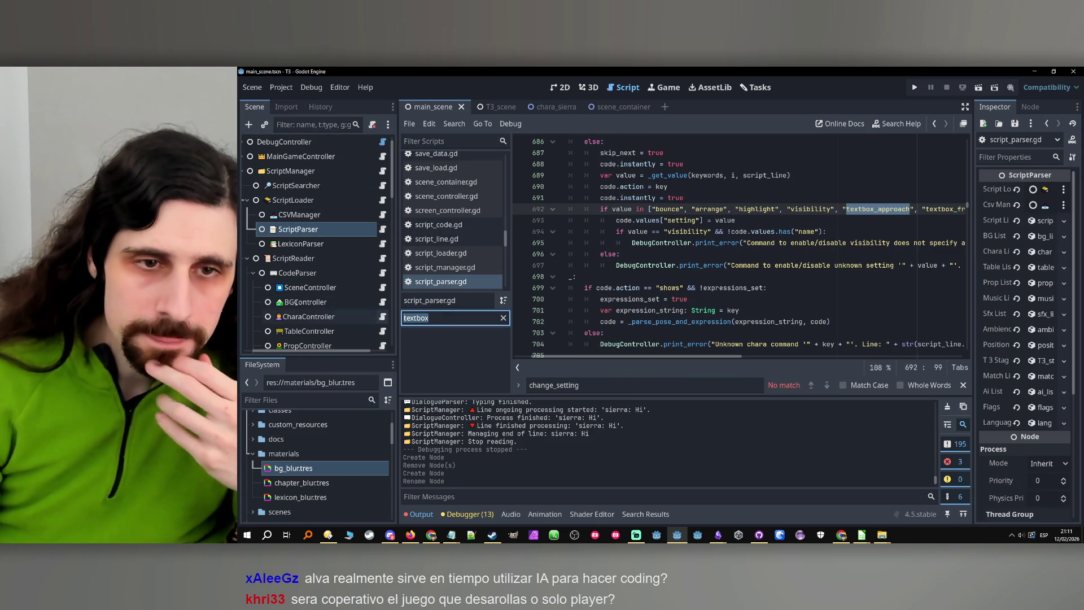
{"action": "type", "text": "chara"}
{"action": "left_click", "coordinate": [426, 337]}
{"action": "scroll", "coordinate": [749, 284], "scroll_direction": "down", "scroll_amount": 12}
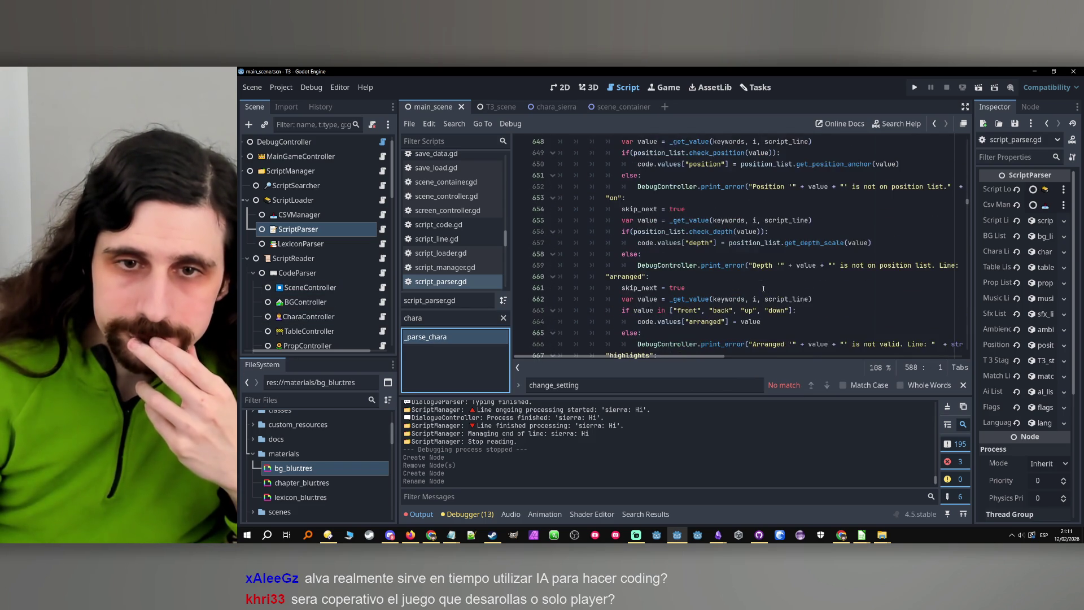
{"action": "scroll", "coordinate": [763, 288], "scroll_direction": "down", "scroll_amount": 2}
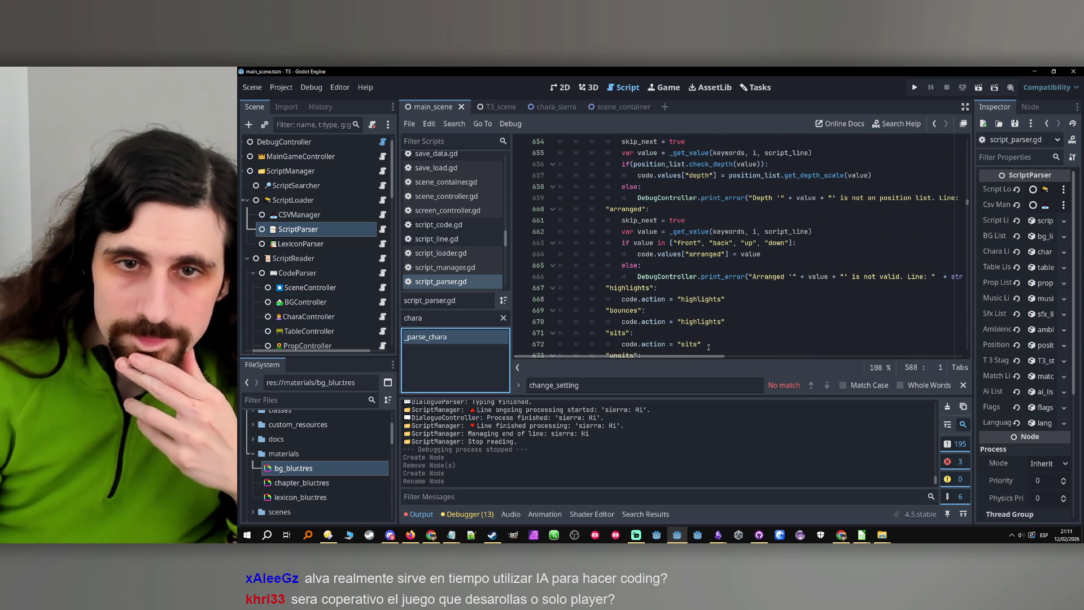
{"action": "scroll", "coordinate": [709, 345], "scroll_direction": "down", "scroll_amount": 7}
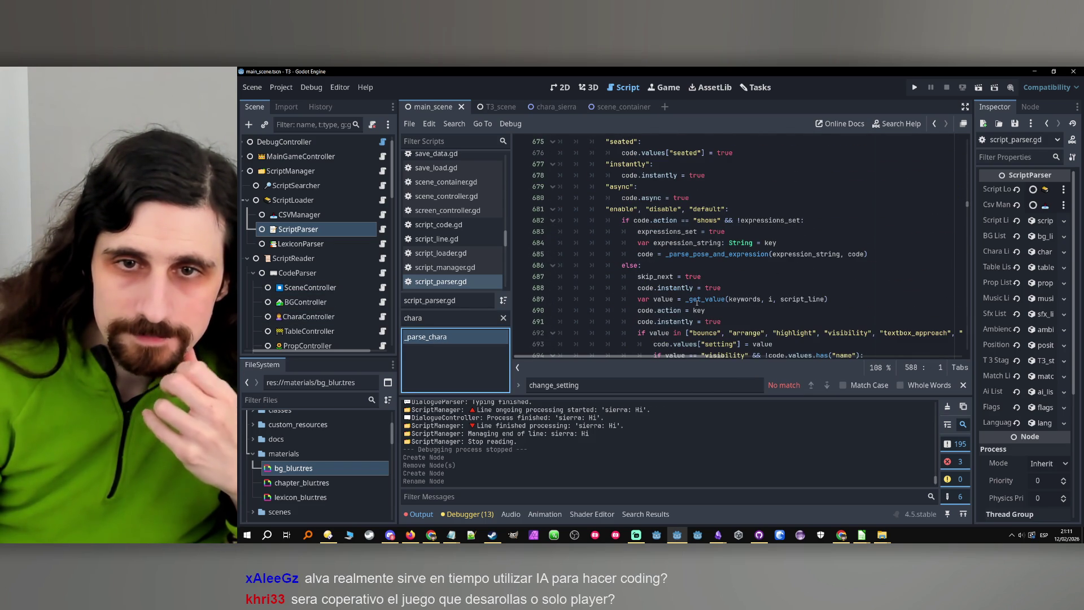
{"action": "scroll", "coordinate": [697, 300], "scroll_direction": "up", "scroll_amount": 2}
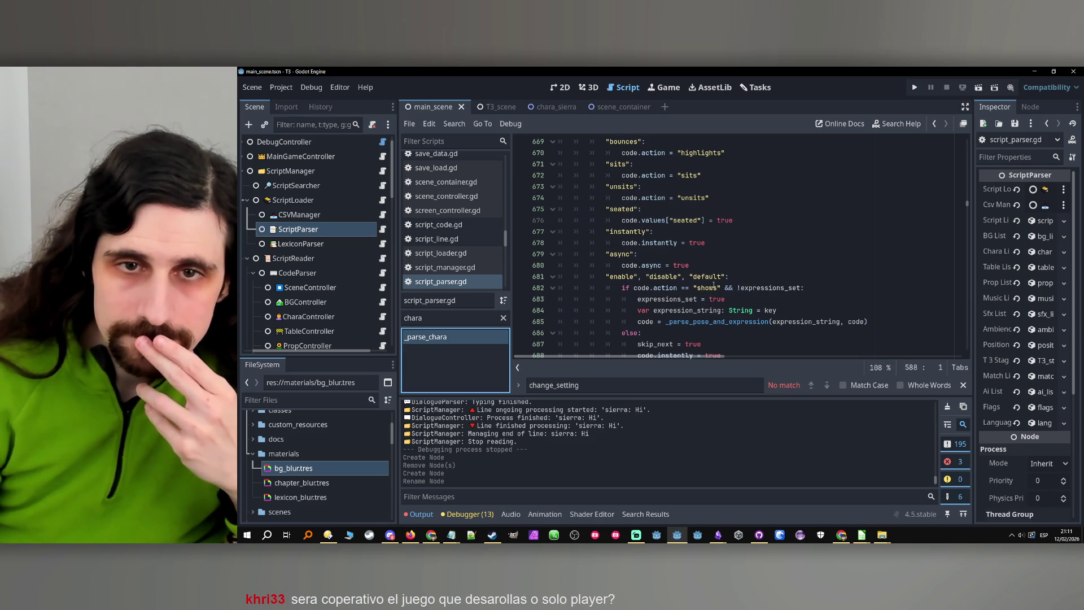
{"action": "scroll", "coordinate": [712, 282], "scroll_direction": "up", "scroll_amount": 1}
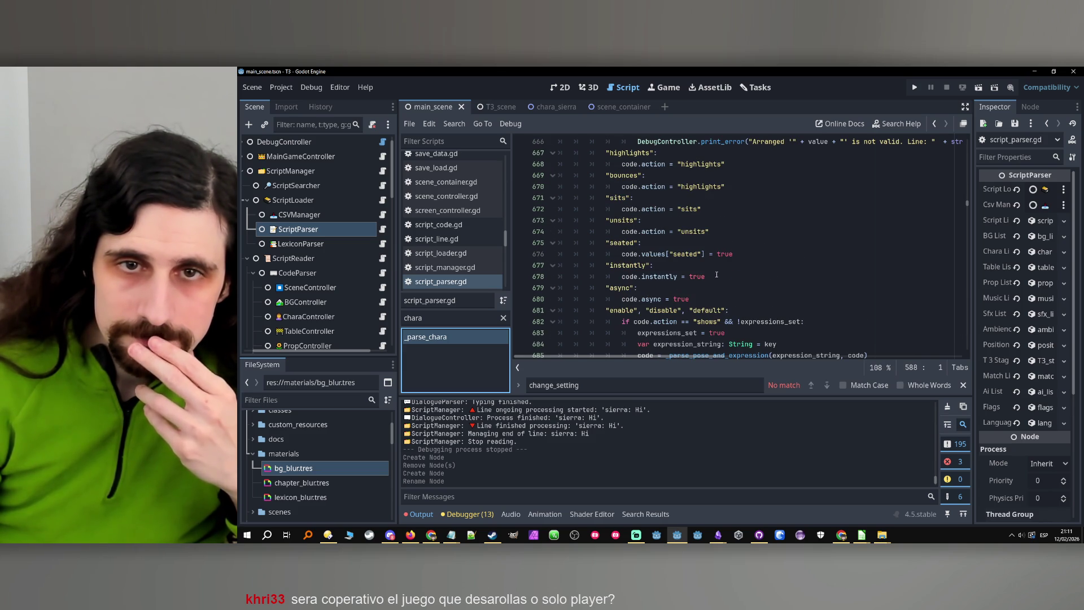
{"action": "mouse_move", "coordinate": [709, 278]}
{"action": "left_mouse_down"}
{"action": "mouse_move", "coordinate": [610, 283]}
{"action": "mouse_move", "coordinate": [620, 279]}
{"action": "left_mouse_up"}
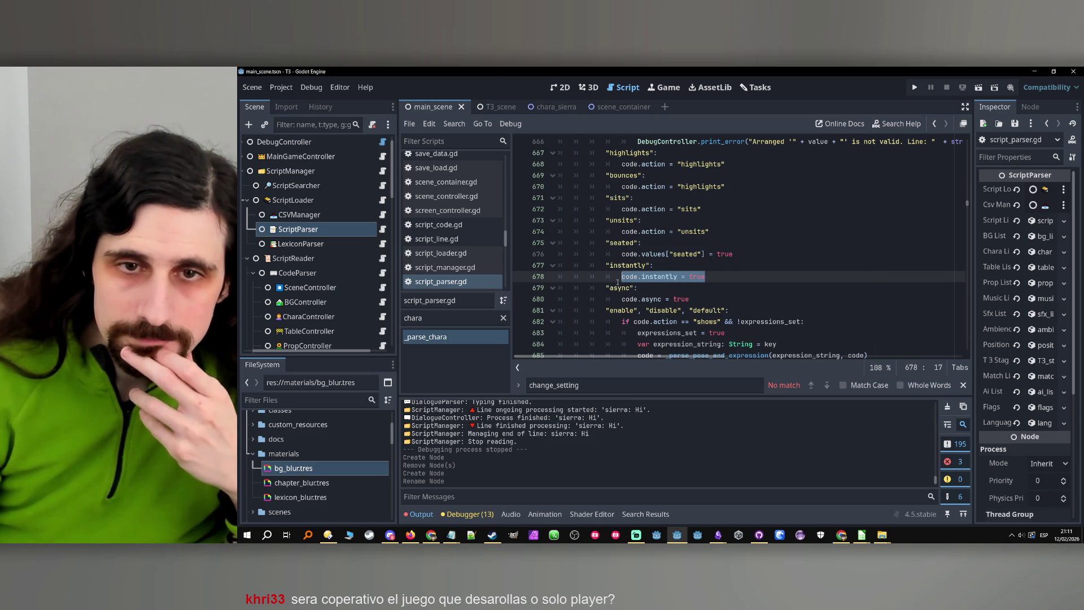
{"action": "scroll", "coordinate": [774, 299], "scroll_direction": "down", "scroll_amount": 5}
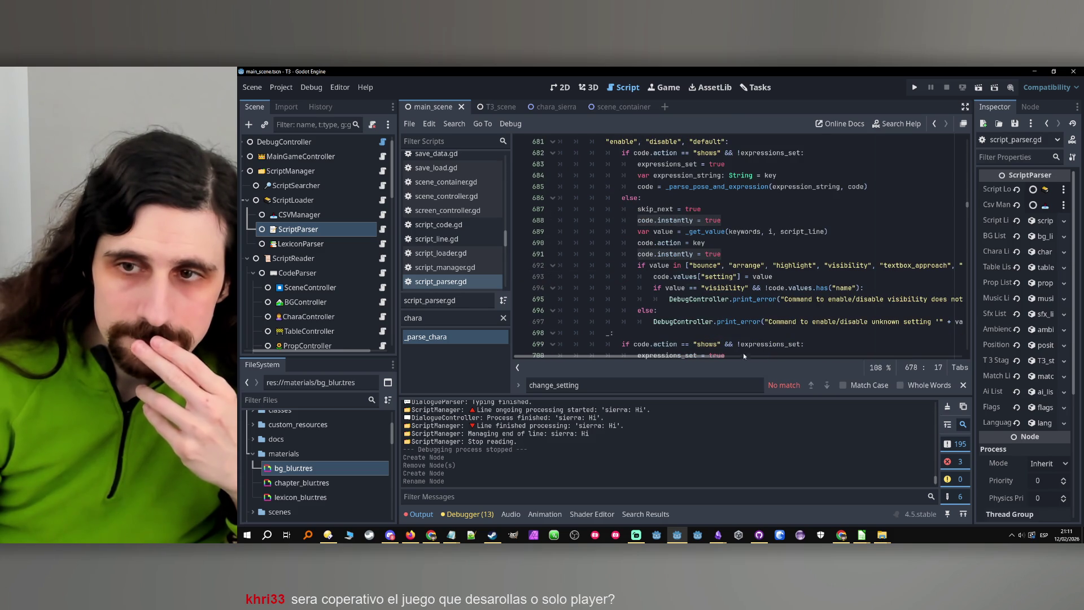
{"action": "left_click", "coordinate": [731, 356]}
{"action": "scroll", "coordinate": [617, 313], "scroll_direction": "left", "scroll_amount": 10}
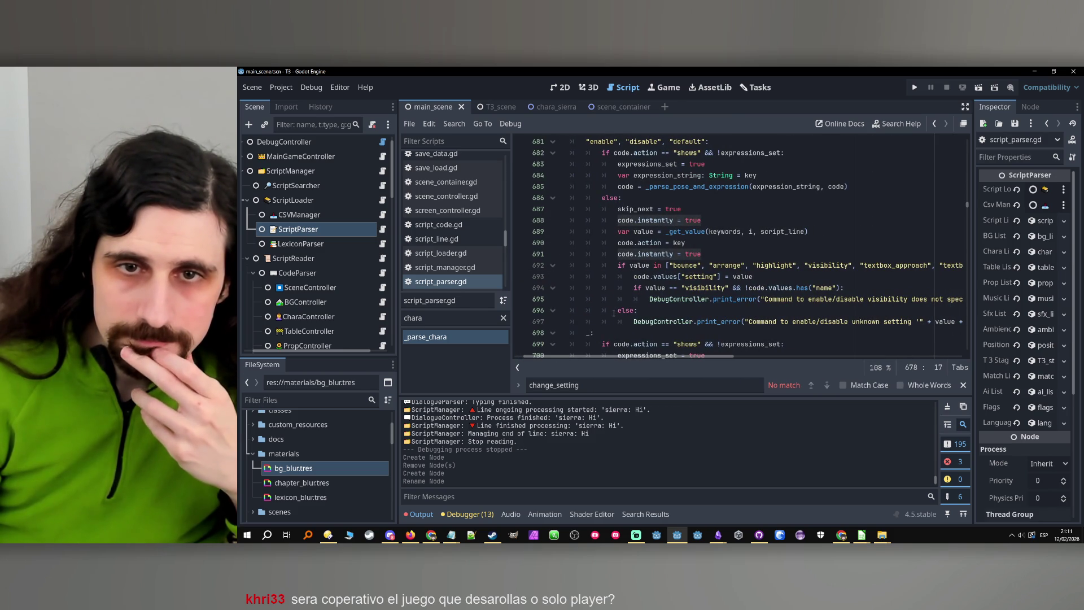
Remove the code.instantly = true line 691 and add blank lines after the setting assignment.
{"action": "triple_click", "coordinate": [686, 254]}
{"action": "key", "text": "BackSpace"}
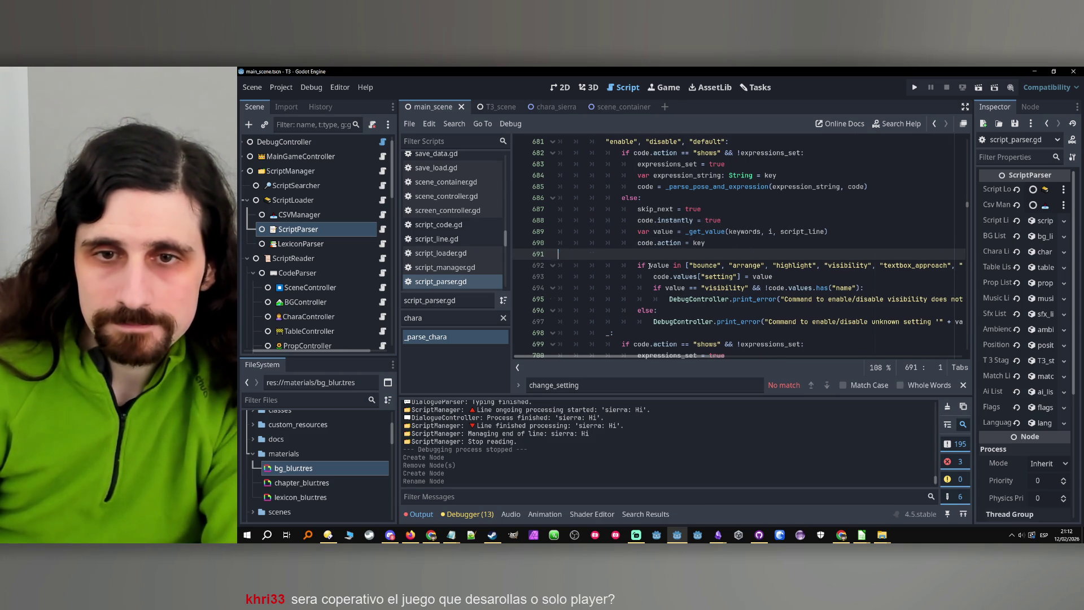
{"action": "key", "text": "BackSpace"}
{"action": "left_click", "coordinate": [667, 294]}
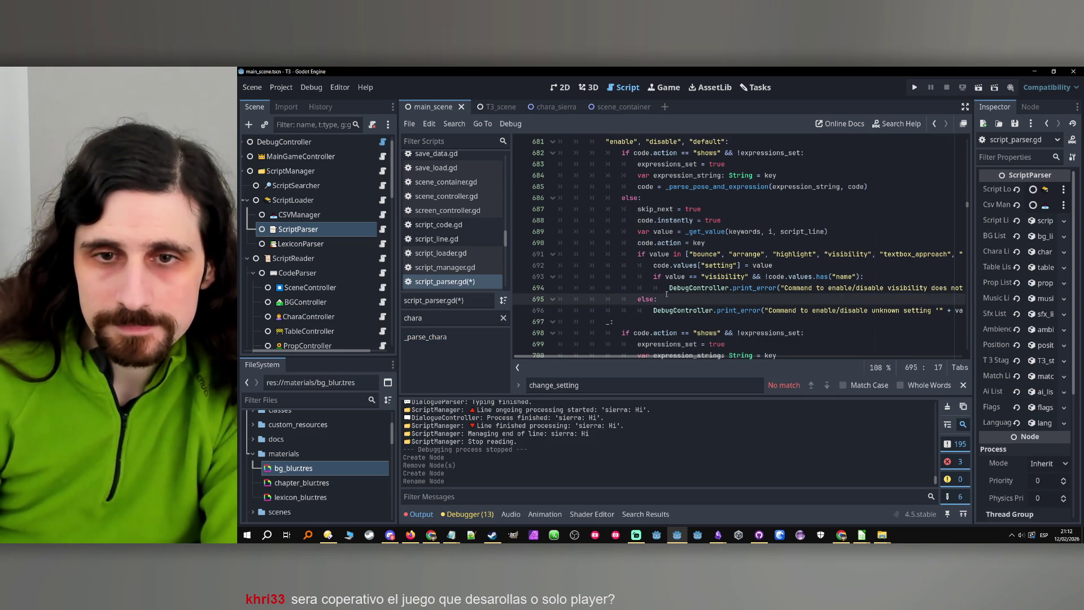
{"action": "left_click", "coordinate": [740, 277]}
{"action": "key", "text": "ctrl+shift+Return"}
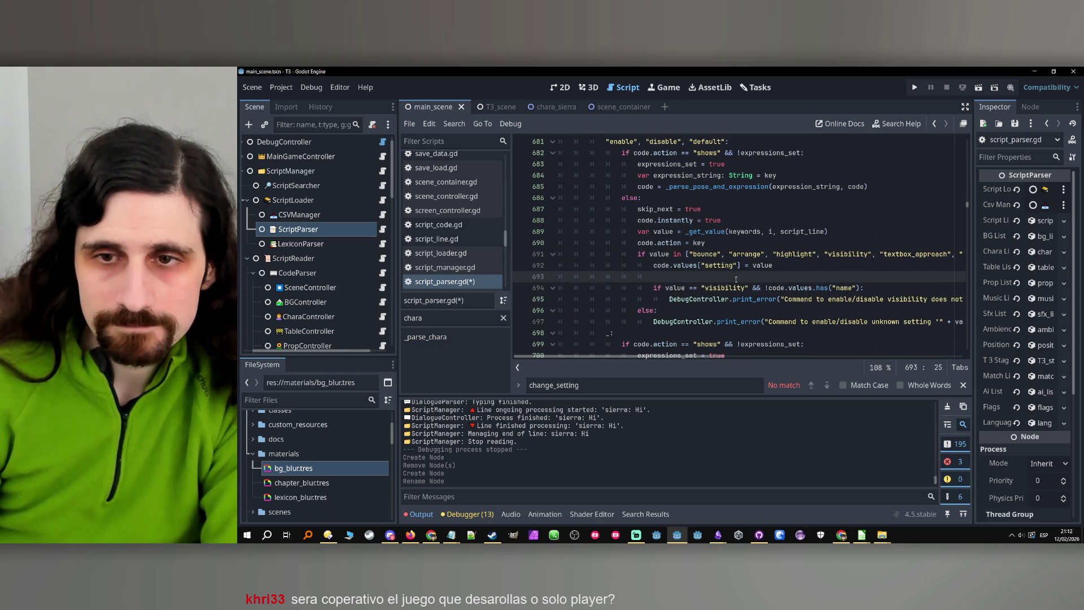
{"action": "key", "text": "ctrl+shift+Return"}
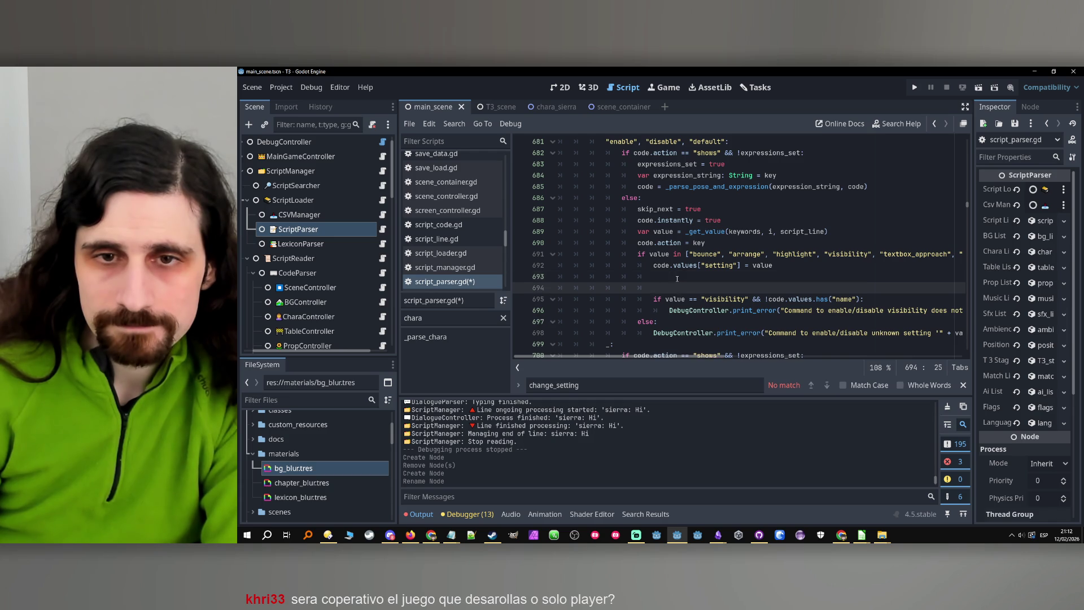
Add 'if value == "textbox_frame":' with 'code.instantly = false' beneath it.
{"action": "type", "text": "if "}
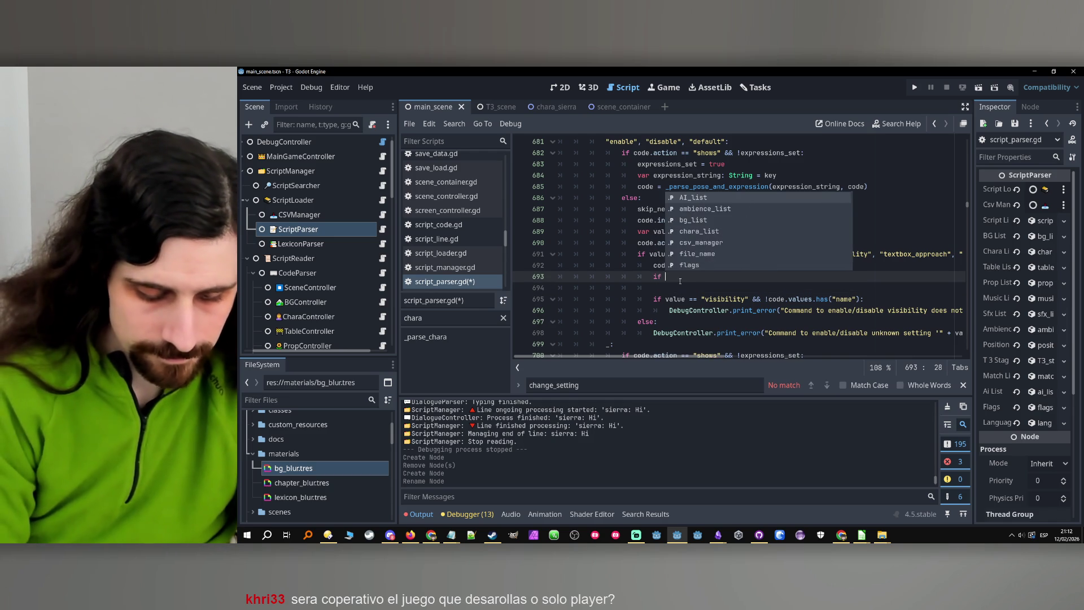
{"action": "type", "text": "value == \"\""}
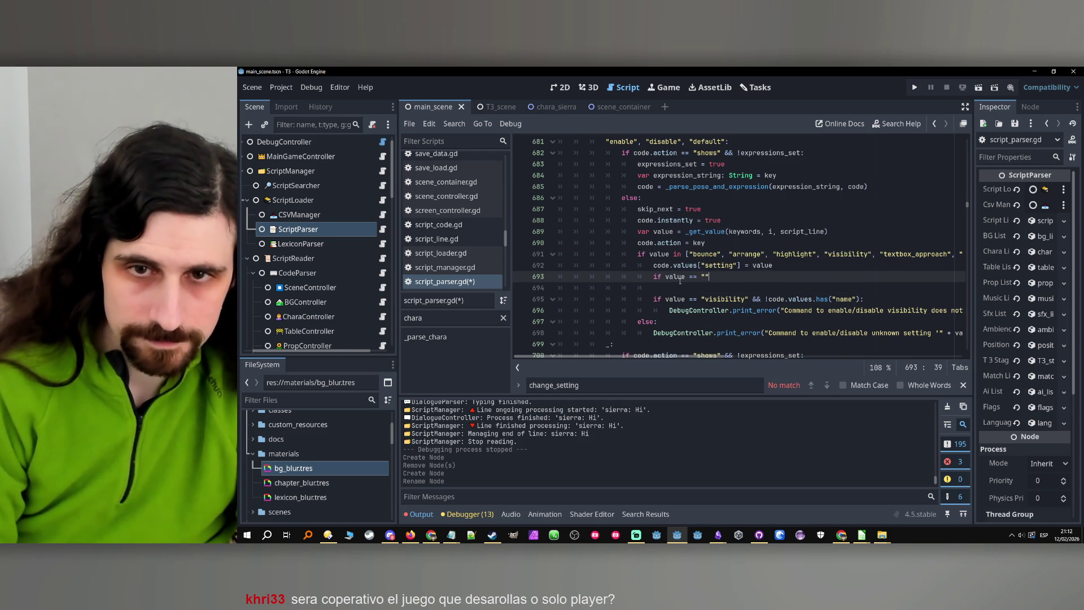
{"action": "type", "text": ":"}
{"action": "key", "text": "Return"}
{"action": "type", "text": "code.instantly = true"}
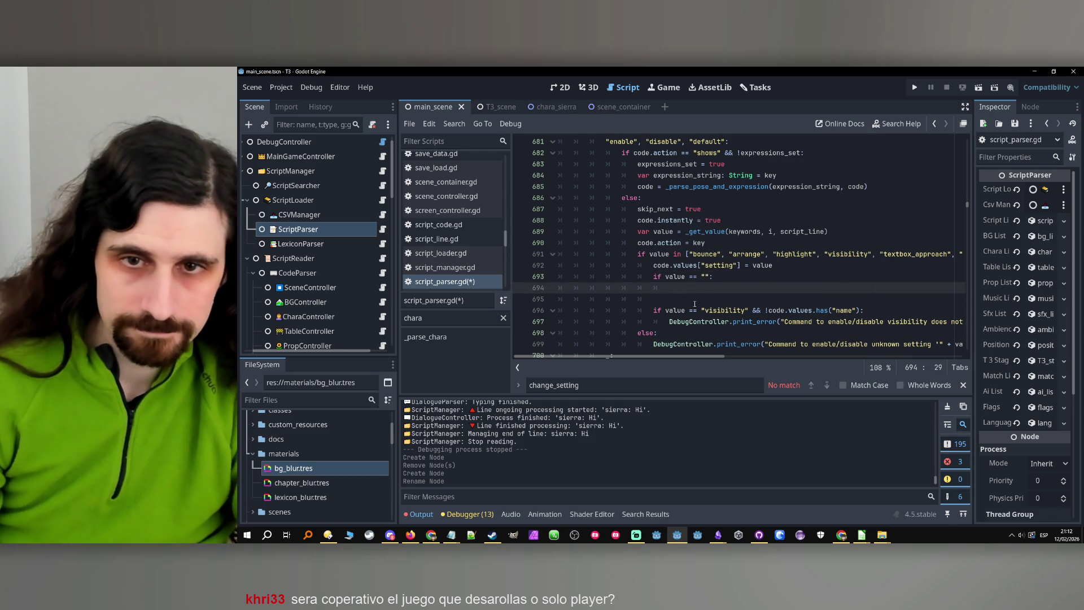
{"action": "double_click", "coordinate": [744, 288]}
{"action": "type", "text": "false"}
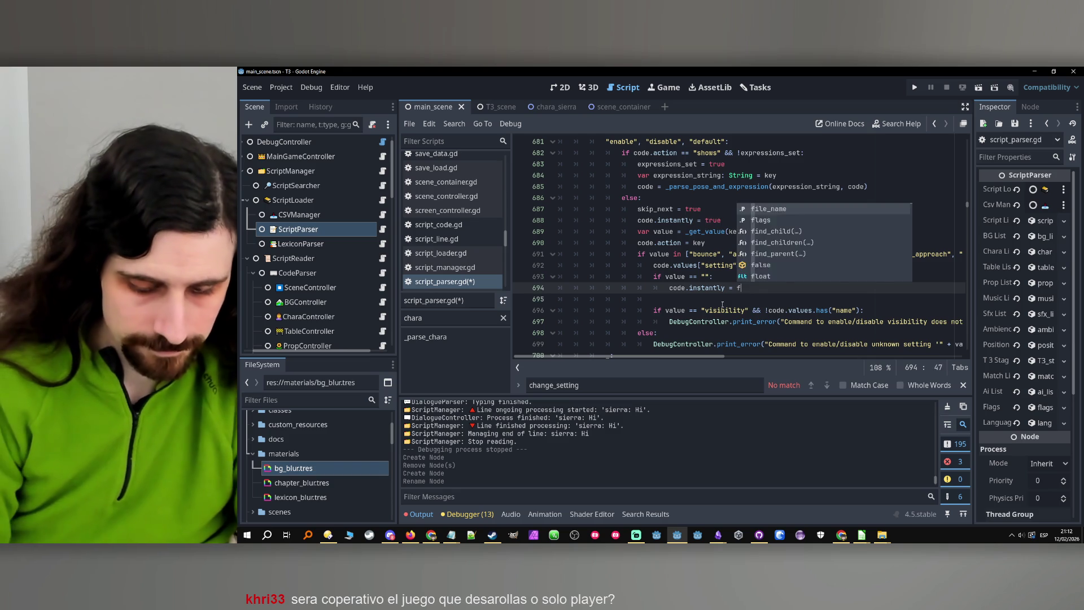
{"action": "left_click_drag", "start_coordinate": [621, 356], "coordinate": [689, 357]}
{"action": "double_click", "coordinate": [842, 254]}
{"action": "key", "text": "ctrl+c"}
{"action": "left_click_drag", "start_coordinate": [770, 357], "coordinate": [558, 337]}
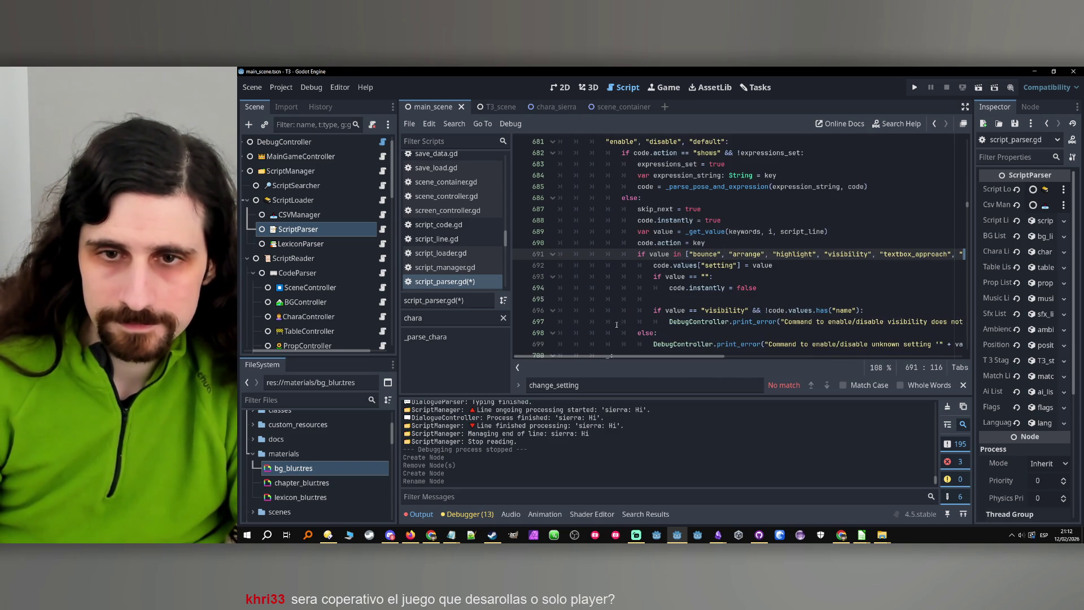
{"action": "left_click", "coordinate": [705, 277]}
{"action": "key", "text": "ctrl+v"}
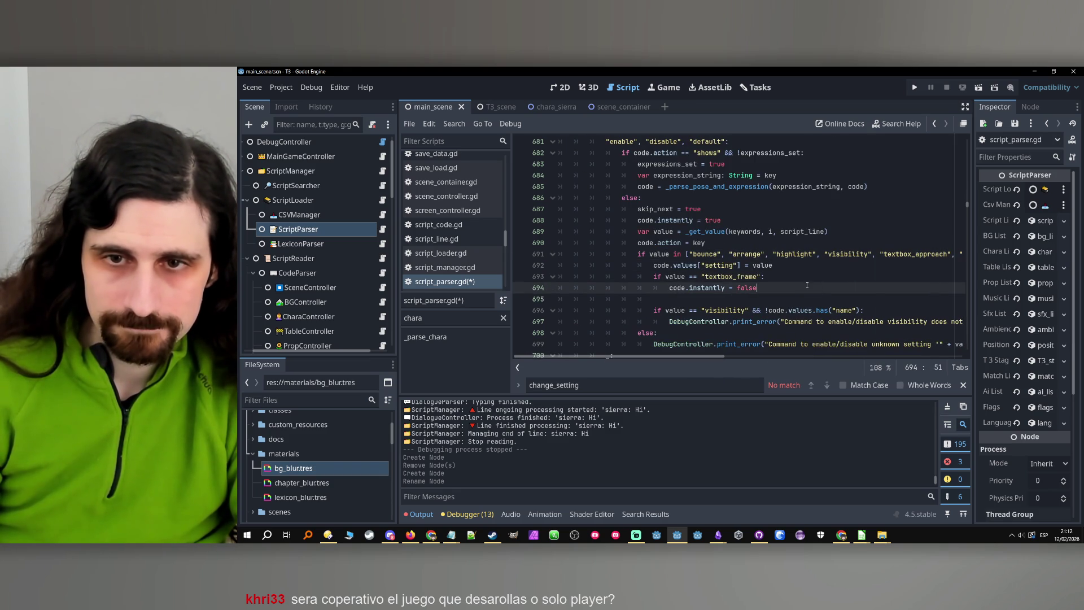
Comment the check '# will fade in or out' and save script_parser.gd.
{"action": "left_click", "coordinate": [805, 271]}
{"action": "key", "text": "Return"}
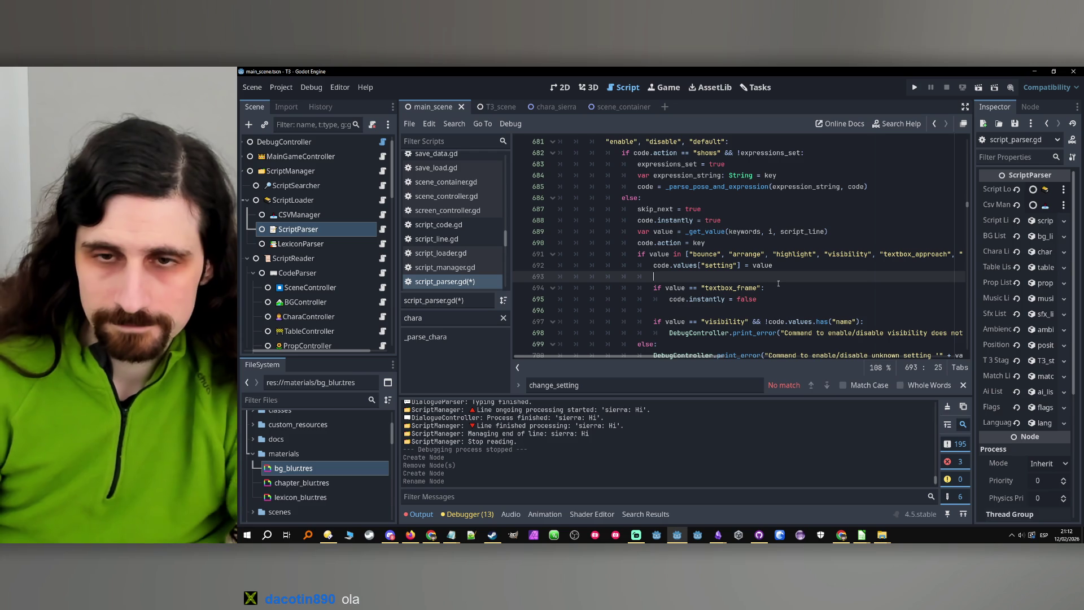
{"action": "left_click", "coordinate": [772, 289]}
{"action": "type", "text": "# "}
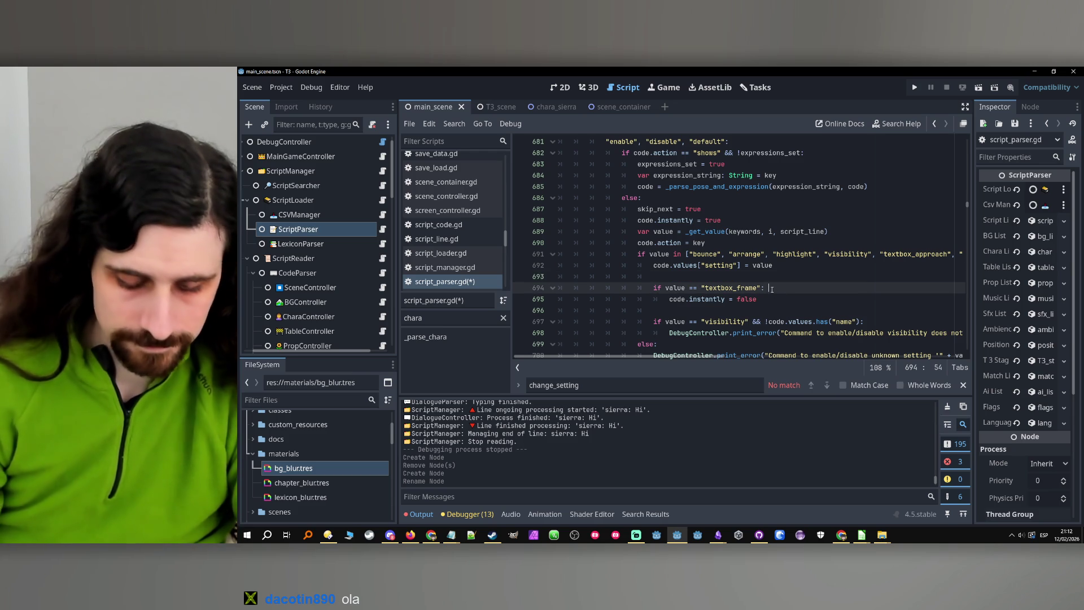
{"action": "type", "text": "wi"}
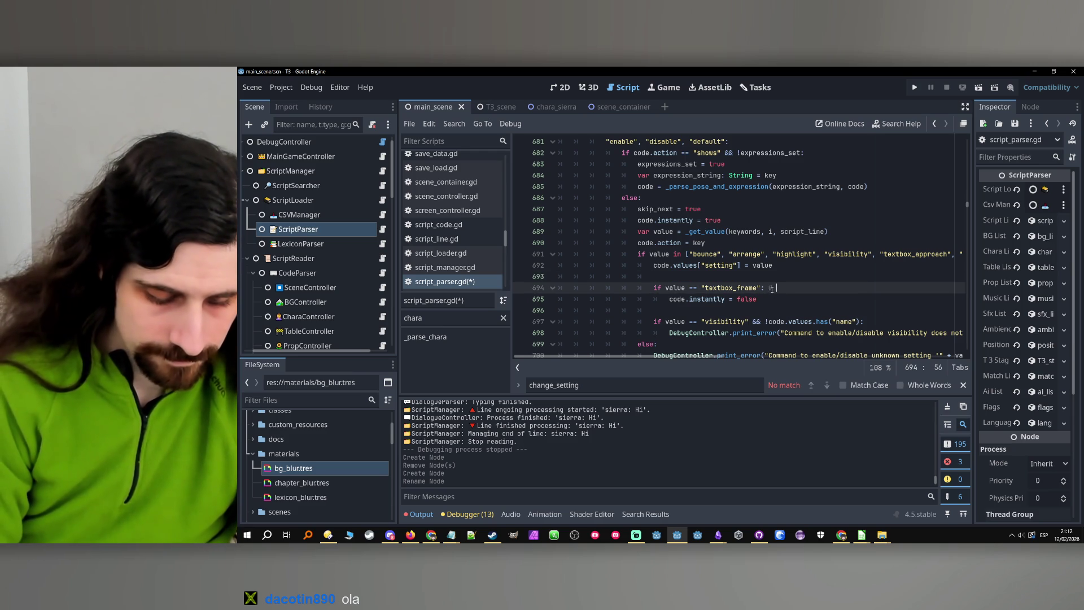
{"action": "type", "text": "ll fa"}
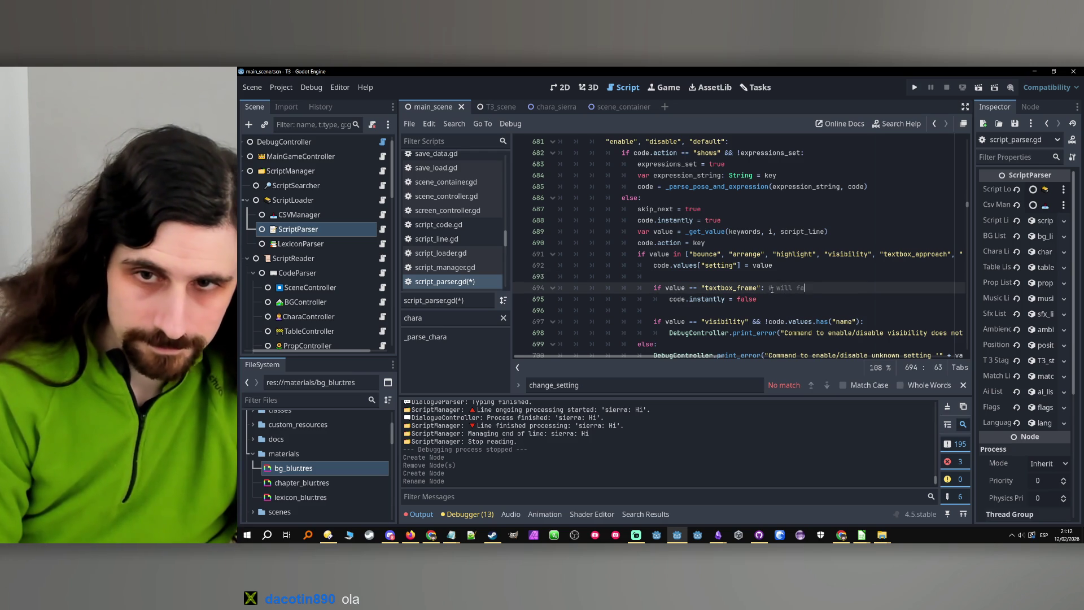
{"action": "type", "text": "de in or out"}
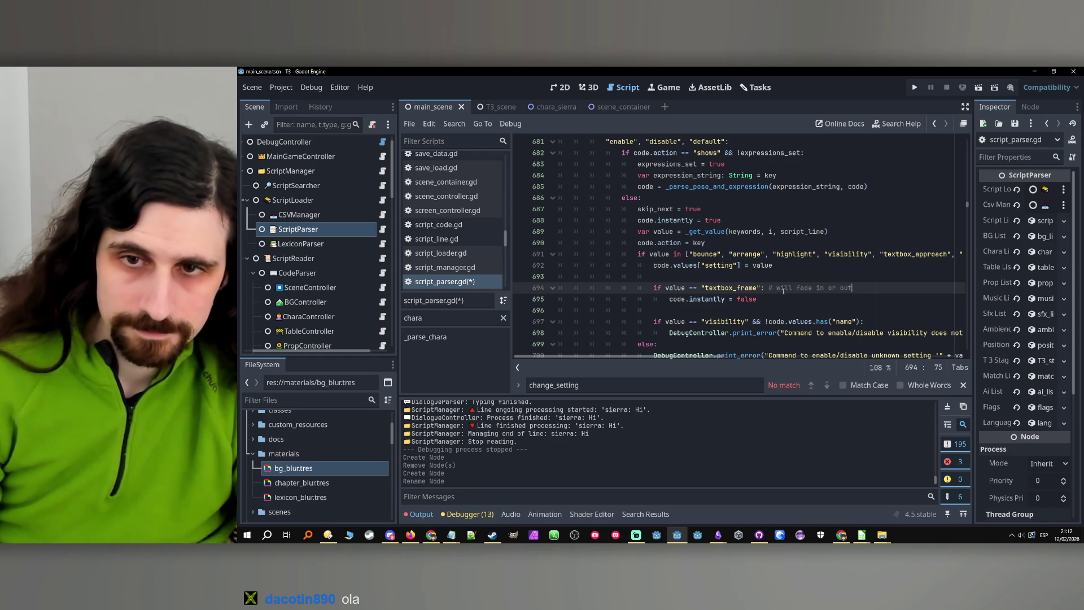
{"action": "key", "text": "Left"}
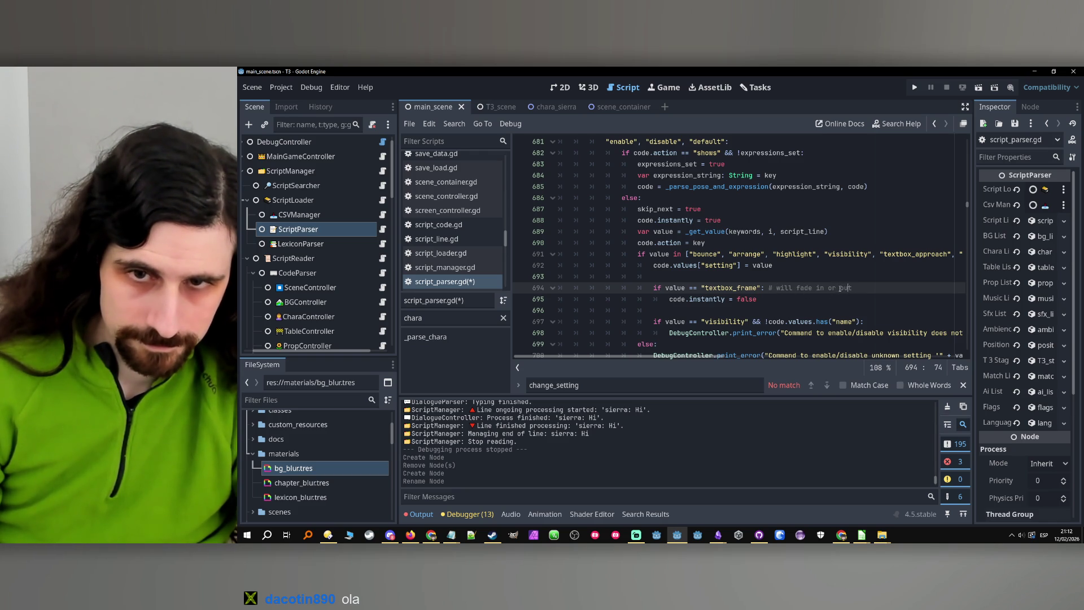
{"action": "key", "text": "ctrl+s"}
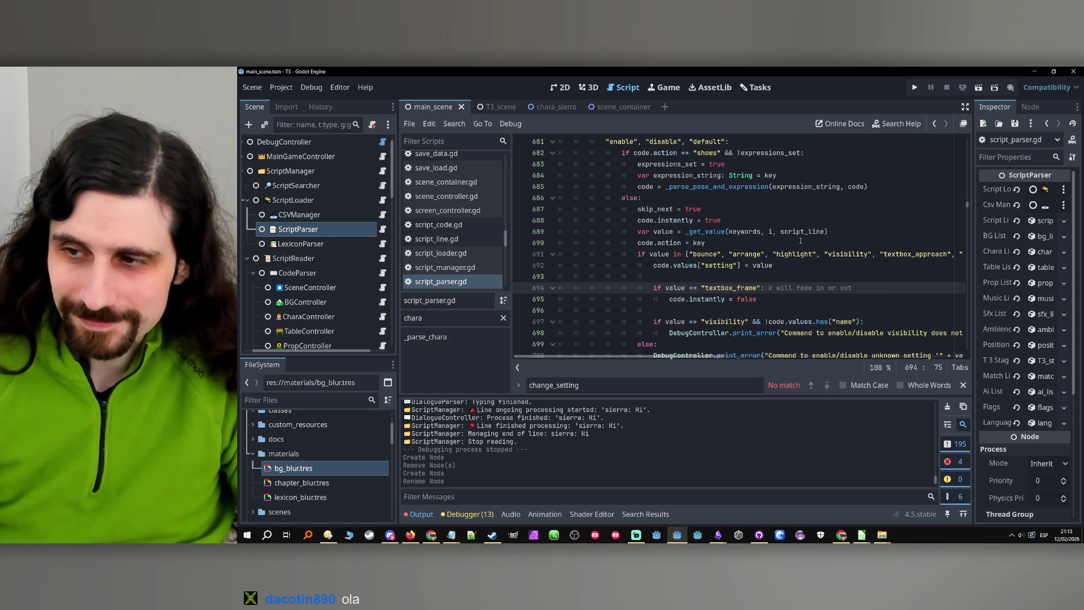
{"action": "mouse_move", "coordinate": [799, 238]}
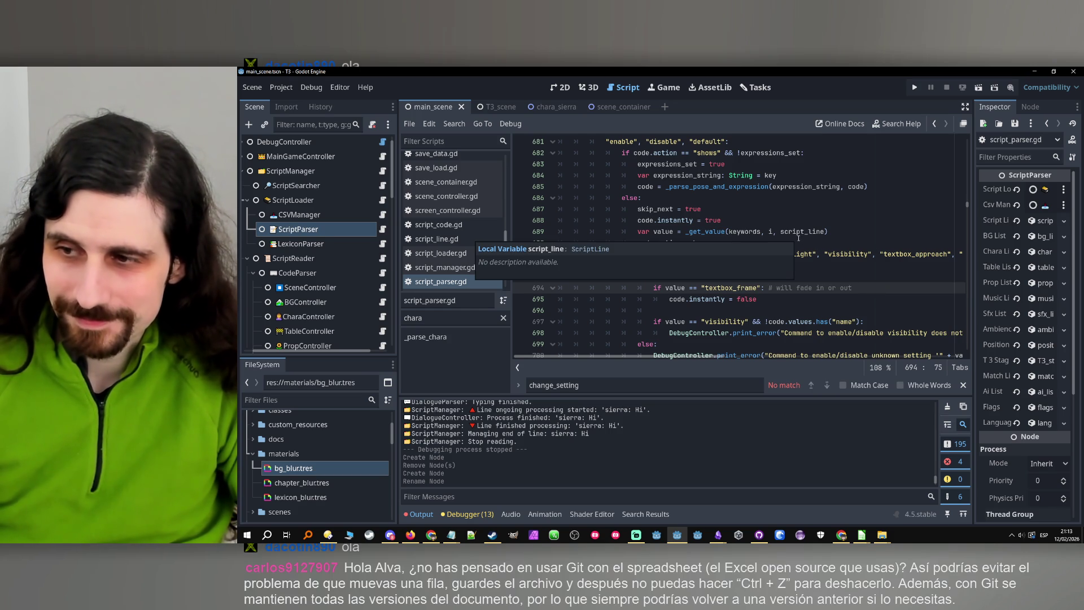
{"action": "left_click", "coordinate": [779, 244]}
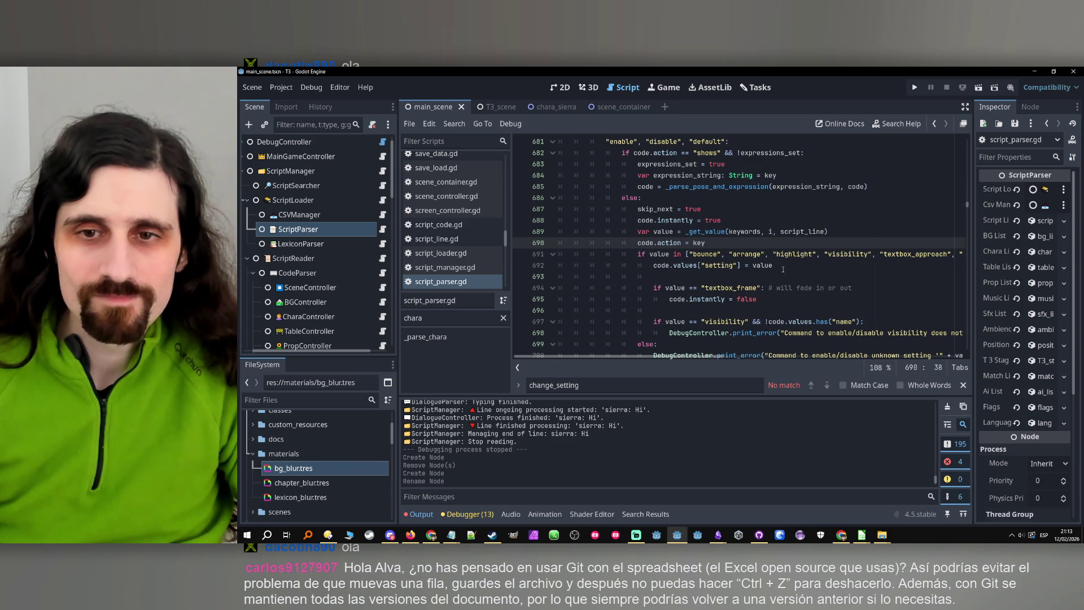
{"action": "left_click", "coordinate": [771, 266]}
{"action": "left_click", "coordinate": [905, 221]}
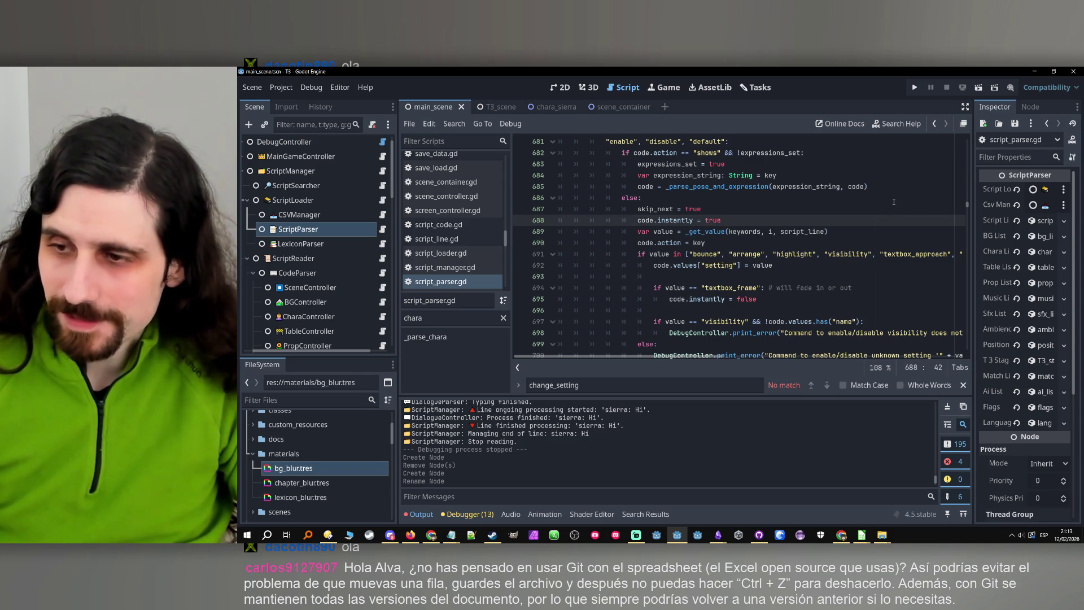
{"action": "left_click", "coordinate": [869, 246]}
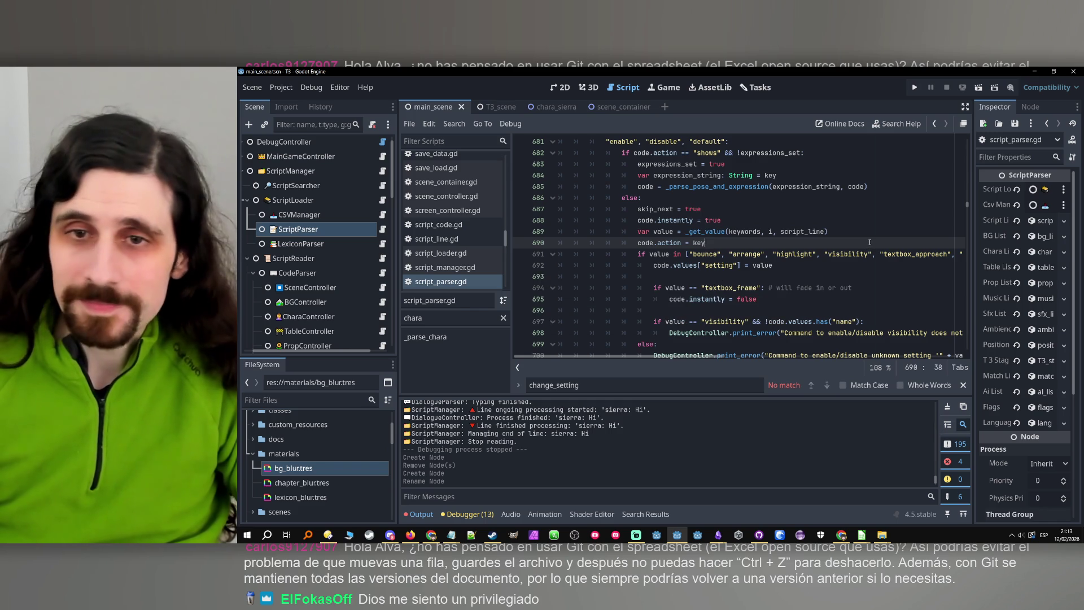
Run the project with F5 and scroll the Output log to the fresh run's start.
{"action": "key", "text": "F5"}
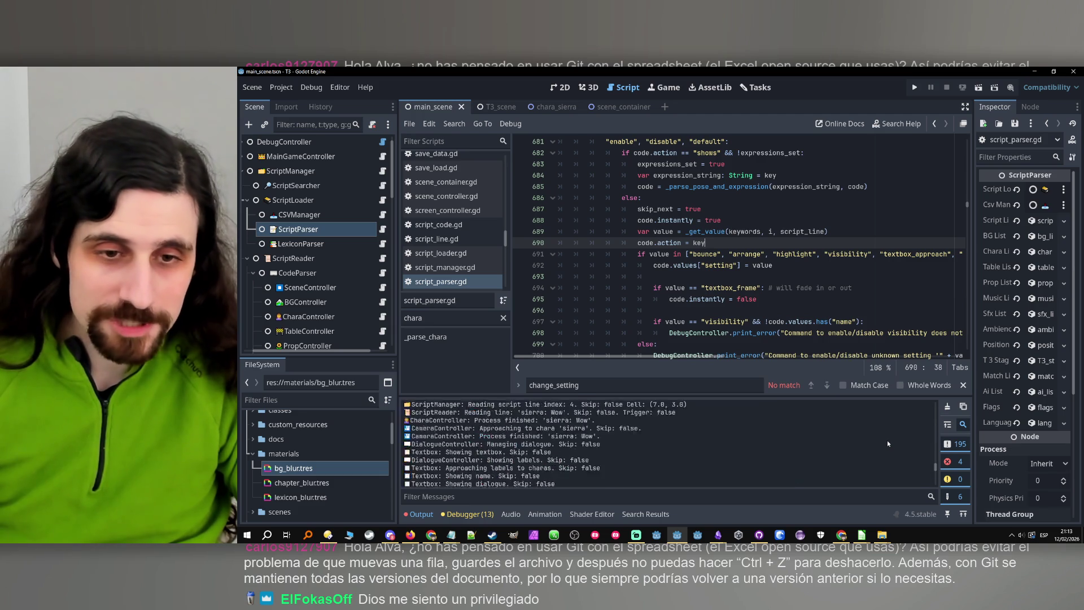
{"action": "scroll", "coordinate": [930, 447], "scroll_direction": "up", "scroll_amount": 15}
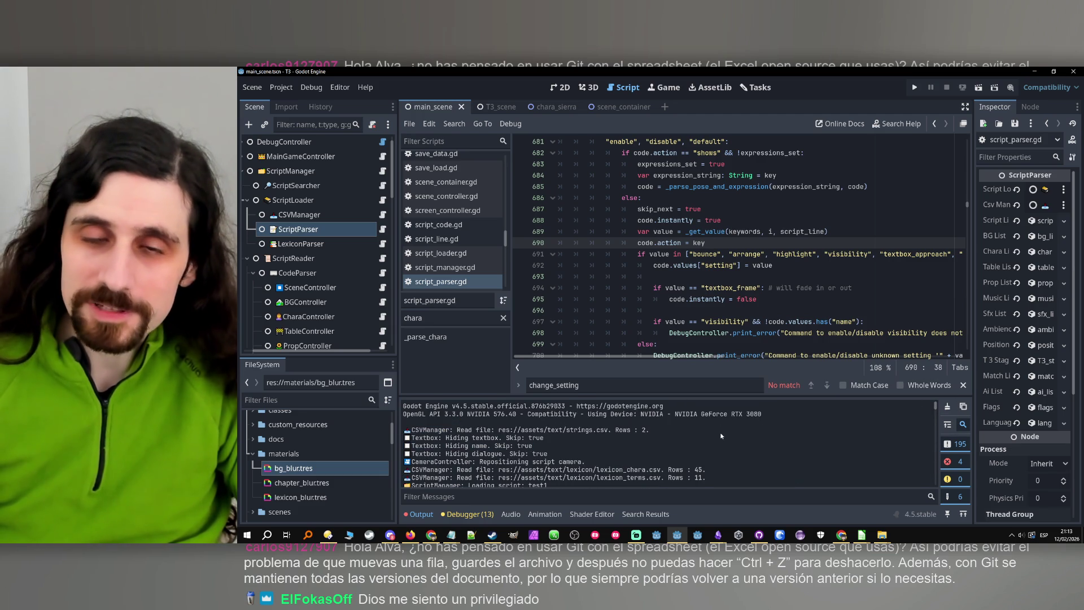
{"action": "left_click", "coordinate": [786, 291]}
{"action": "key", "text": "Up"}
{"action": "key", "text": "Up"}
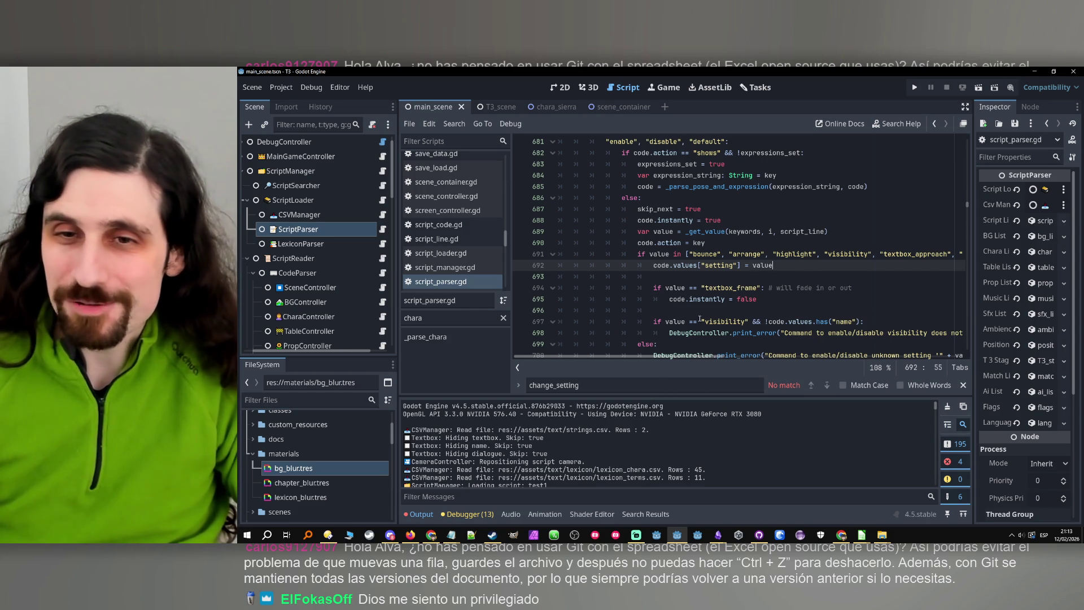
{"action": "left_click", "coordinate": [776, 279]}
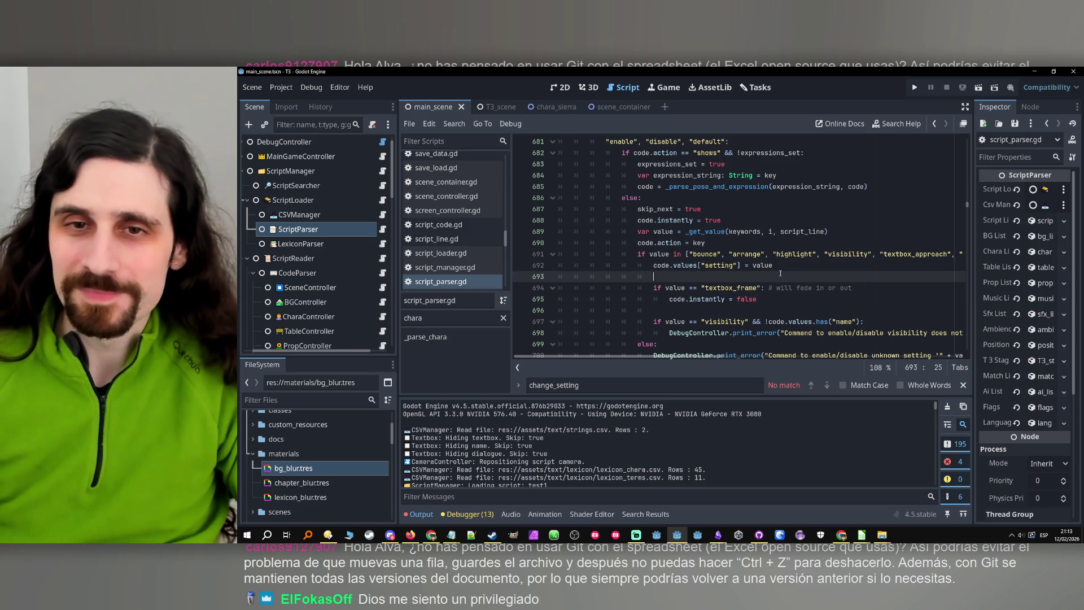
{"action": "scroll", "coordinate": [728, 244], "scroll_direction": "up", "scroll_amount": 4}
{"action": "scroll", "coordinate": [774, 238], "scroll_direction": "down", "scroll_amount": 3}
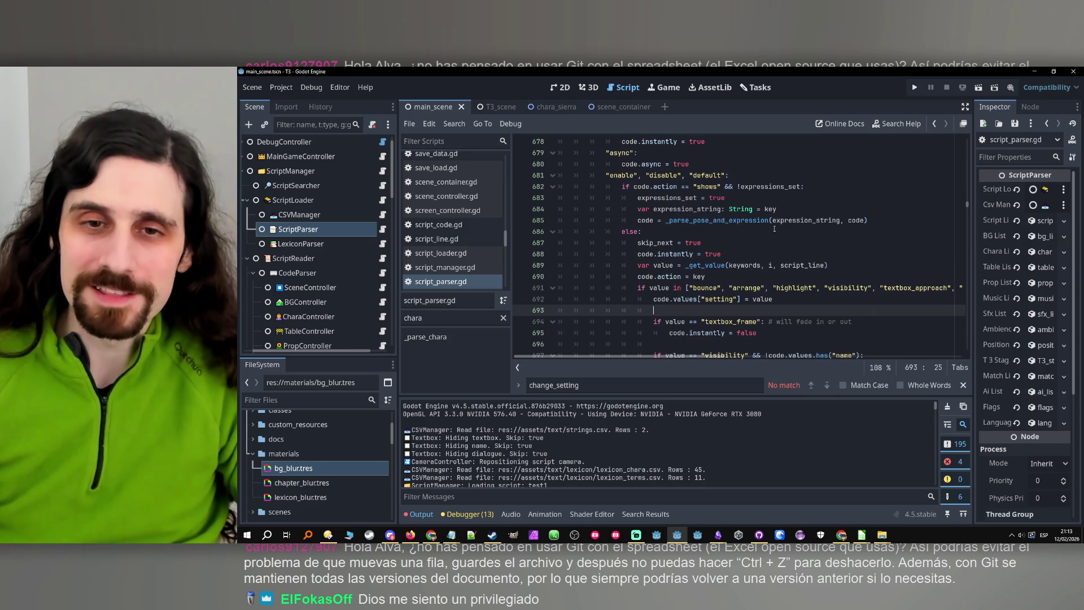
{"action": "left_click", "coordinate": [786, 300]}
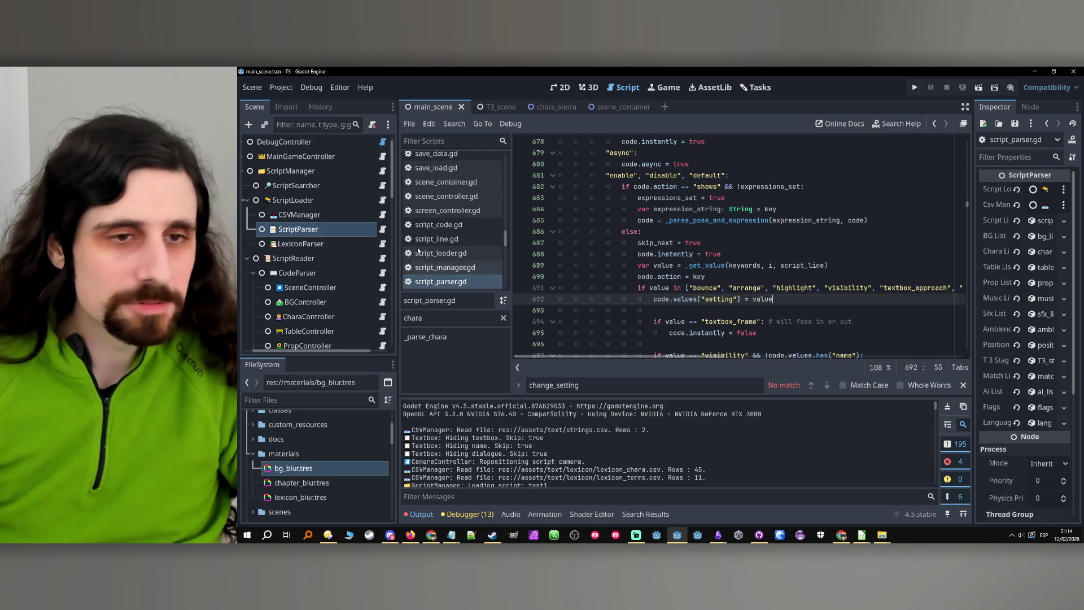
{"action": "scroll", "coordinate": [353, 271], "scroll_direction": "down", "scroll_amount": 1}
{"action": "left_click", "coordinate": [349, 291]}
{"action": "left_click", "coordinate": [383, 290]}
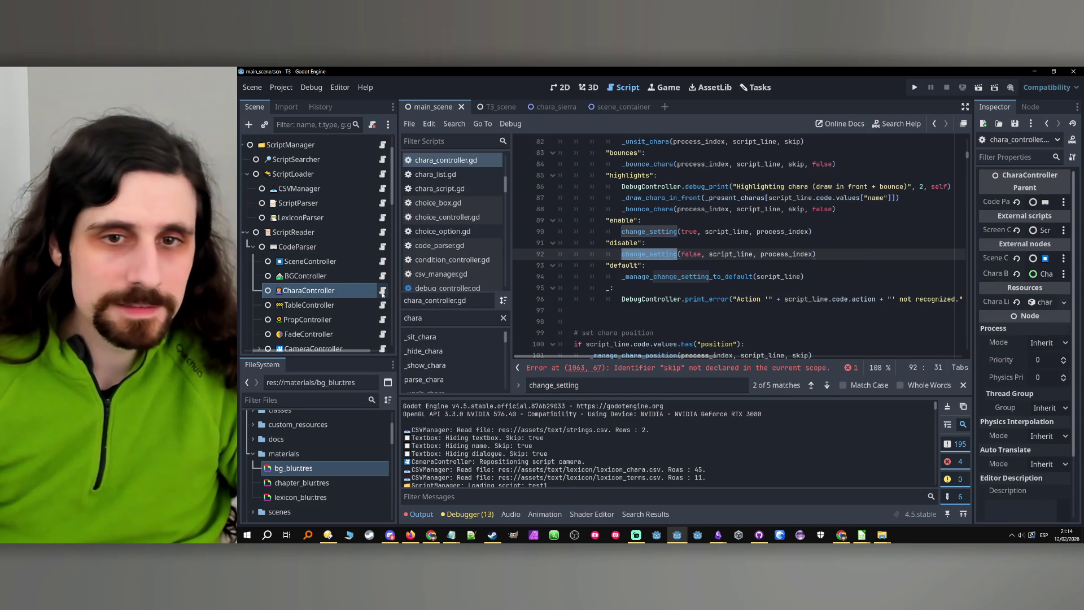
{"action": "left_click", "coordinate": [641, 254]}
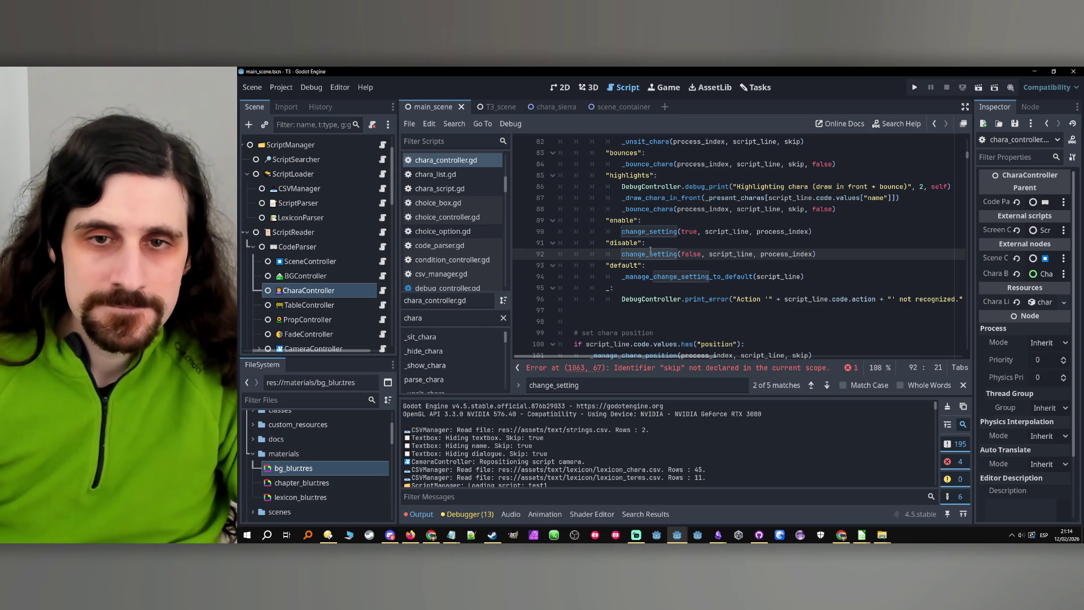
{"action": "left_click", "coordinate": [654, 234], "text": "ctrl"}
{"action": "scroll", "coordinate": [654, 233], "scroll_direction": "down", "scroll_amount": 5}
{"action": "left_click", "coordinate": [647, 225], "text": "ctrl"}
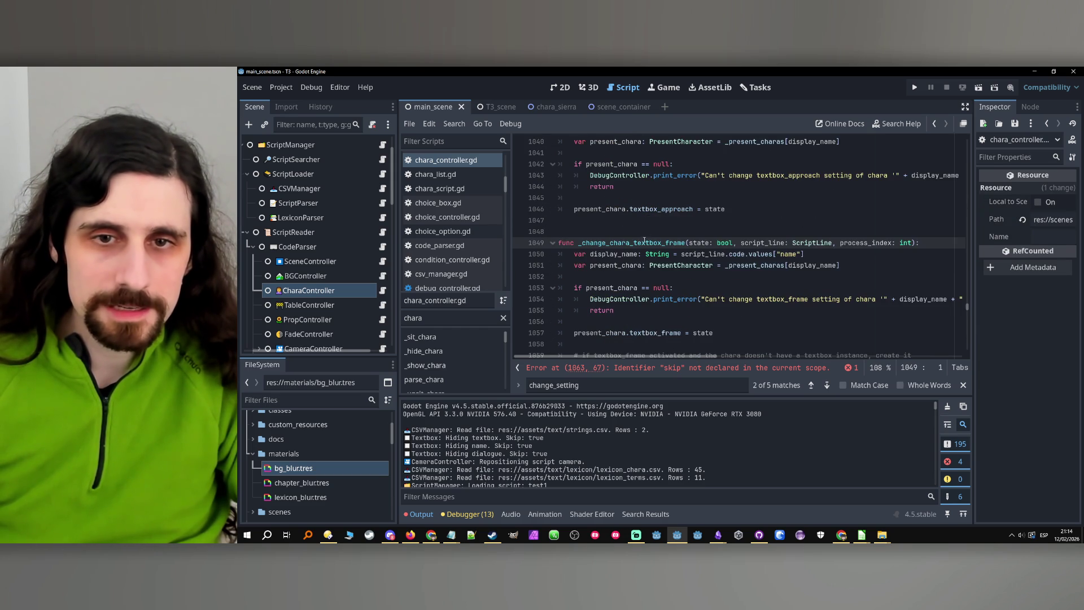
{"action": "left_click", "coordinate": [645, 240]}
{"action": "scroll", "coordinate": [644, 242], "scroll_direction": "down", "scroll_amount": 4}
{"action": "left_click", "coordinate": [649, 266]}
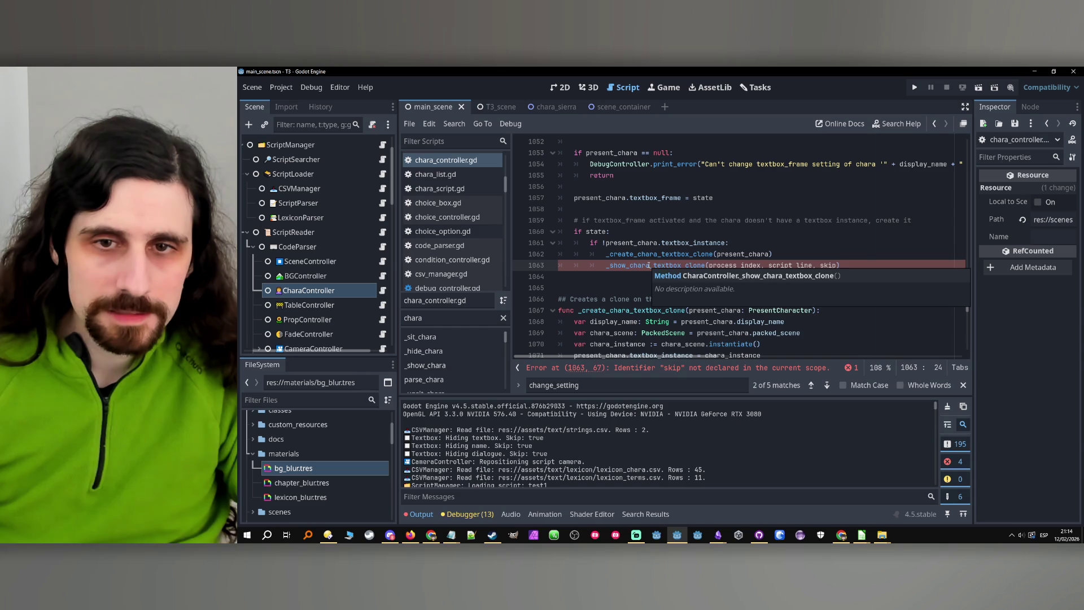
{"action": "double_click", "coordinate": [649, 265]}
{"action": "scroll", "coordinate": [800, 272], "scroll_direction": "up", "scroll_amount": 5}
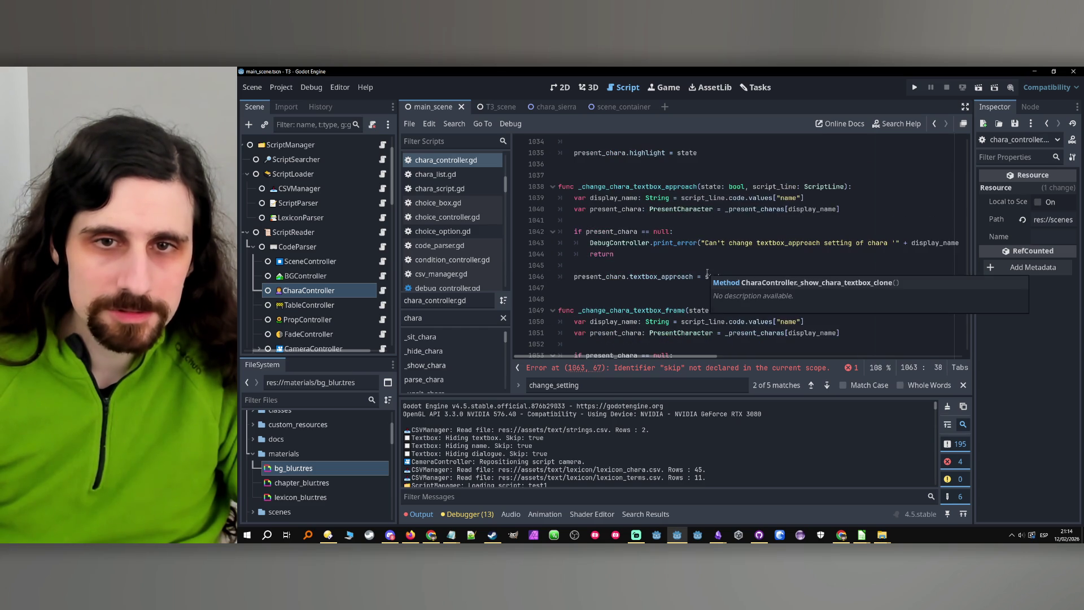
{"action": "scroll", "coordinate": [766, 288], "scroll_direction": "down", "scroll_amount": 1}
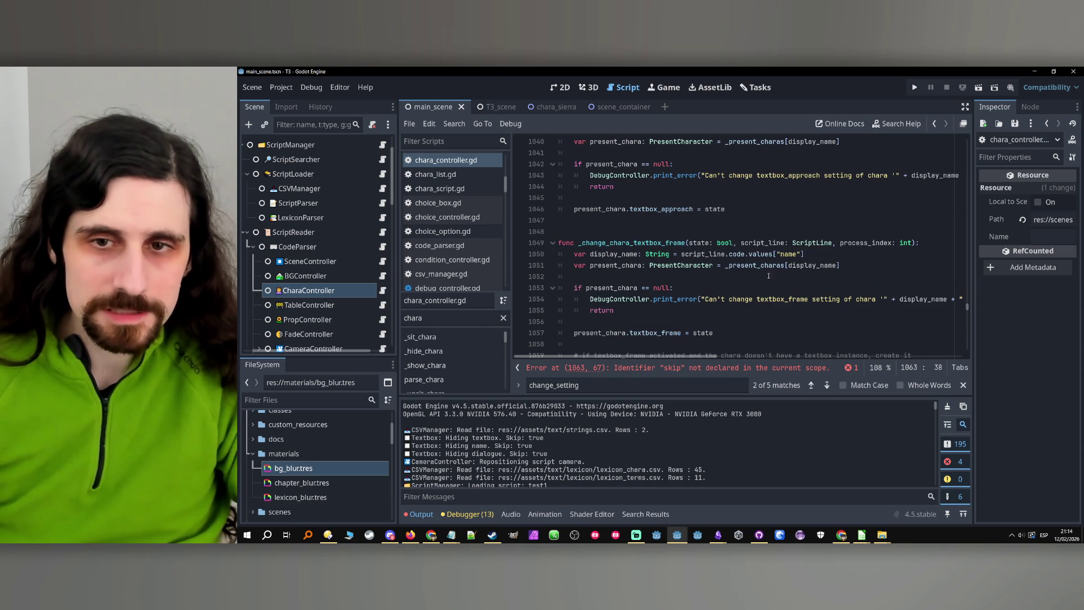
Replace the undeclared skip on line 1063 with script_line.code.instantly via autocomplete.
{"action": "double_click", "coordinate": [762, 243]}
{"action": "key", "text": "ctrl+c"}
{"action": "scroll", "coordinate": [791, 288], "scroll_direction": "down", "scroll_amount": 2}
{"action": "double_click", "coordinate": [834, 300]}
{"action": "key", "text": "ctrl+v"}
{"action": "type", "text": ".ins"}
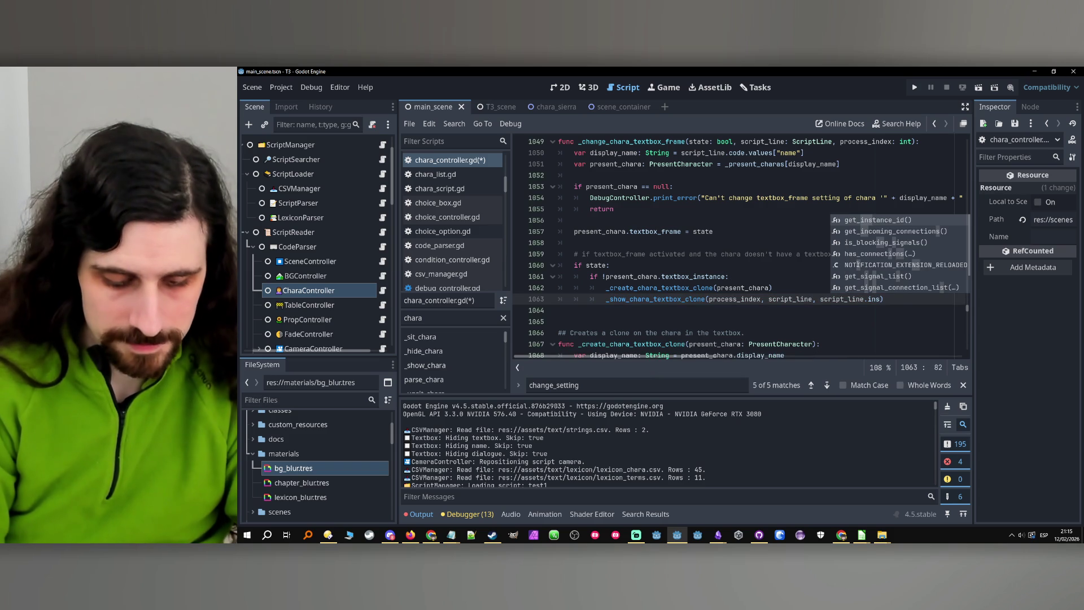
{"action": "type", "text": "ta"}
{"action": "key", "text": "BackSpace"}
{"action": "key", "text": "BackSpace"}
{"action": "key", "text": "BackSpace"}
{"action": "type", "text": "code."}
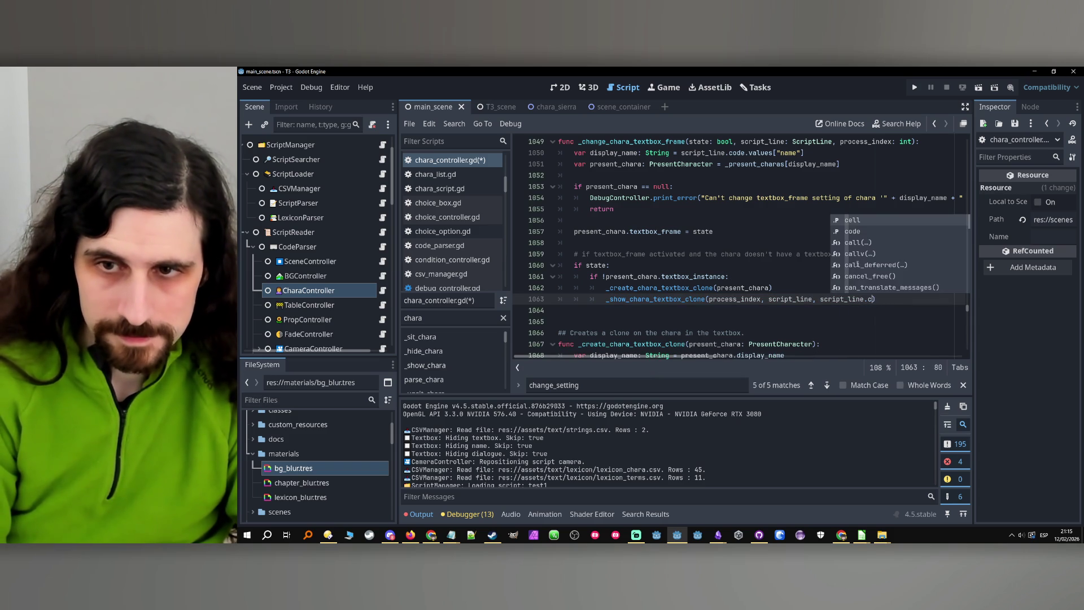
{"action": "double_click", "coordinate": [862, 253]}
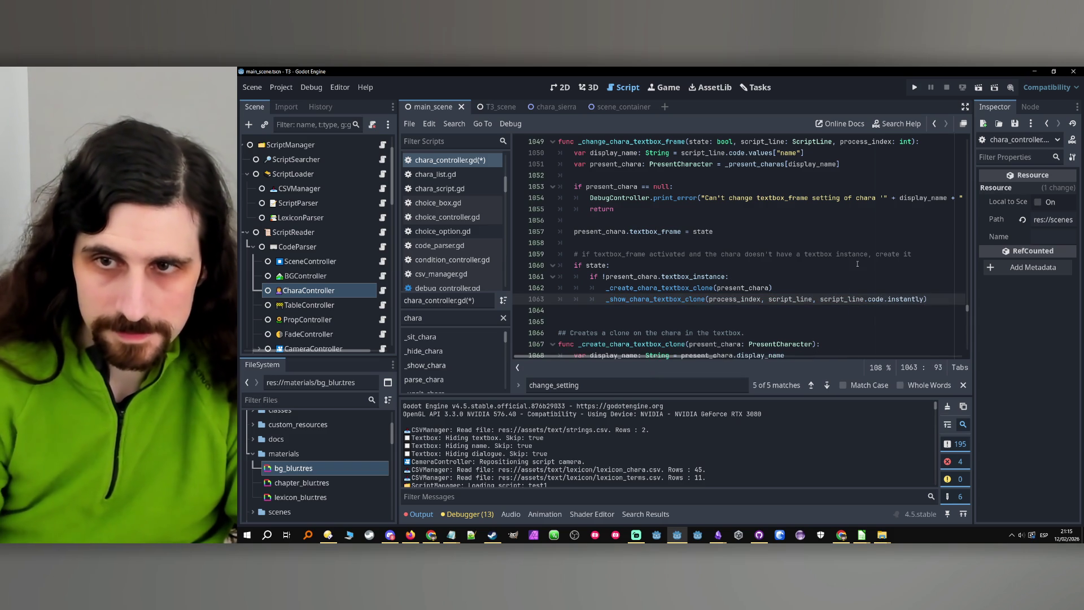
Inspect _change_chara_textbox_frame and highlight where the skip variable is used.
{"action": "scroll", "coordinate": [846, 302], "scroll_direction": "up", "scroll_amount": 4}
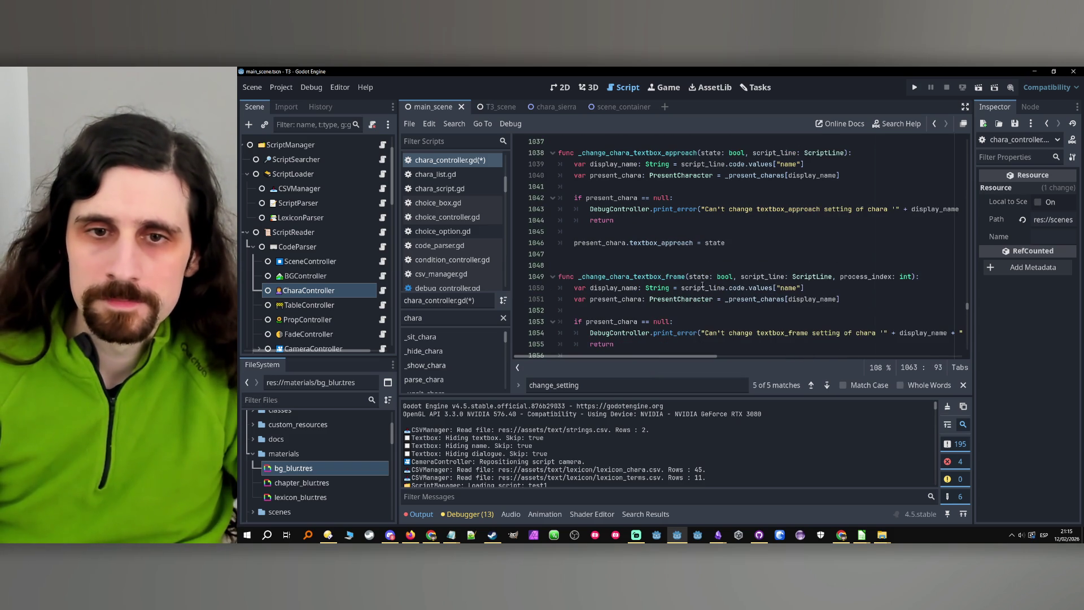
{"action": "double_click", "coordinate": [650, 276]}
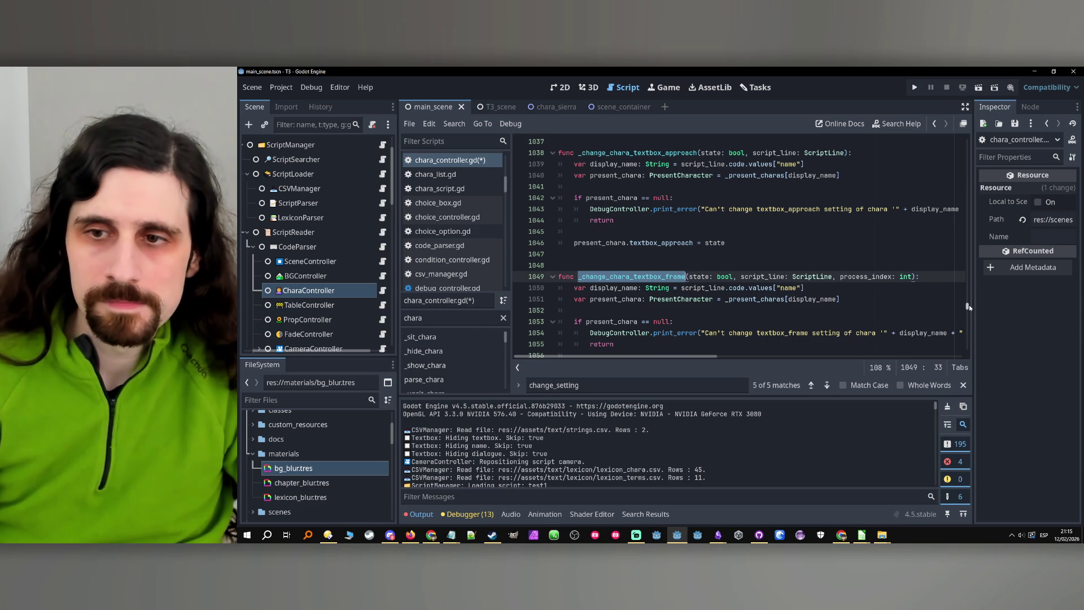
{"action": "left_click_drag", "start_coordinate": [970, 304], "coordinate": [954, 148]}
{"action": "scroll", "coordinate": [819, 223], "scroll_direction": "down", "scroll_amount": 5}
{"action": "scroll", "coordinate": [775, 220], "scroll_direction": "down", "scroll_amount": 2}
{"action": "scroll", "coordinate": [704, 221], "scroll_direction": "up", "scroll_amount": 1}
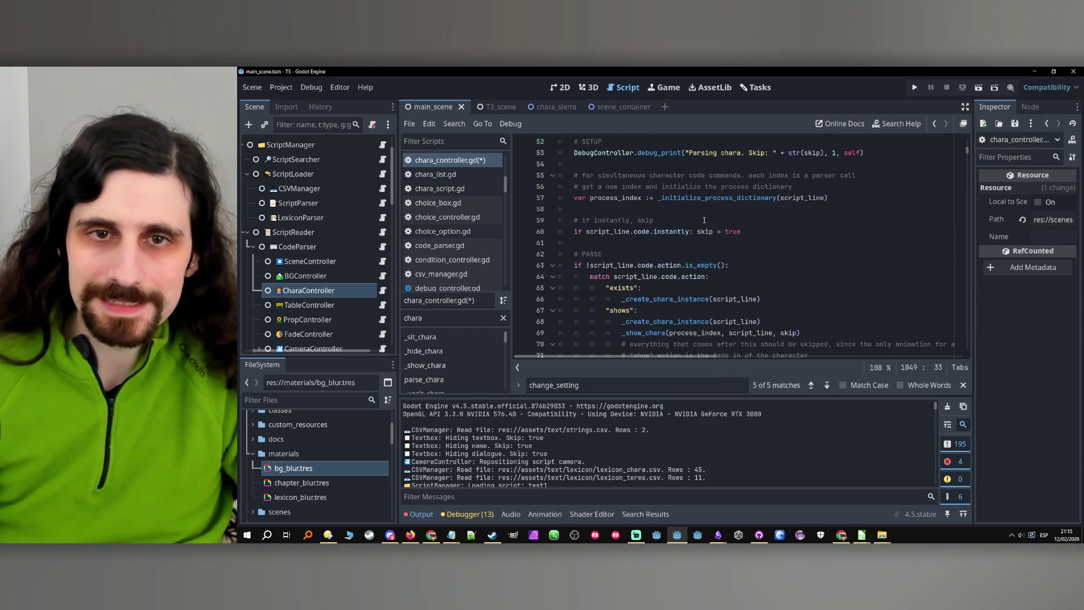
{"action": "double_click", "coordinate": [705, 231]}
{"action": "scroll", "coordinate": [734, 260], "scroll_direction": "down", "scroll_amount": 9}
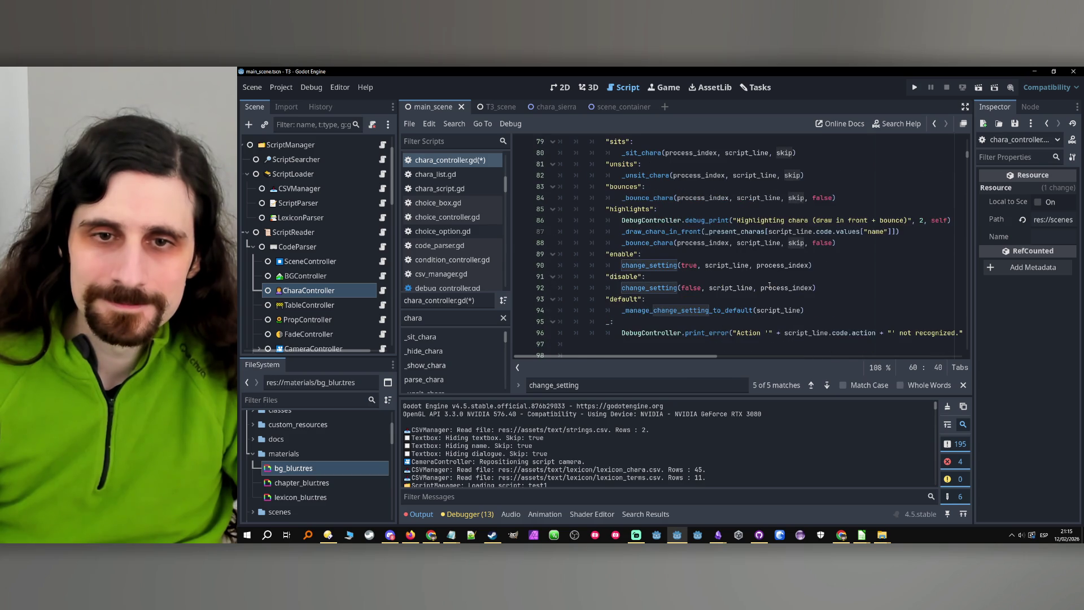
{"action": "scroll", "coordinate": [769, 286], "scroll_direction": "up", "scroll_amount": 1}
{"action": "scroll", "coordinate": [800, 241], "scroll_direction": "down", "scroll_amount": 1}
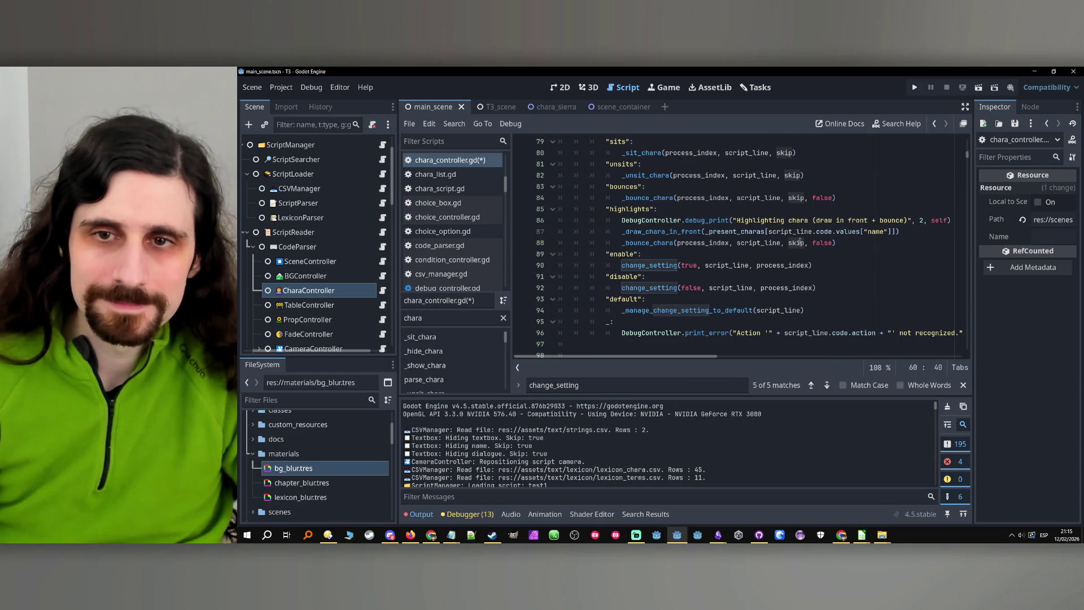
Add ', skip' to the enable and disable change_setting calls.
{"action": "left_click", "coordinate": [810, 266]}
{"action": "type", "text": ", "}
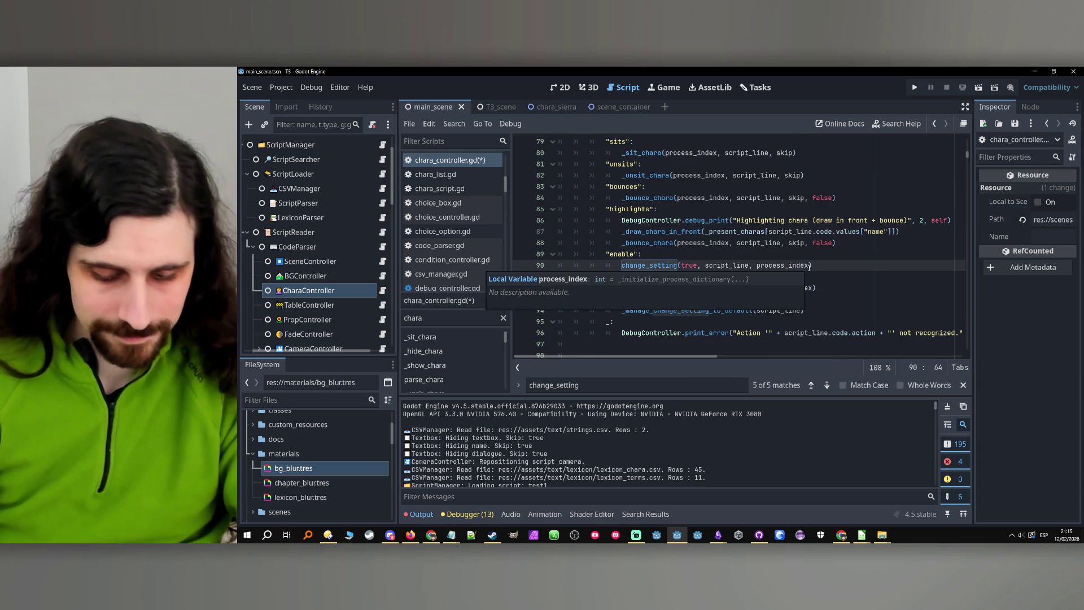
{"action": "type", "text": "skip"}
{"action": "left_click", "coordinate": [814, 289]}
{"action": "type", "text": ", skip"}
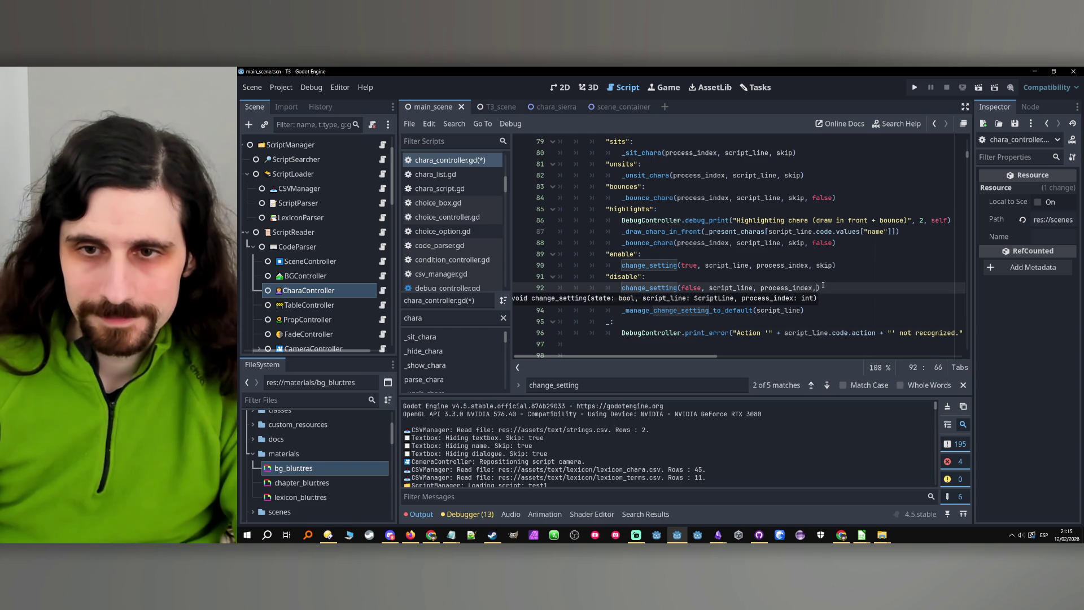
Add a skip: bool parameter to the change_setting signature.
{"action": "left_click", "coordinate": [651, 289], "text": "ctrl"}
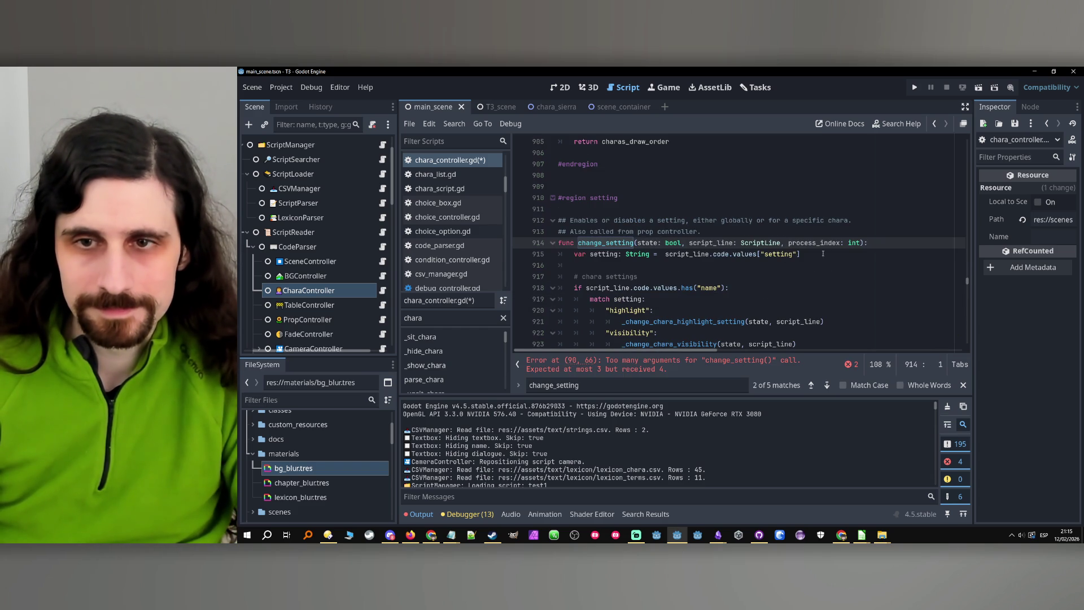
{"action": "type", "text": ", skip"}
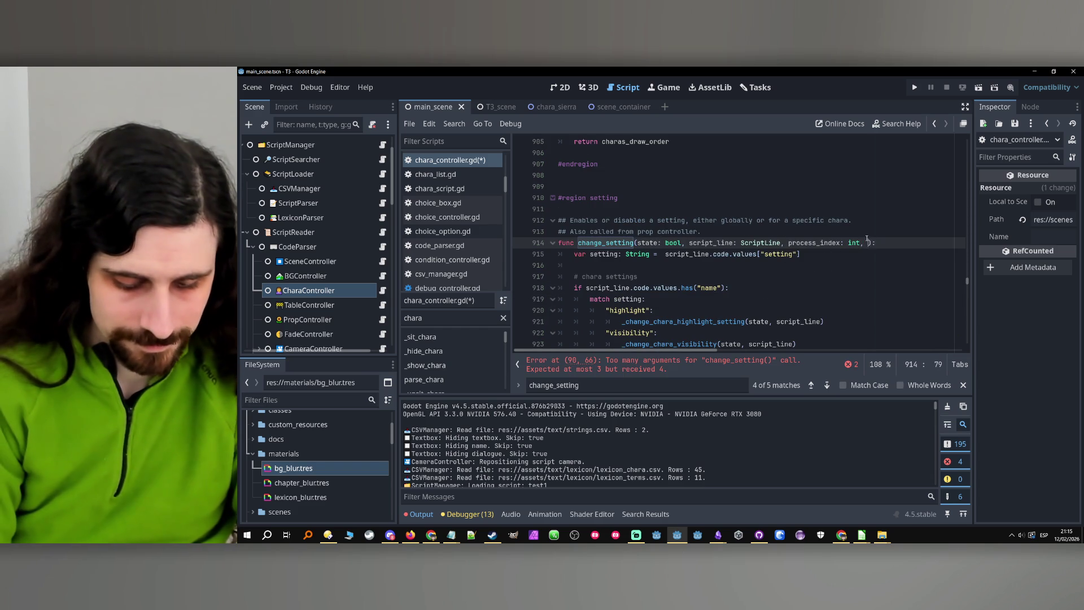
{"action": "type", "text": ": true"}
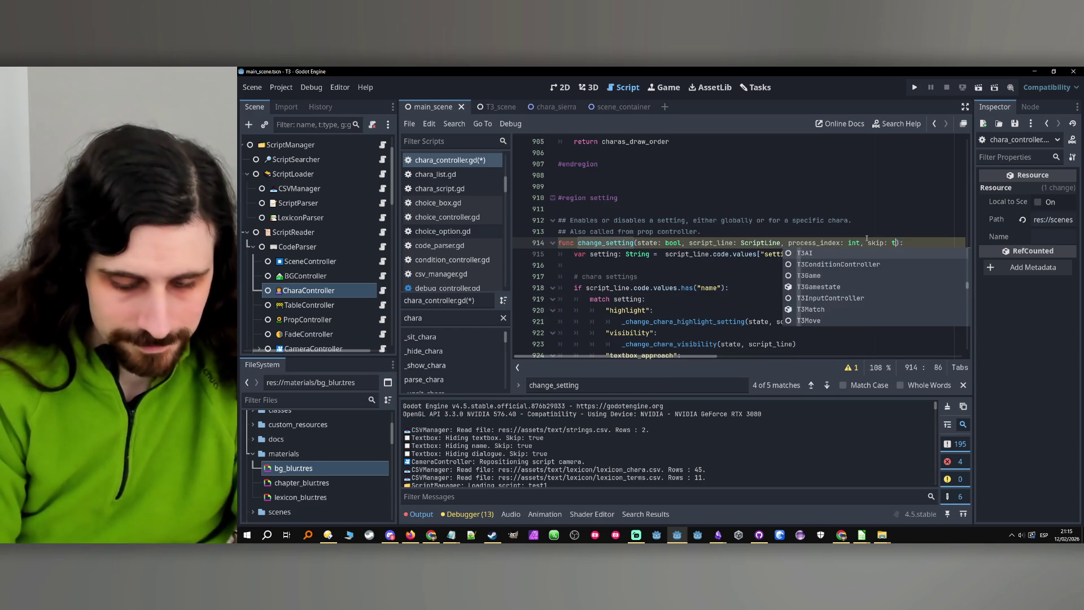
{"action": "left_click", "coordinate": [867, 253]}
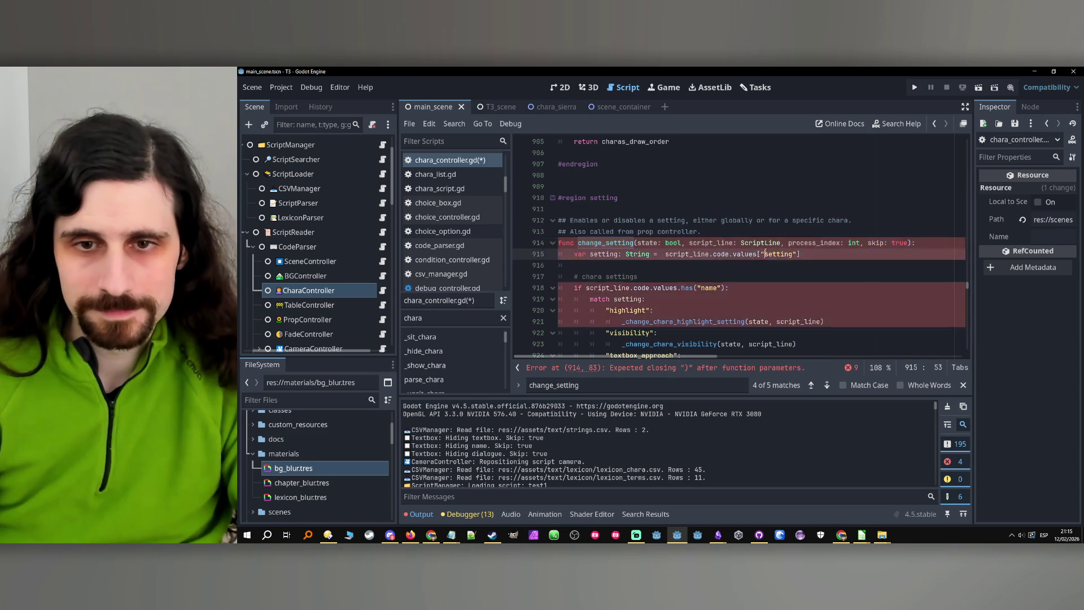
{"action": "scroll", "coordinate": [791, 237], "scroll_direction": "down", "scroll_amount": 4}
{"action": "scroll", "coordinate": [760, 232], "scroll_direction": "up", "scroll_amount": 3}
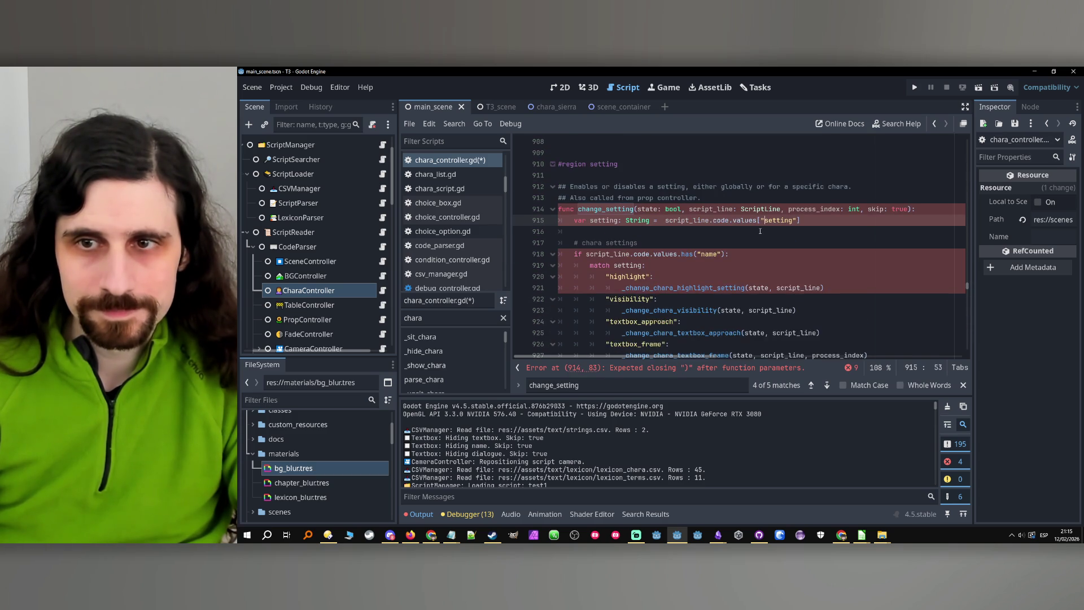
{"action": "scroll", "coordinate": [781, 223], "scroll_direction": "down", "scroll_amount": 1}
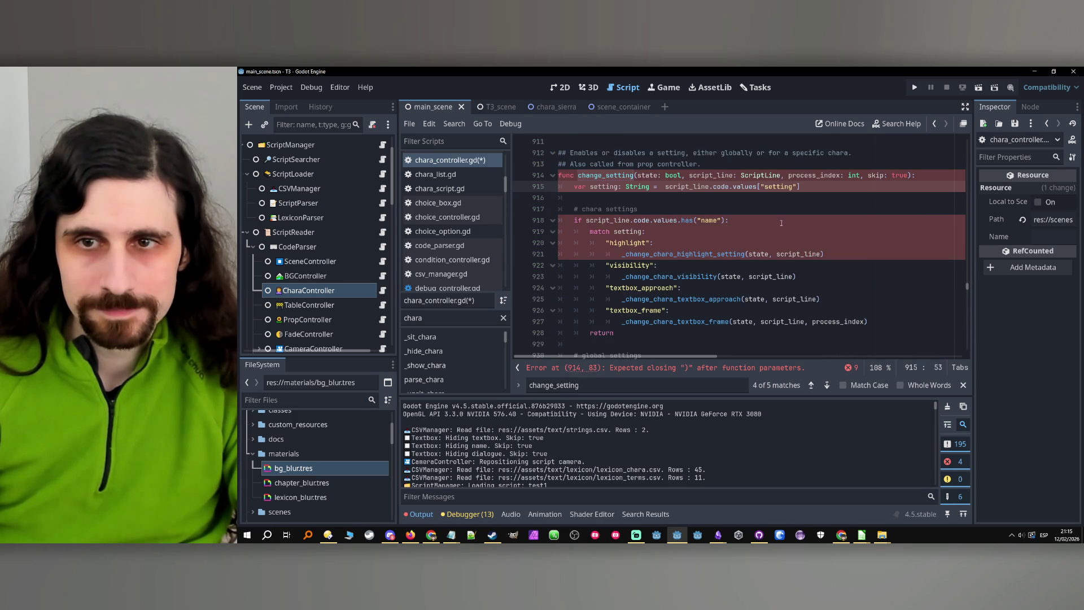
{"action": "left_click", "coordinate": [876, 175]}
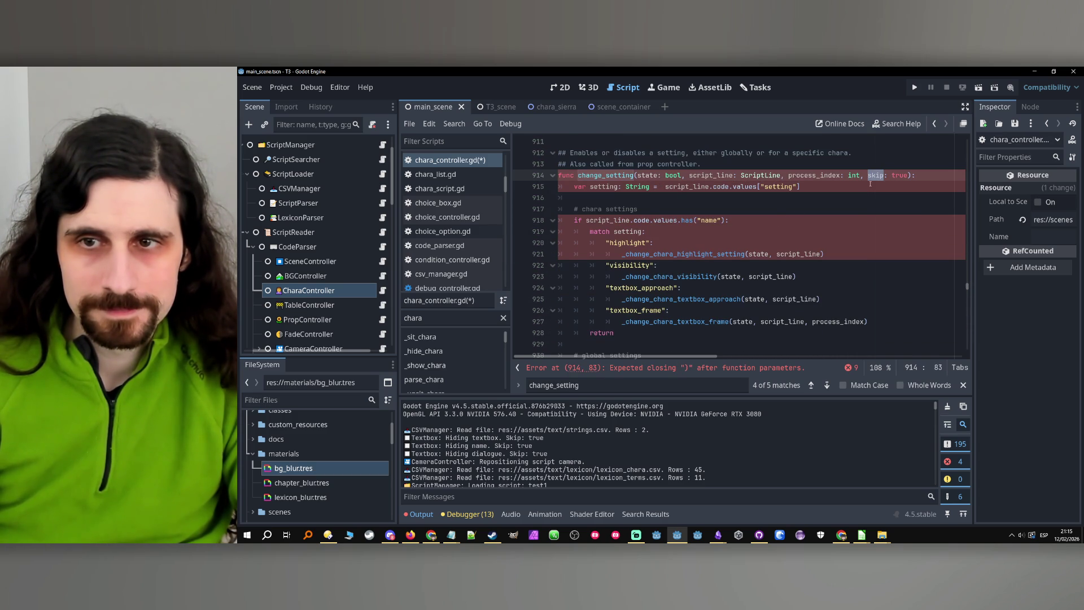
{"action": "type", "text": "bool"}
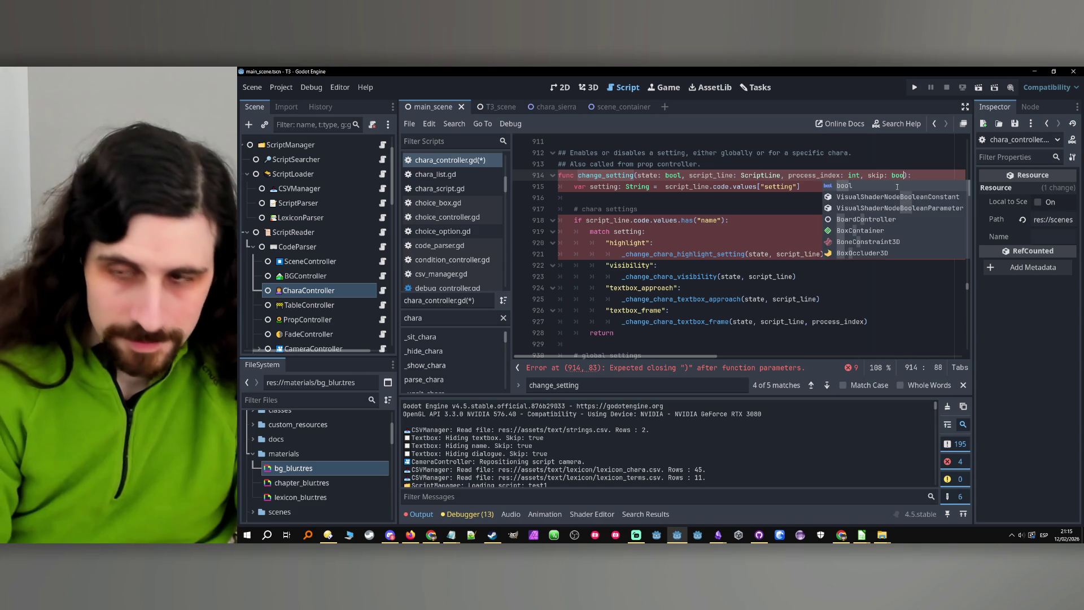
{"action": "double_click", "coordinate": [877, 176]}
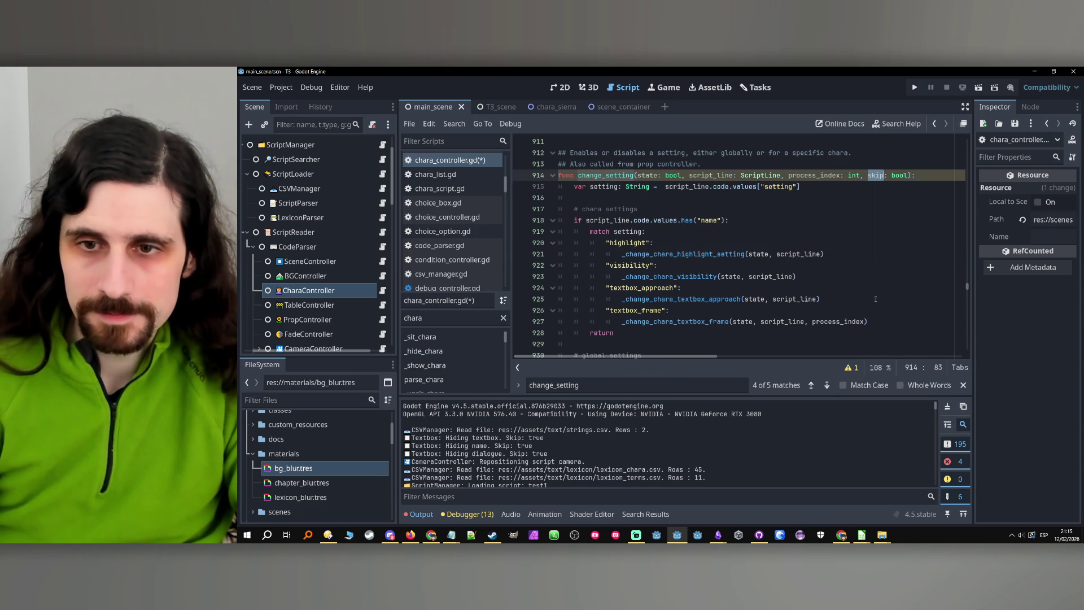
Pass skip to the _change_chara_textbox_frame call on line 927 and add skip: bool to its signature.
{"action": "left_click", "coordinate": [865, 321]}
{"action": "type", "text": ", skip"}
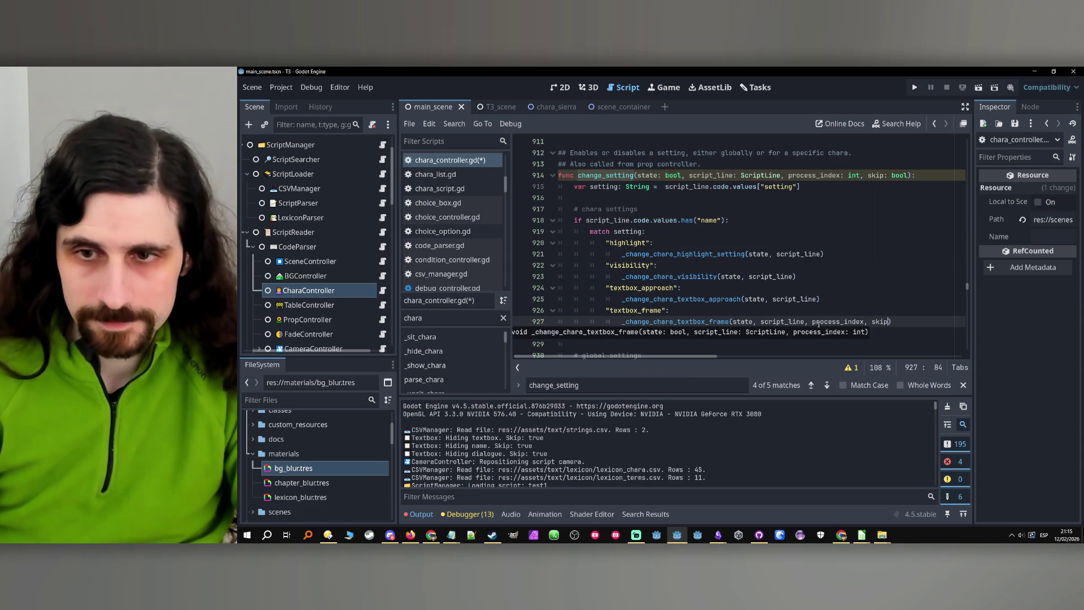
{"action": "left_click", "coordinate": [725, 321], "text": "ctrl"}
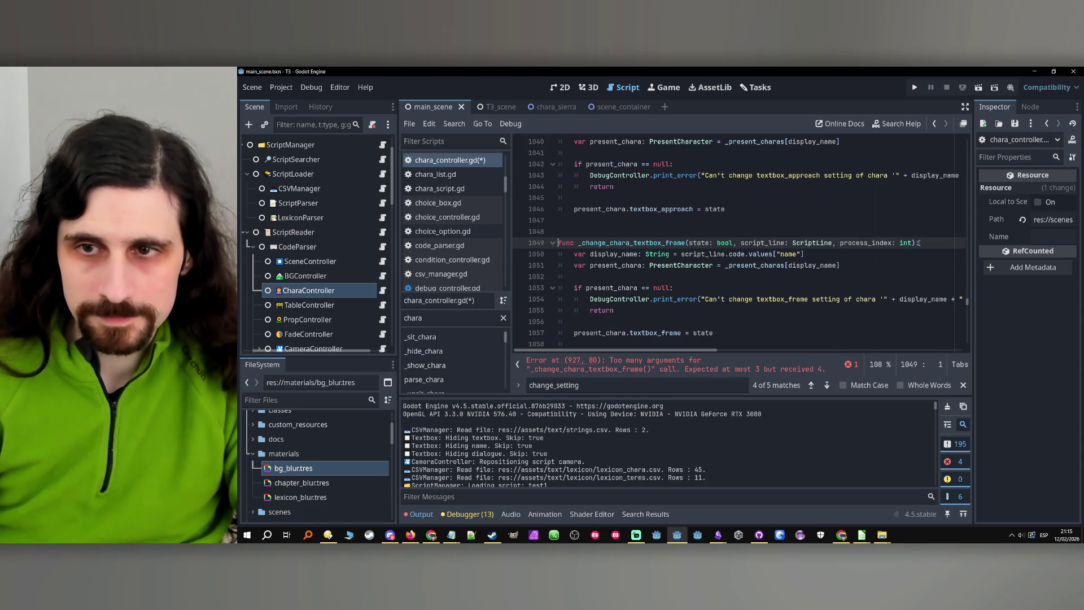
{"action": "type", "text": ", skip:"}
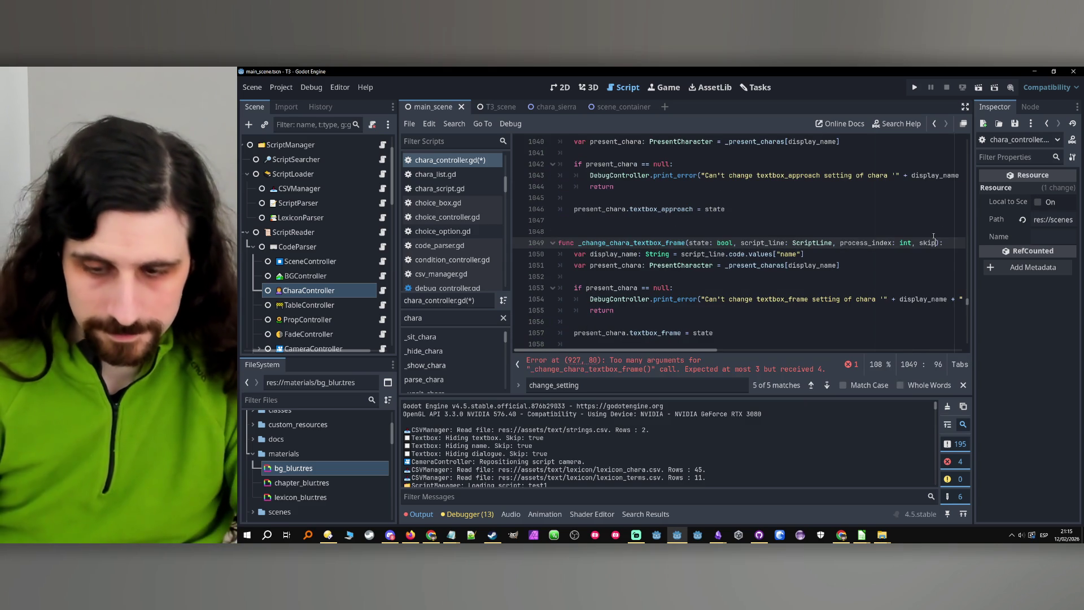
{"action": "type", "text": " bool"}
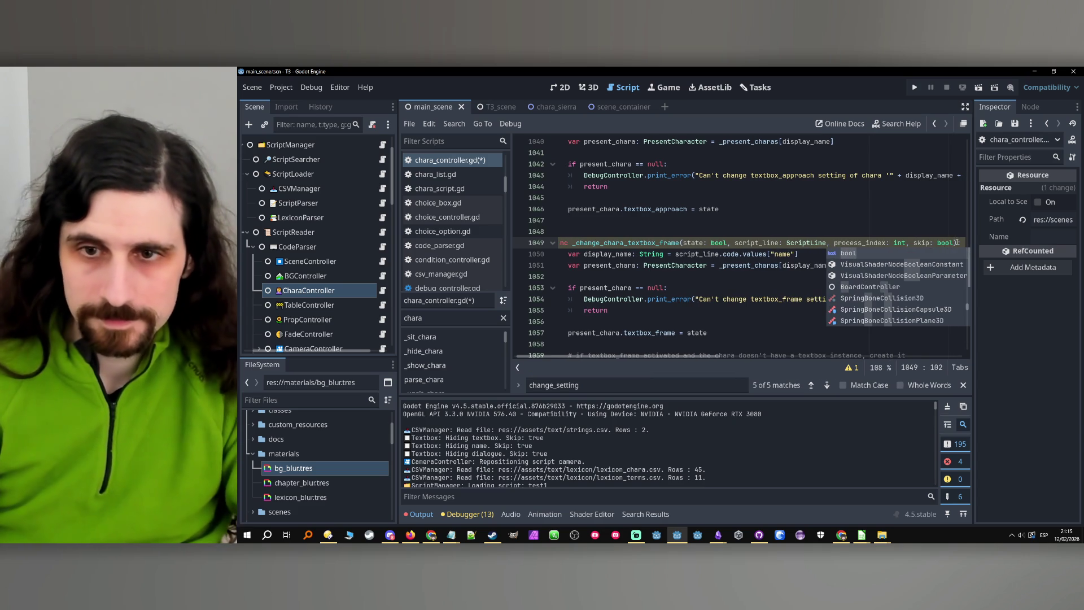
{"action": "left_click", "coordinate": [753, 280]}
Replace the line-1063 clone call's script_line.code.instantly argument with skip.
{"action": "scroll", "coordinate": [768, 280], "scroll_direction": "down", "scroll_amount": 3}
{"action": "left_click_drag", "start_coordinate": [815, 299], "coordinate": [899, 299]}
{"action": "type", "text": "skip"}
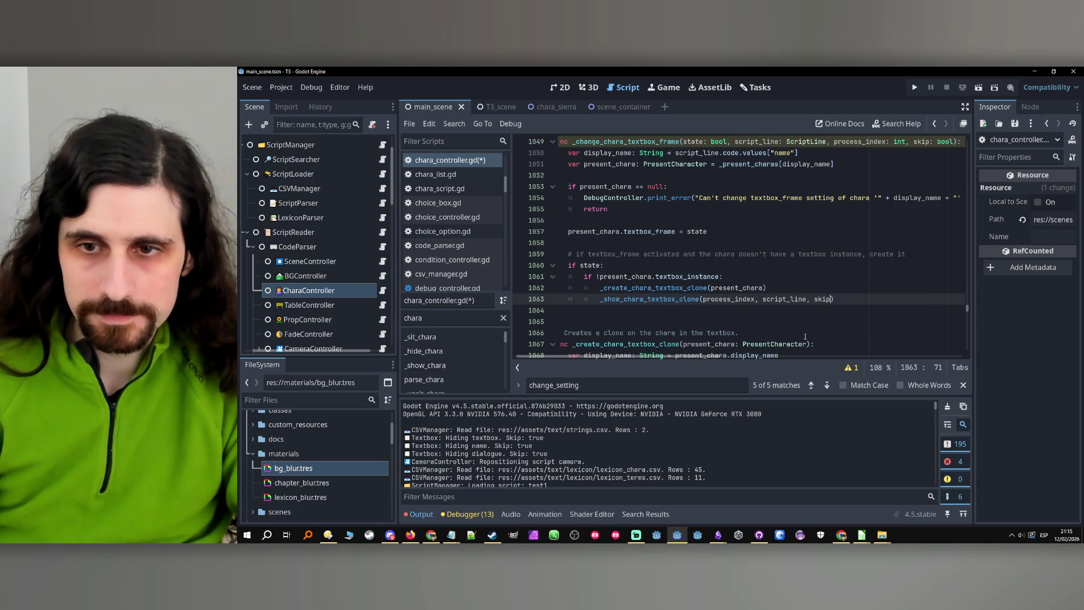
{"action": "left_click_drag", "start_coordinate": [713, 357], "coordinate": [707, 357]}
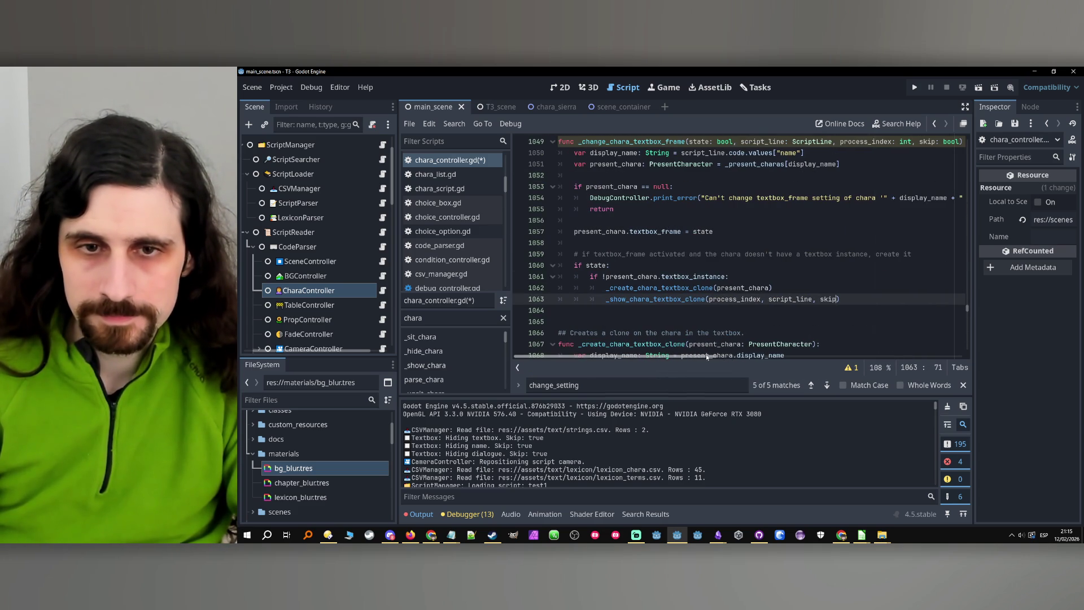
{"action": "left_click", "coordinate": [662, 299]}
{"action": "left_click", "coordinate": [658, 299]}
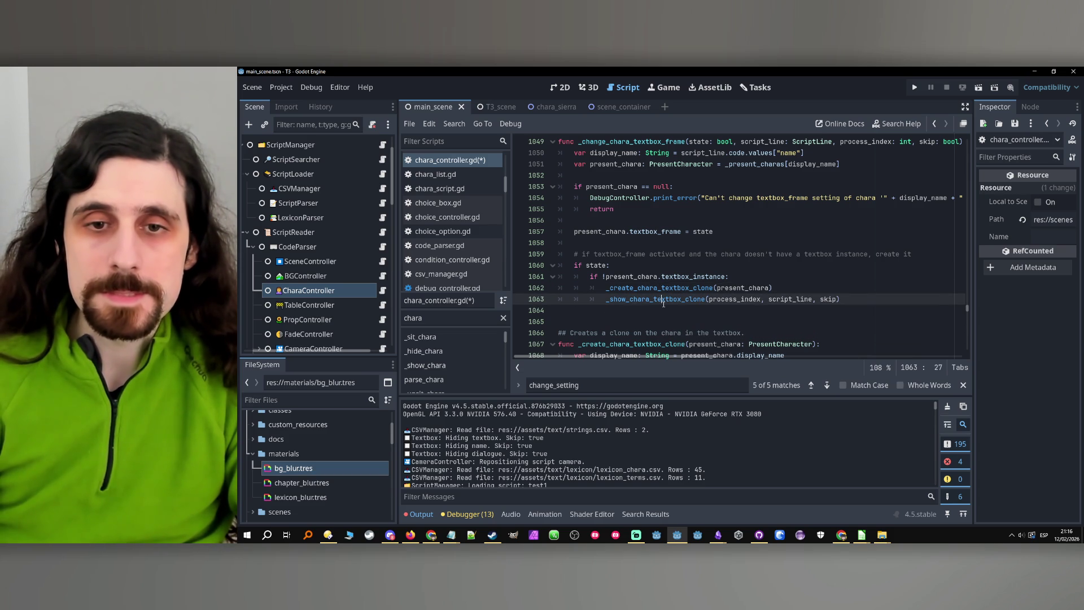
Save the edited chara_controller.gd script in the Godot code editor.
{"action": "scroll", "coordinate": [660, 292], "scroll_direction": "down", "scroll_amount": 4}
{"action": "scroll", "coordinate": [658, 291], "scroll_direction": "down", "scroll_amount": 3}
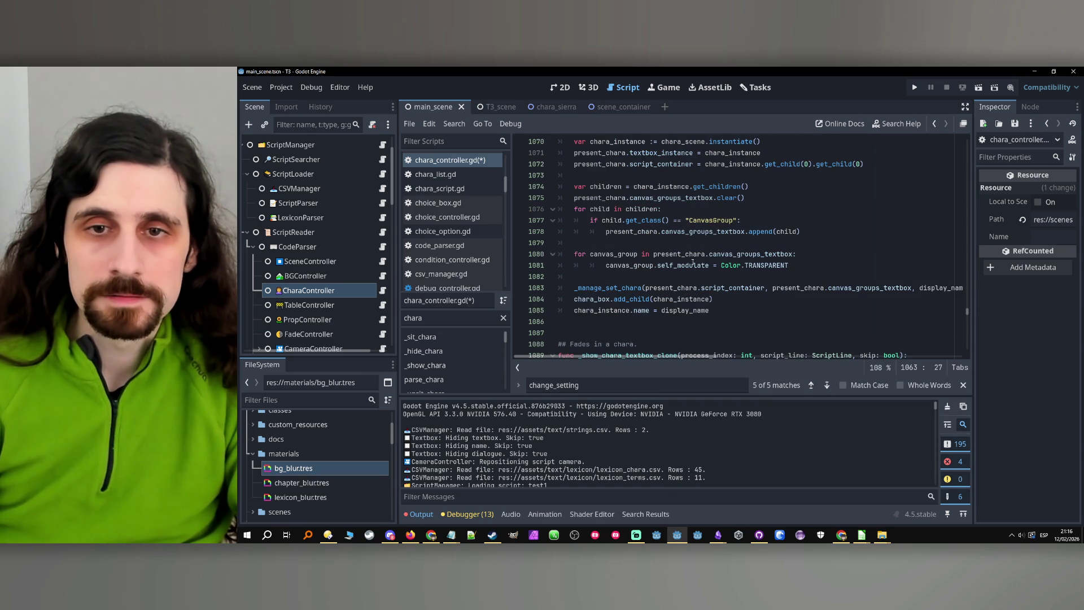
{"action": "left_click", "coordinate": [639, 322]}
{"action": "scroll", "coordinate": [638, 321], "scroll_direction": "up", "scroll_amount": 3}
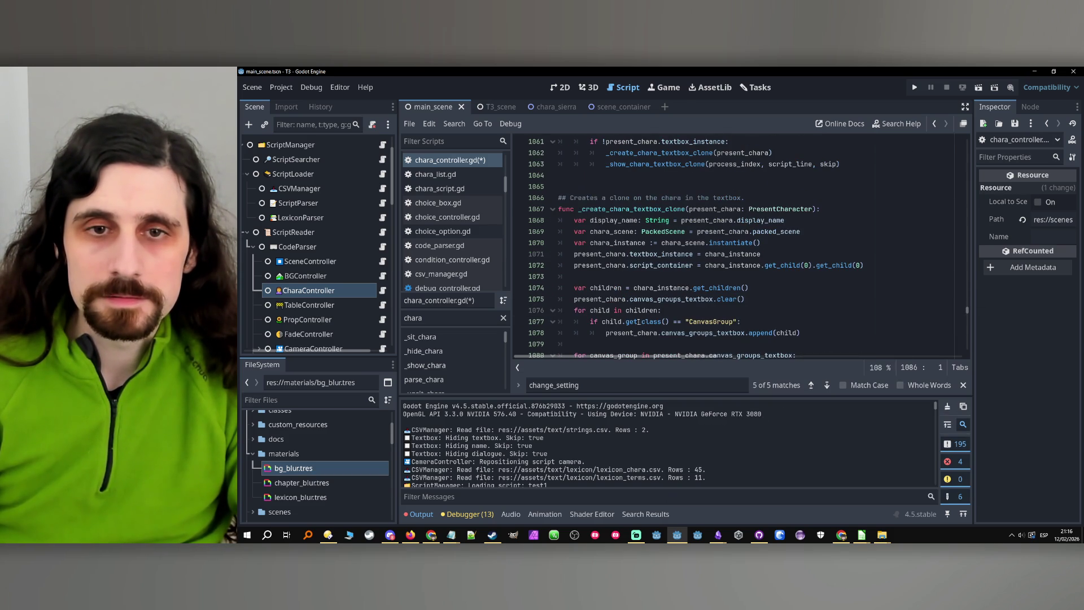
{"action": "left_click", "coordinate": [839, 247]}
{"action": "scroll", "coordinate": [836, 271], "scroll_direction": "up", "scroll_amount": 2}
{"action": "left_click", "coordinate": [831, 301]}
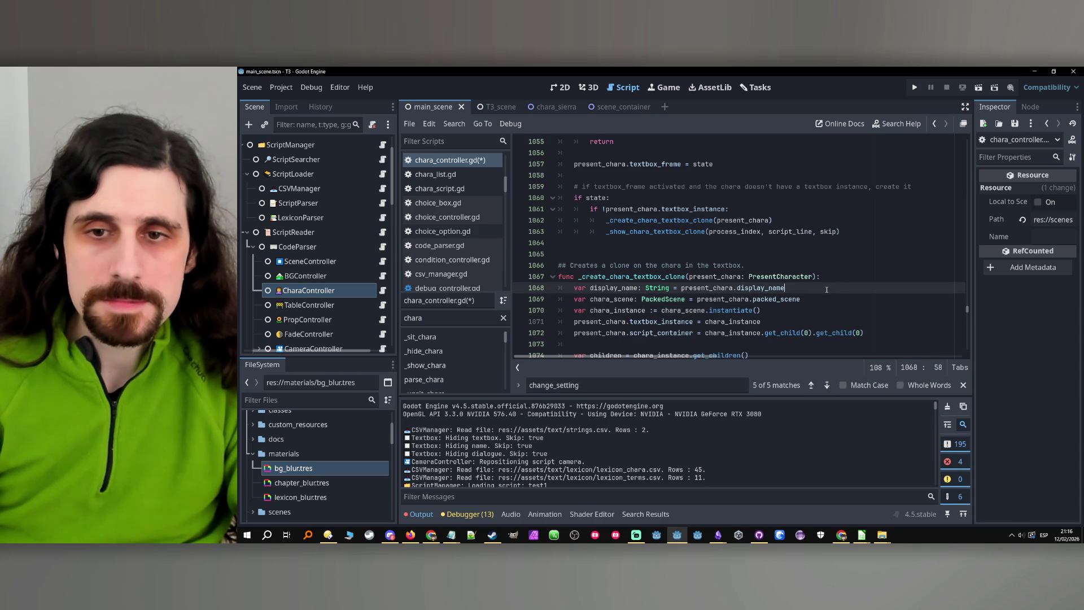
{"action": "key", "text": "ctrl+s"}
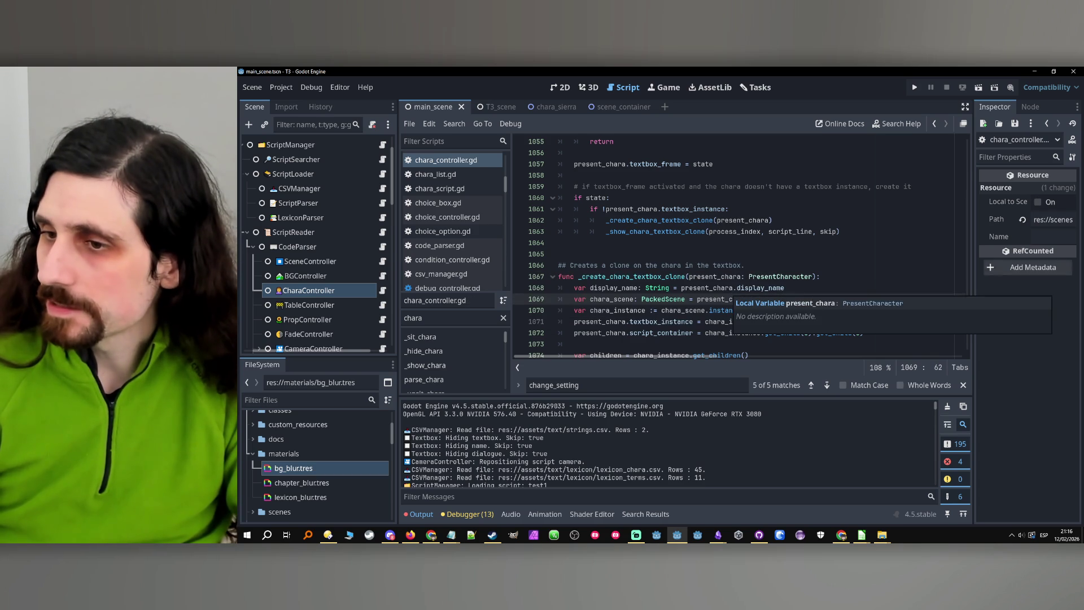
Bring the test1.csv spreadsheet in LibreOffice Calc to the front.
{"action": "mouse_move", "coordinate": [862, 535]}
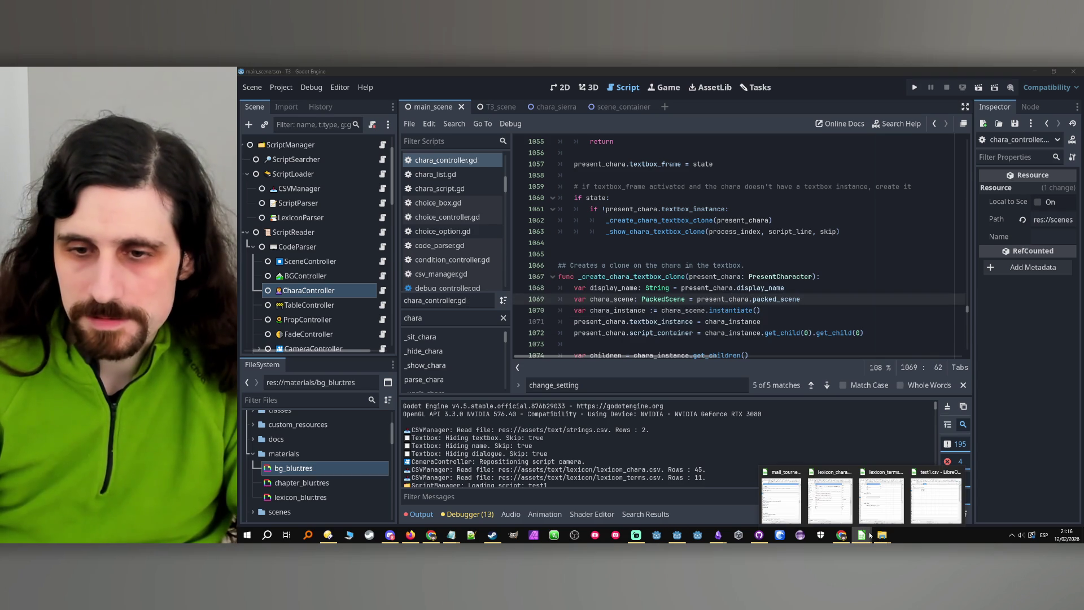
{"action": "mouse_move", "coordinate": [813, 502]}
{"action": "left_click", "coordinate": [935, 502]}
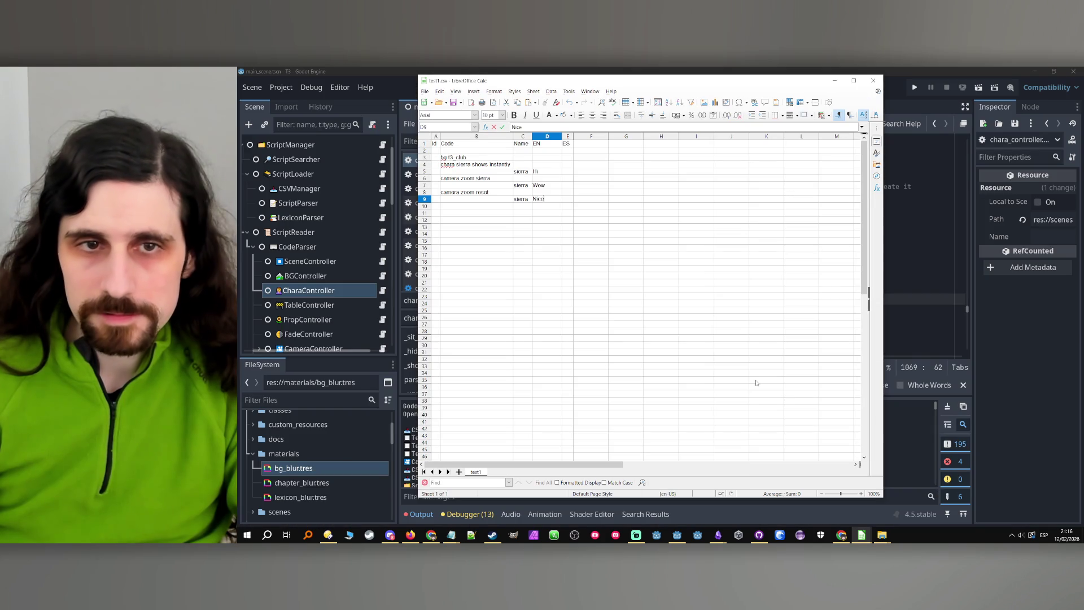
Insert cells in B6:D12 shifting down, and enter 'chara sierra enable textbox frame' in B6.
{"action": "left_click", "coordinate": [522, 221]}
{"action": "left_click_drag", "start_coordinate": [476, 182], "coordinate": [545, 219]}
{"action": "key", "text": "ctrl+plus"}
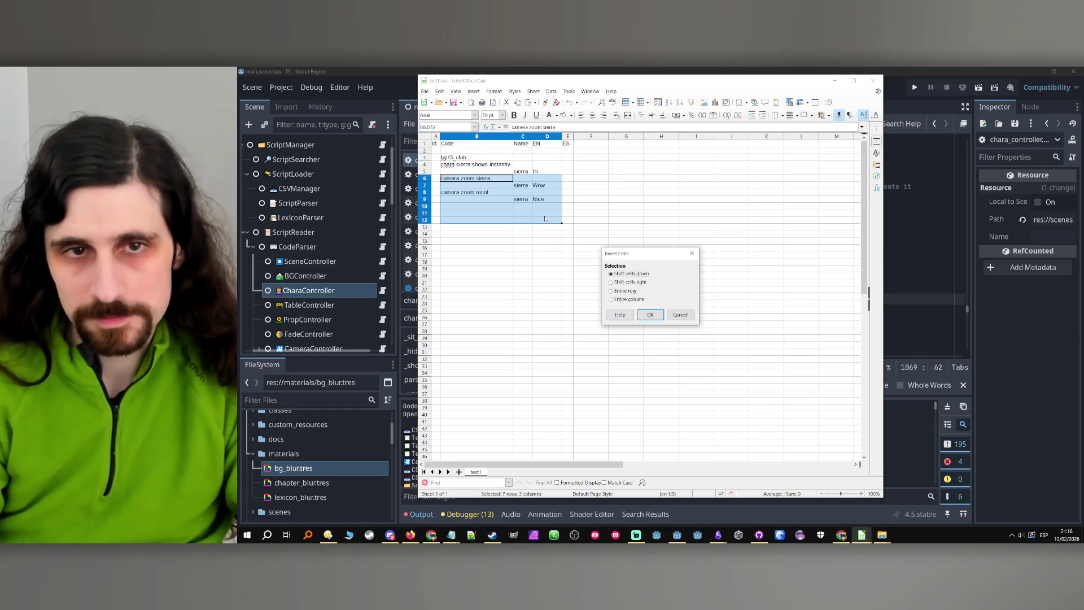
{"action": "key", "text": "Return"}
{"action": "type", "text": "chara si"}
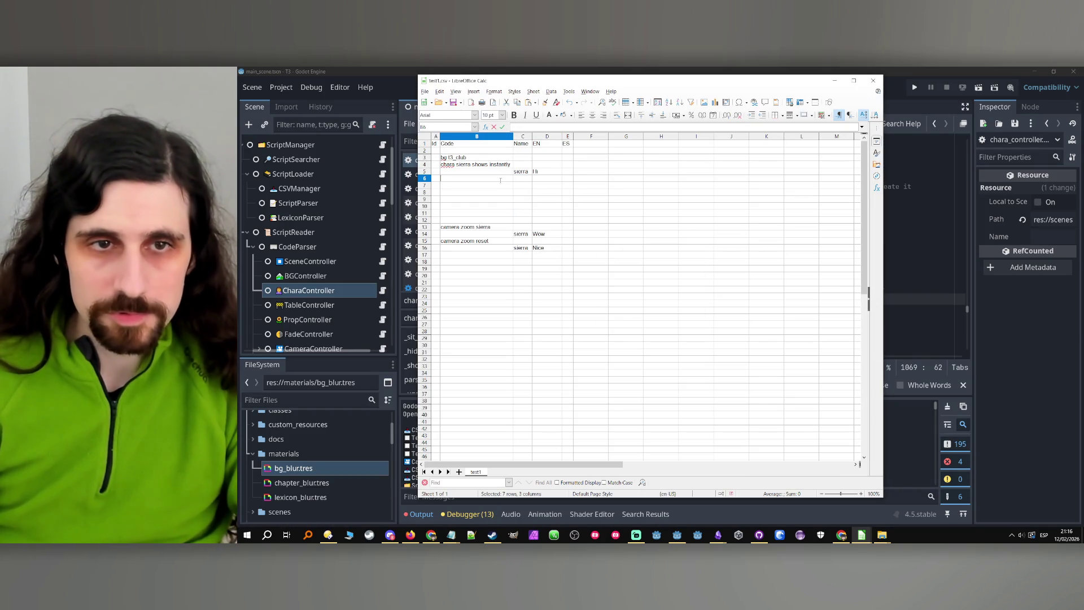
{"action": "type", "text": "err"}
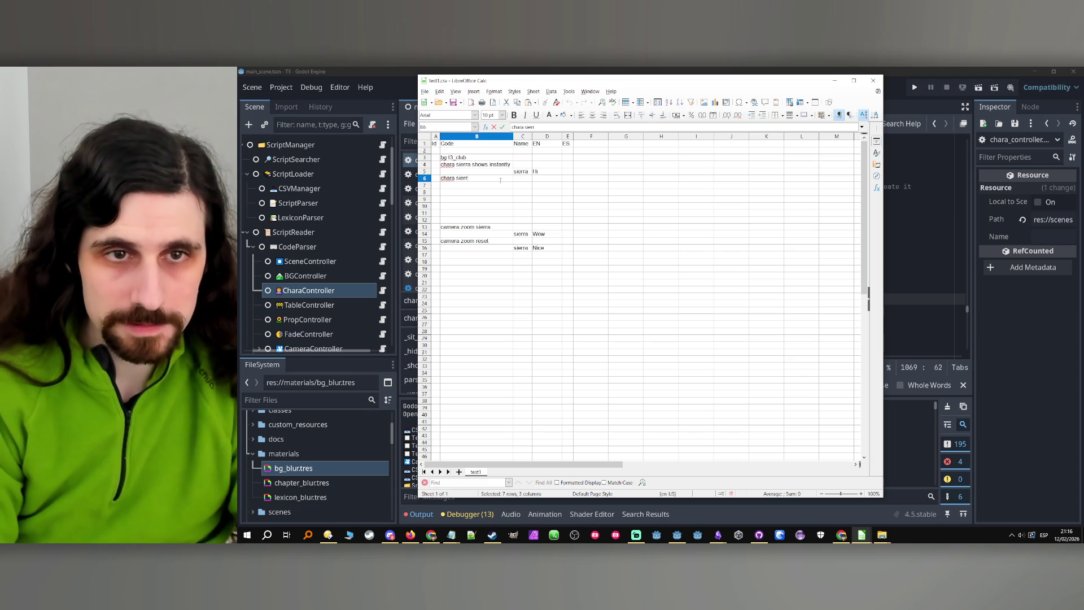
{"action": "type", "text": "a enable t"}
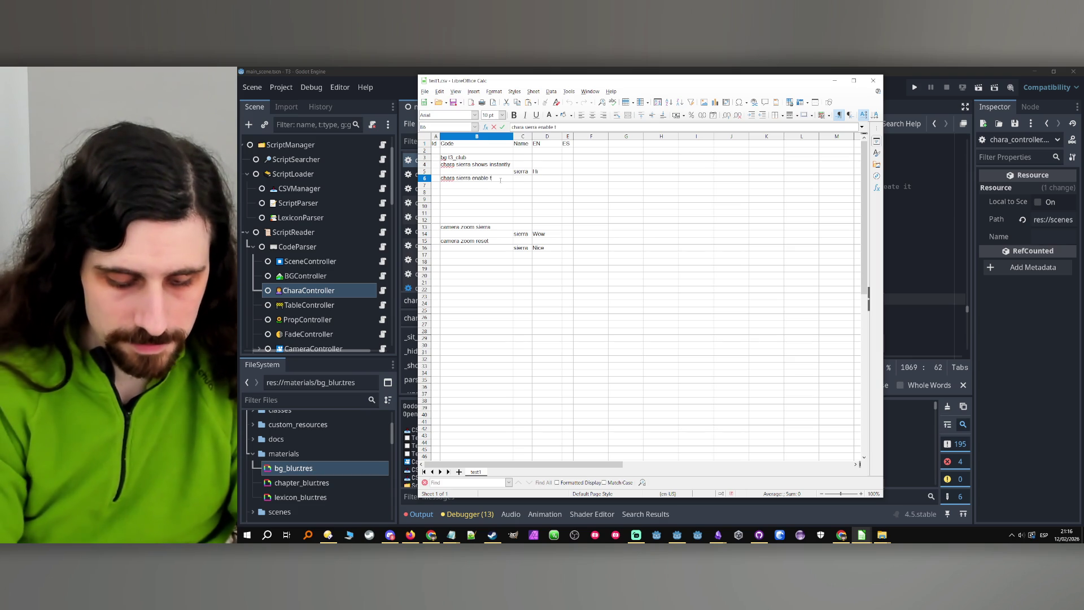
{"action": "type", "text": "extbox frame"}
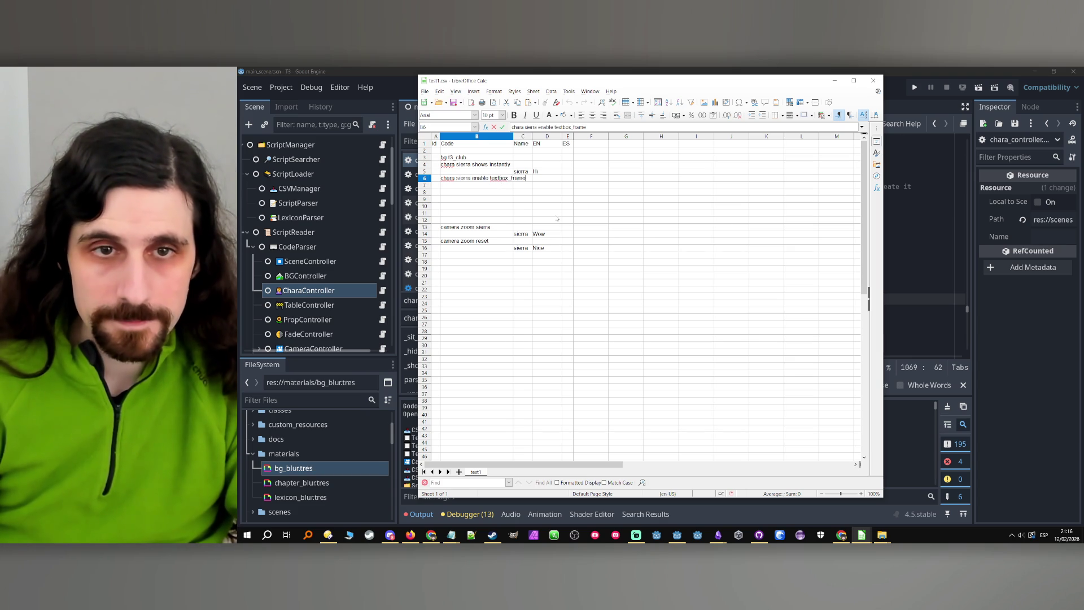
{"action": "left_click", "coordinate": [547, 198]}
Add a dialogue line with speaker sierra in C7 and text 'Hi' in D7.
{"action": "left_click", "coordinate": [521, 171]}
{"action": "key", "text": "ctrl+c"}
{"action": "left_click", "coordinate": [520, 185]}
{"action": "key", "text": "ctrl+v"}
{"action": "left_click", "coordinate": [541, 187]}
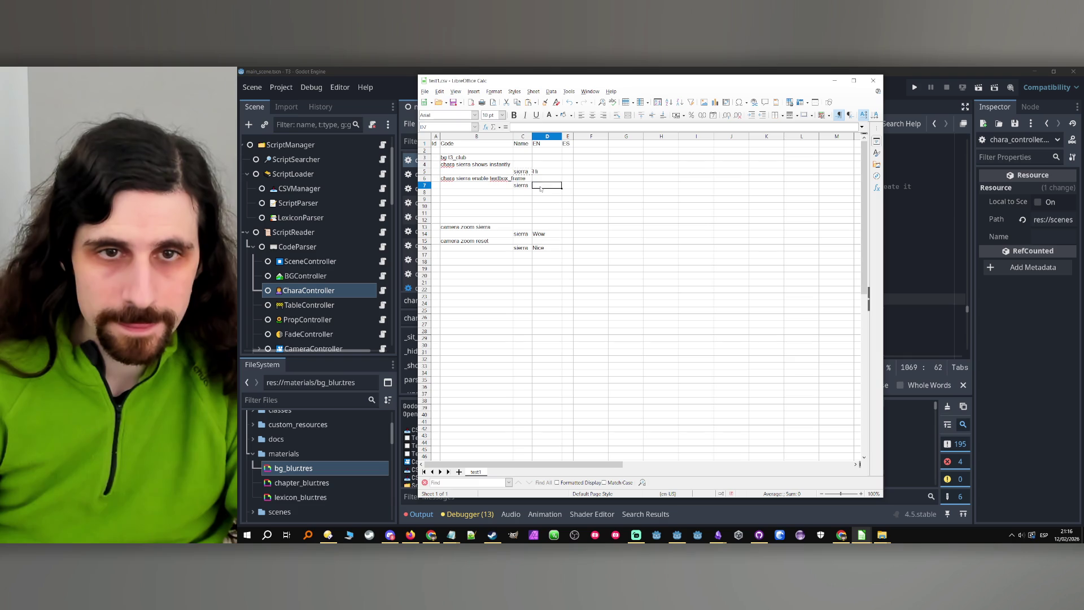
{"action": "type", "text": "Hi"}
{"action": "key", "text": "Return"}
{"action": "key", "text": "Return"}
{"action": "key", "text": "Return"}
{"action": "left_click", "coordinate": [538, 185]}
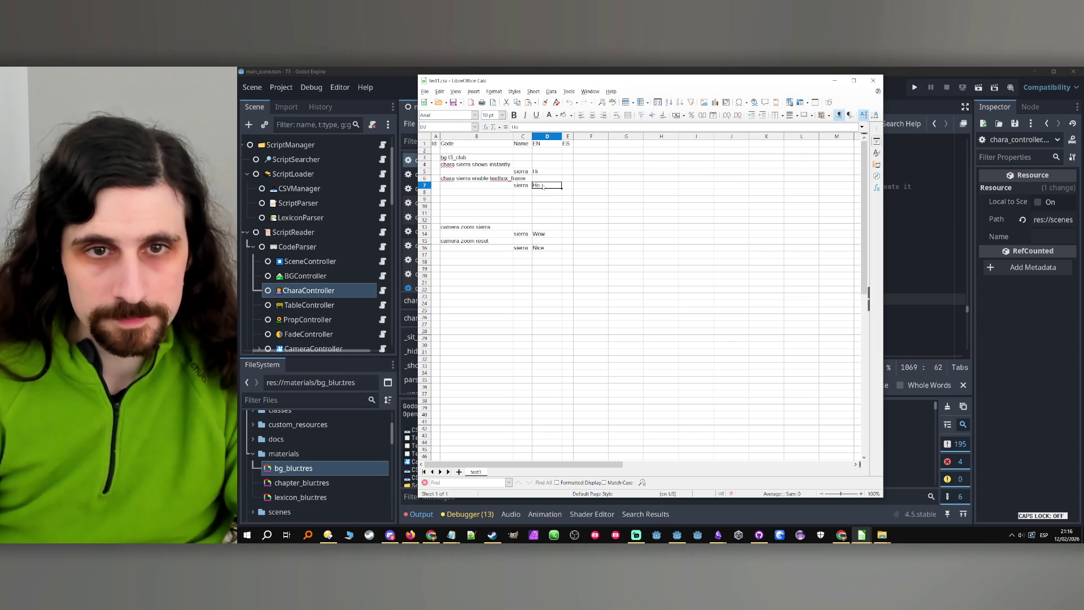
Return to Godot, briefly run the project to test the changes, then stop it.
{"action": "left_click", "coordinate": [837, 80]}
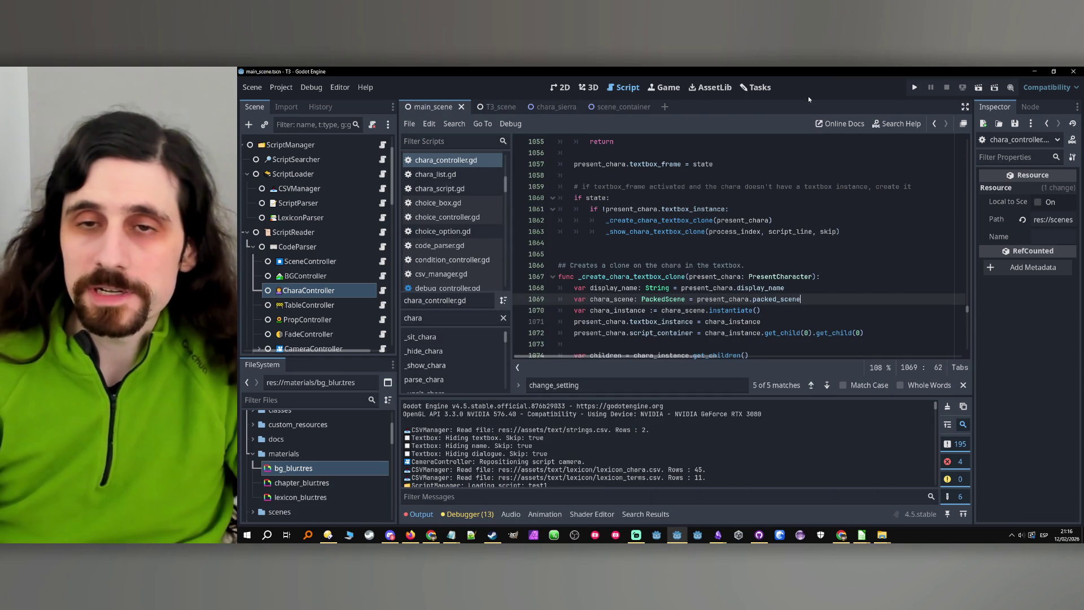
{"action": "left_click", "coordinate": [914, 89]}
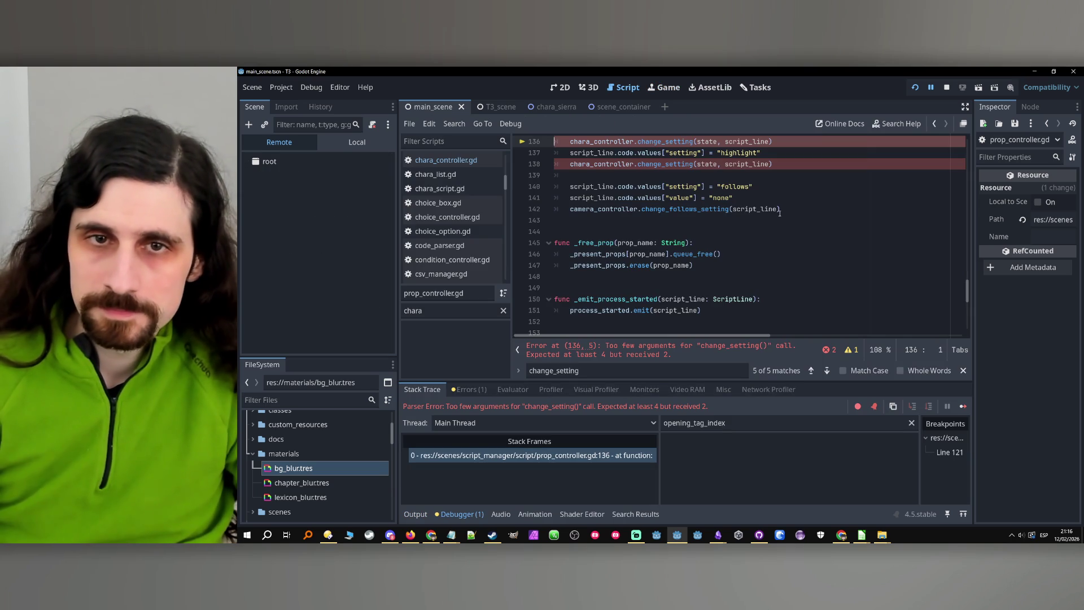
{"action": "left_click", "coordinate": [945, 89]}
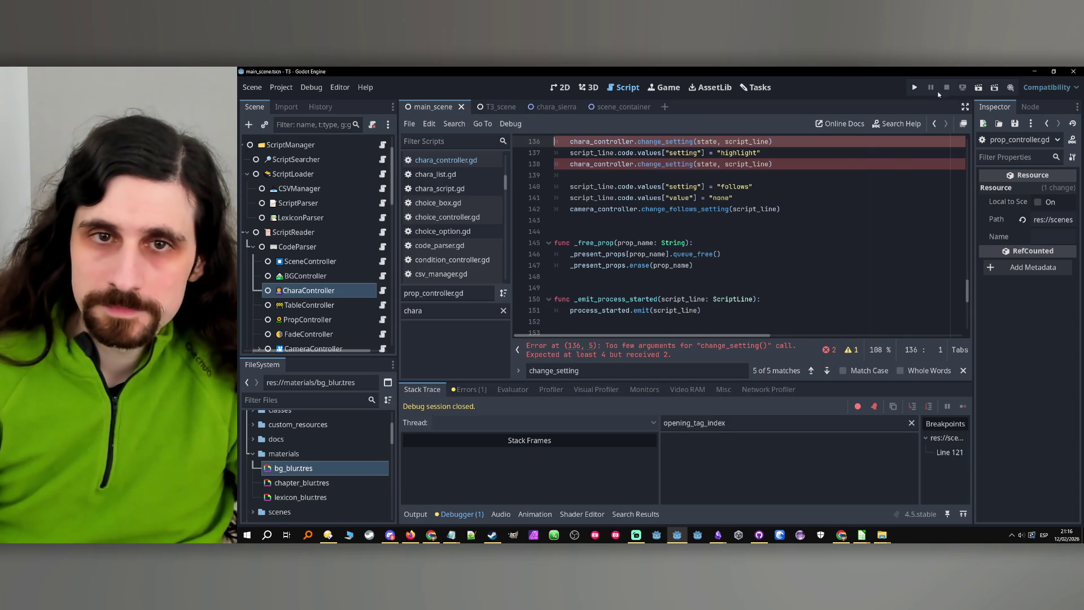
Select the change_setting call on line 136 of prop_controller.gd.
{"action": "left_click", "coordinate": [836, 175]}
{"action": "scroll", "coordinate": [837, 178], "scroll_direction": "up", "scroll_amount": 2}
{"action": "double_click", "coordinate": [664, 209]}
{"action": "scroll", "coordinate": [810, 213], "scroll_direction": "up", "scroll_amount": 2}
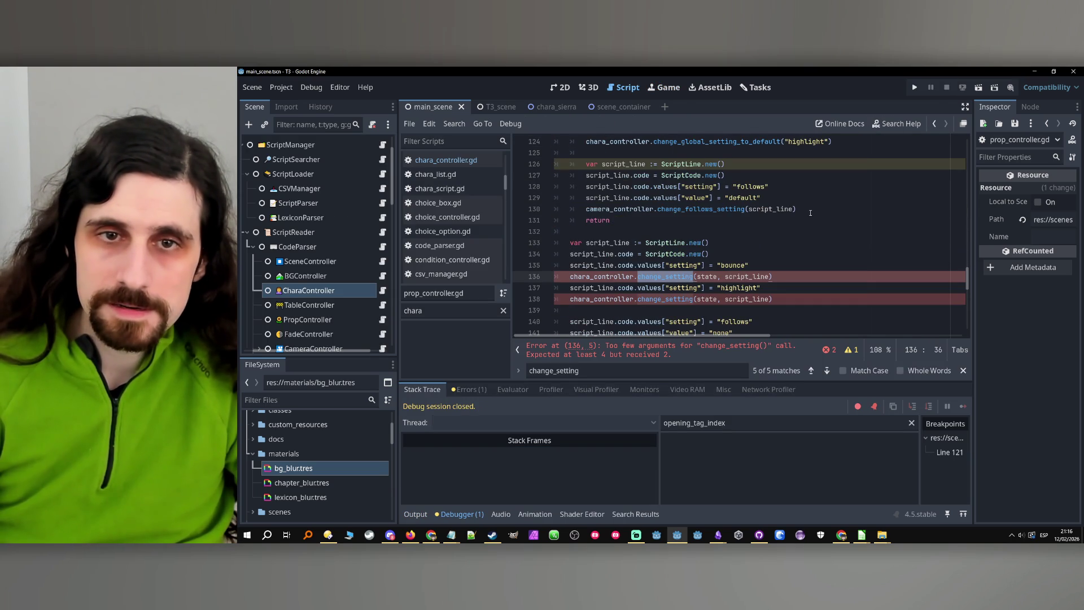
{"action": "scroll", "coordinate": [777, 265], "scroll_direction": "up", "scroll_amount": 4}
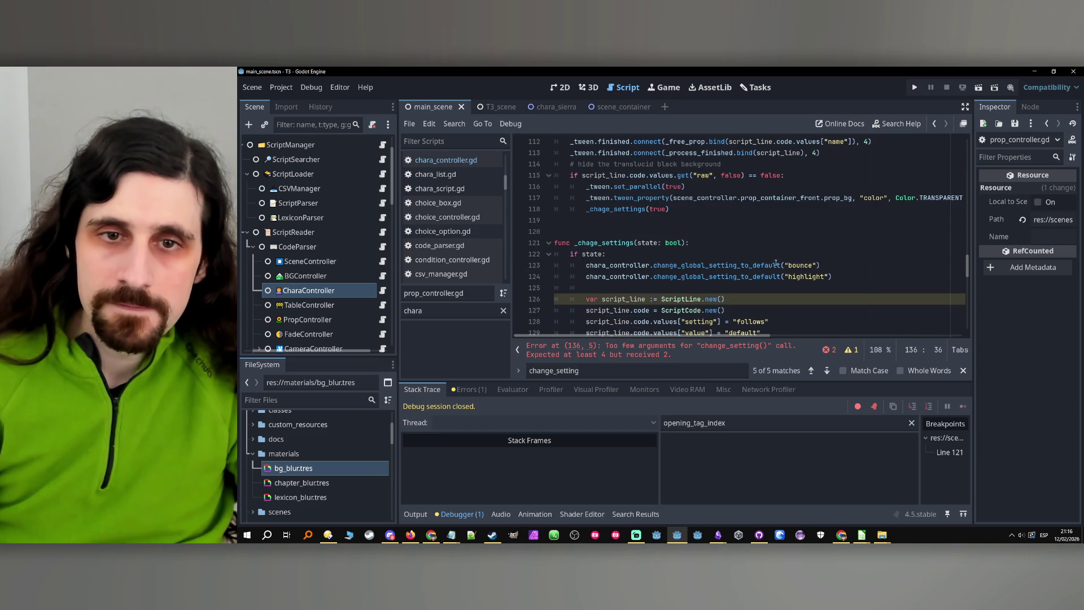
{"action": "scroll", "coordinate": [774, 261], "scroll_direction": "down", "scroll_amount": 1}
{"action": "scroll", "coordinate": [734, 248], "scroll_direction": "down", "scroll_amount": 2}
{"action": "scroll", "coordinate": [650, 226], "scroll_direction": "up", "scroll_amount": 2}
Search prop_controller.gd for _chage_settings and step through its matches.
{"action": "double_click", "coordinate": [617, 210]}
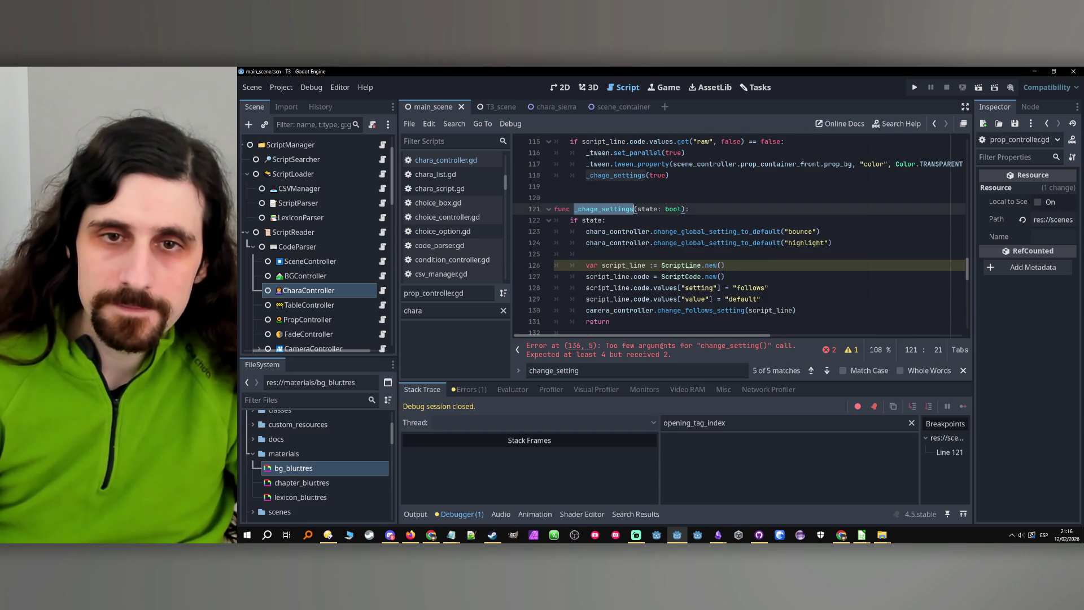
{"action": "key", "text": "ctrl+f"}
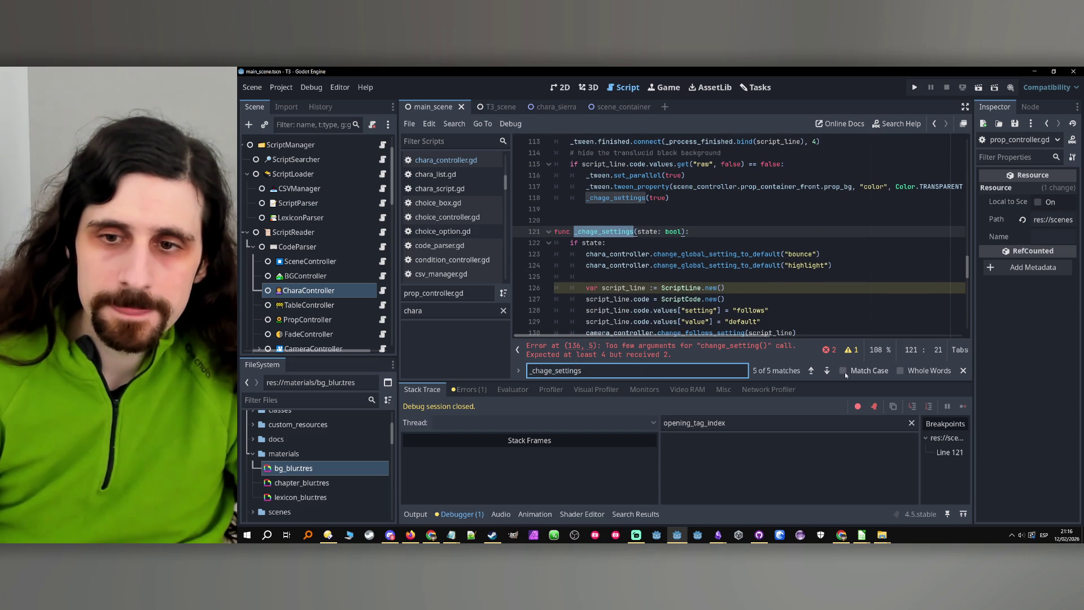
{"action": "left_click", "coordinate": [812, 370]}
{"action": "left_click", "coordinate": [811, 371]}
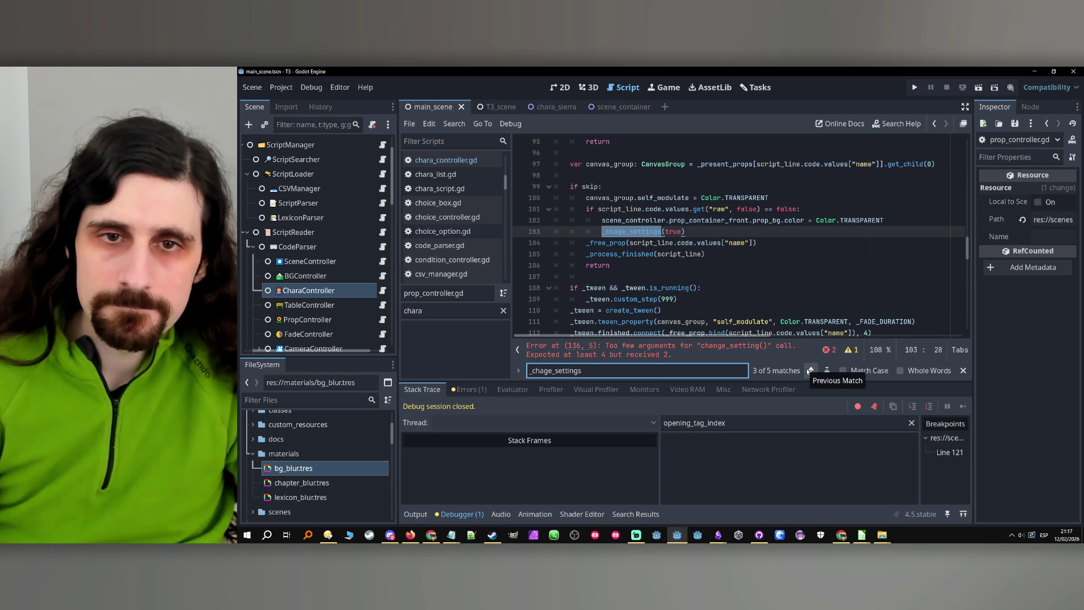
{"action": "scroll", "coordinate": [800, 311], "scroll_direction": "up", "scroll_amount": 3}
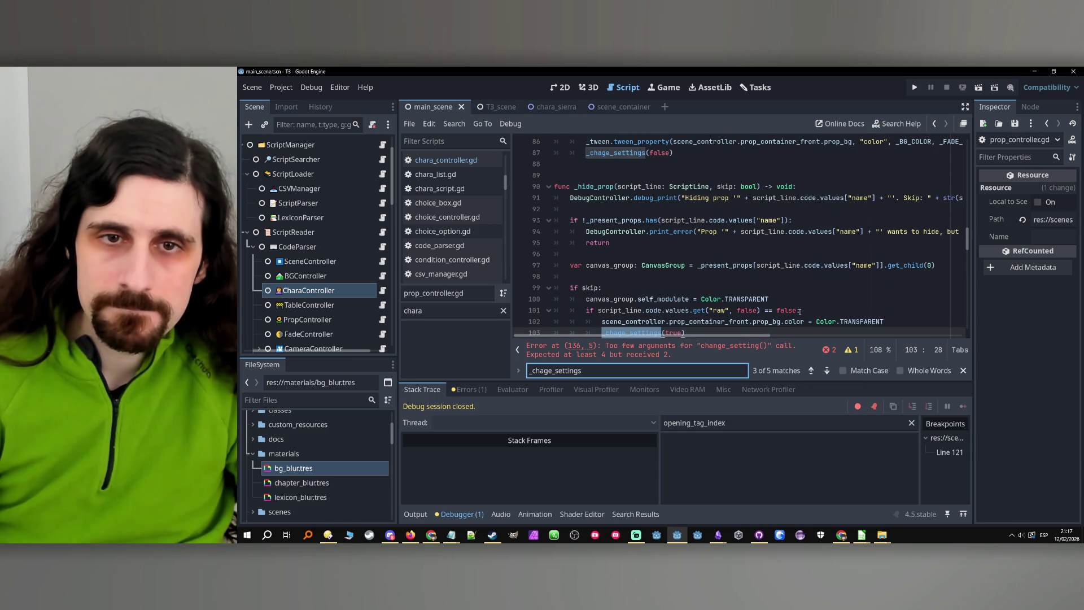
{"action": "scroll", "coordinate": [802, 314], "scroll_direction": "down", "scroll_amount": 2}
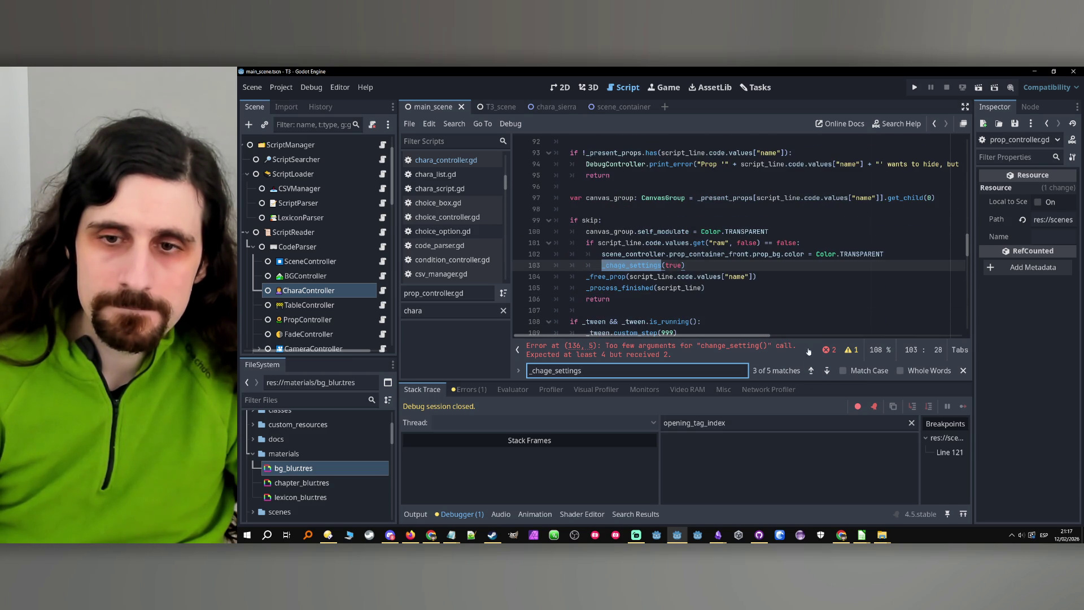
{"action": "left_click", "coordinate": [833, 371]}
{"action": "left_click", "coordinate": [833, 371]}
{"action": "left_click", "coordinate": [833, 371]}
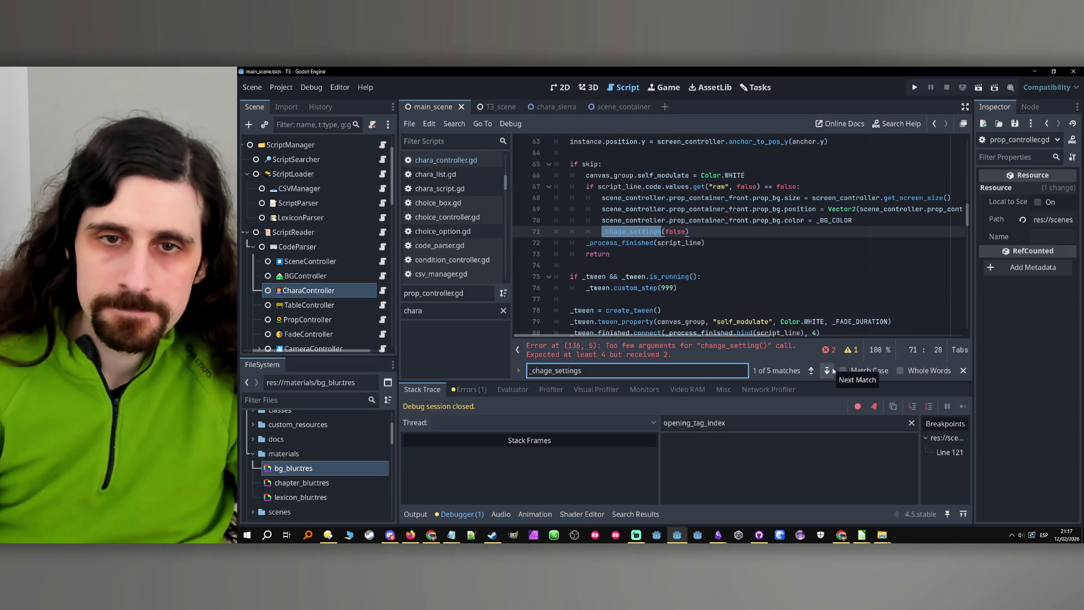
Inspect the too-few-arguments errors on lines 136 and 138's change_setting calls, expecting 4 not 2.
{"action": "left_click", "coordinate": [750, 348]}
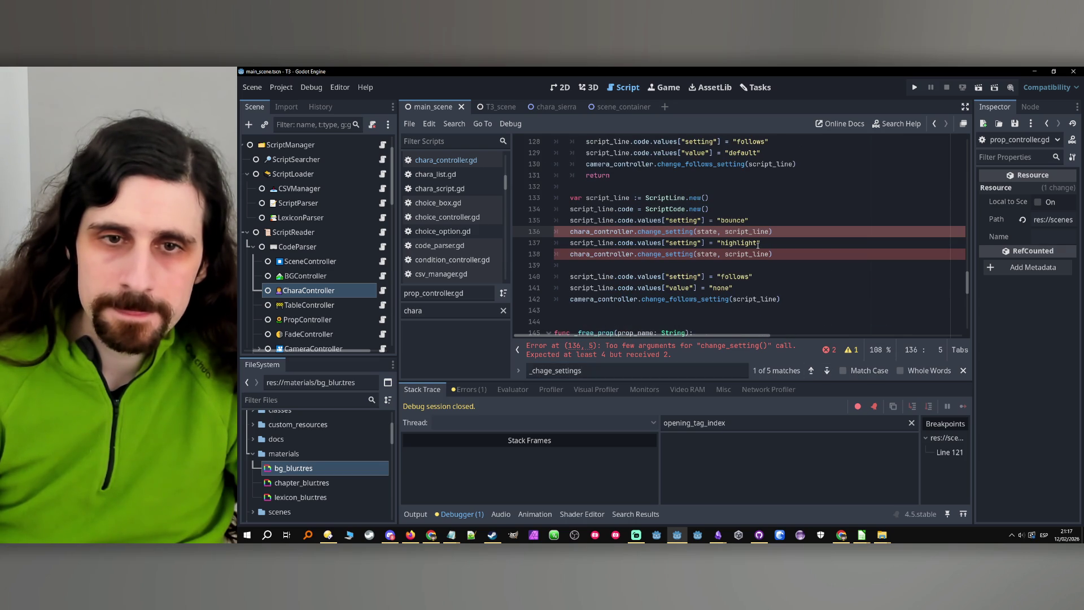
{"action": "scroll", "coordinate": [725, 250], "scroll_direction": "up", "scroll_amount": 5}
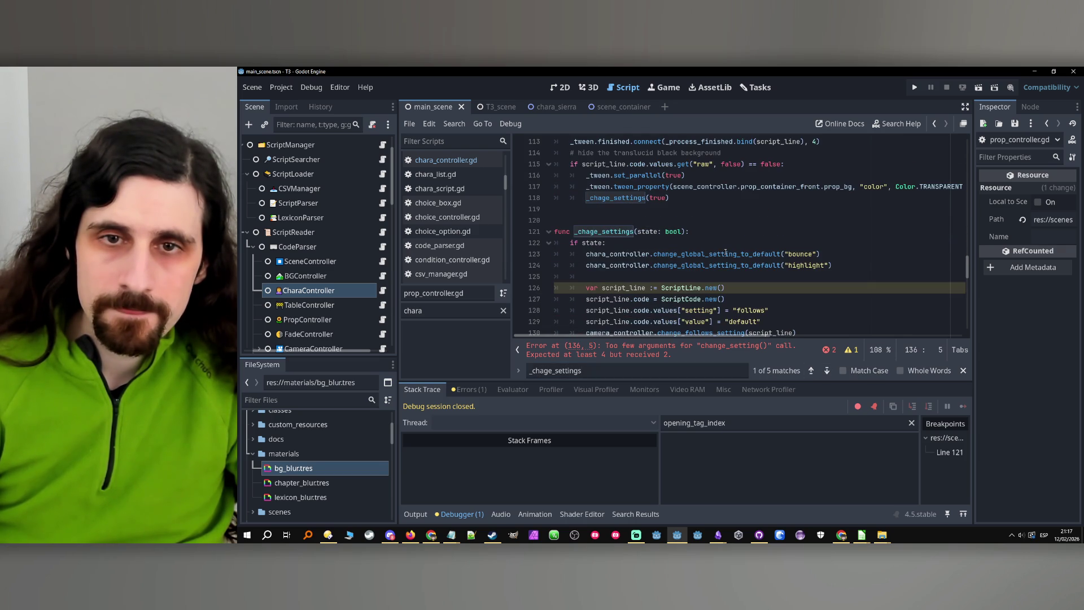
{"action": "scroll", "coordinate": [726, 252], "scroll_direction": "down", "scroll_amount": 4}
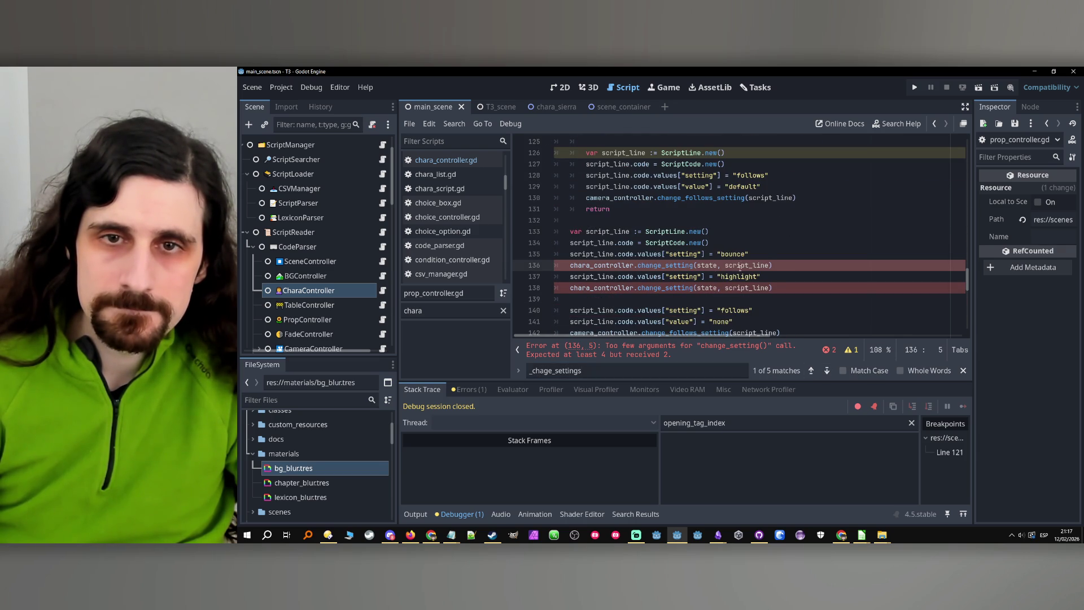
{"action": "double_click", "coordinate": [740, 265]}
{"action": "scroll", "coordinate": [741, 266], "scroll_direction": "up", "scroll_amount": 2}
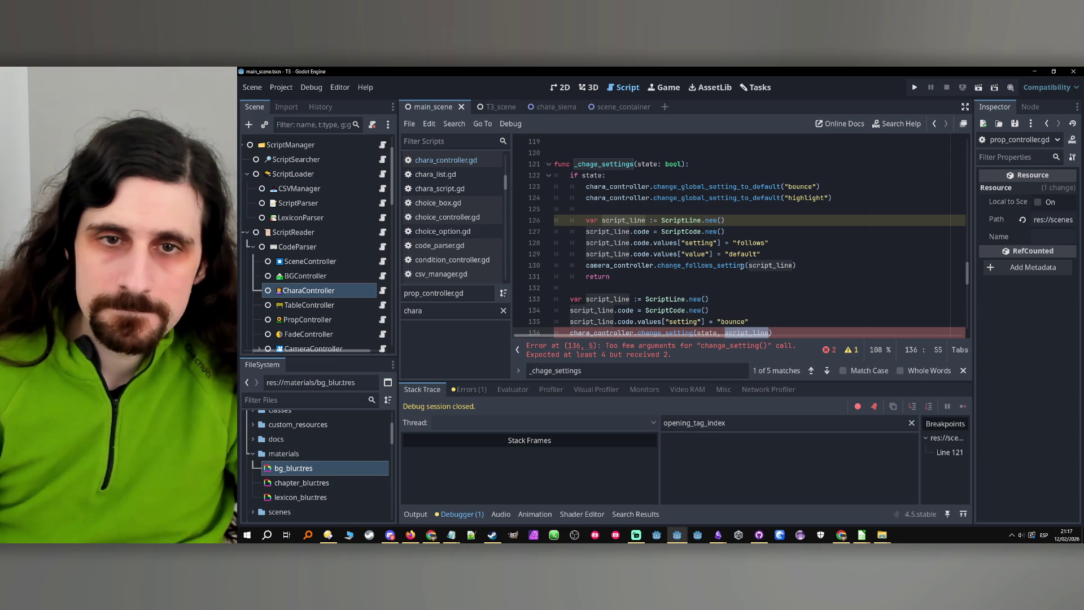
{"action": "scroll", "coordinate": [812, 266], "scroll_direction": "down", "scroll_amount": 1}
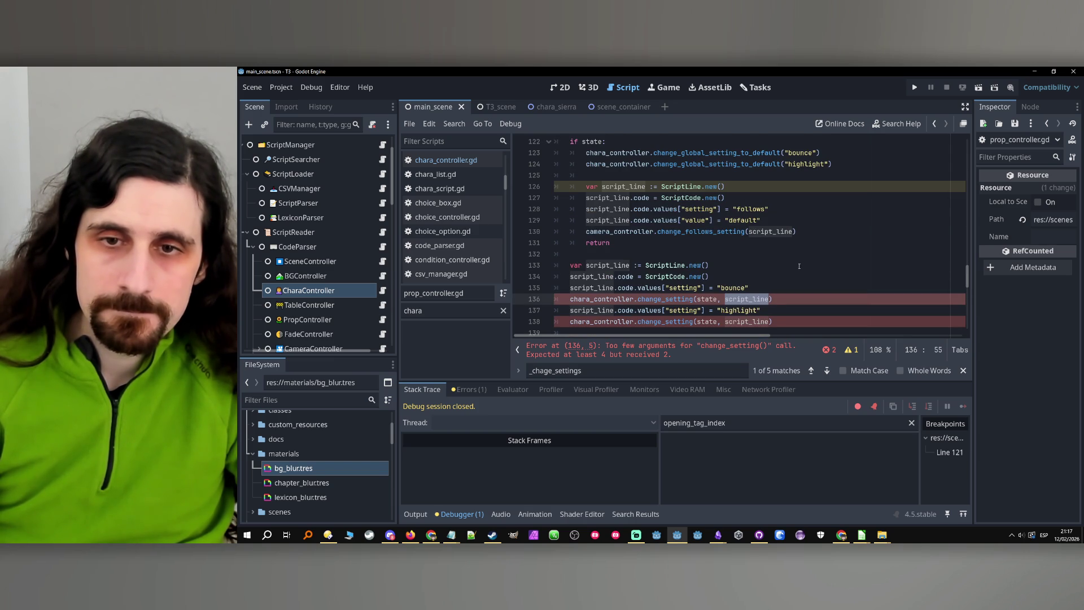
{"action": "scroll", "coordinate": [791, 271], "scroll_direction": "down", "scroll_amount": 1}
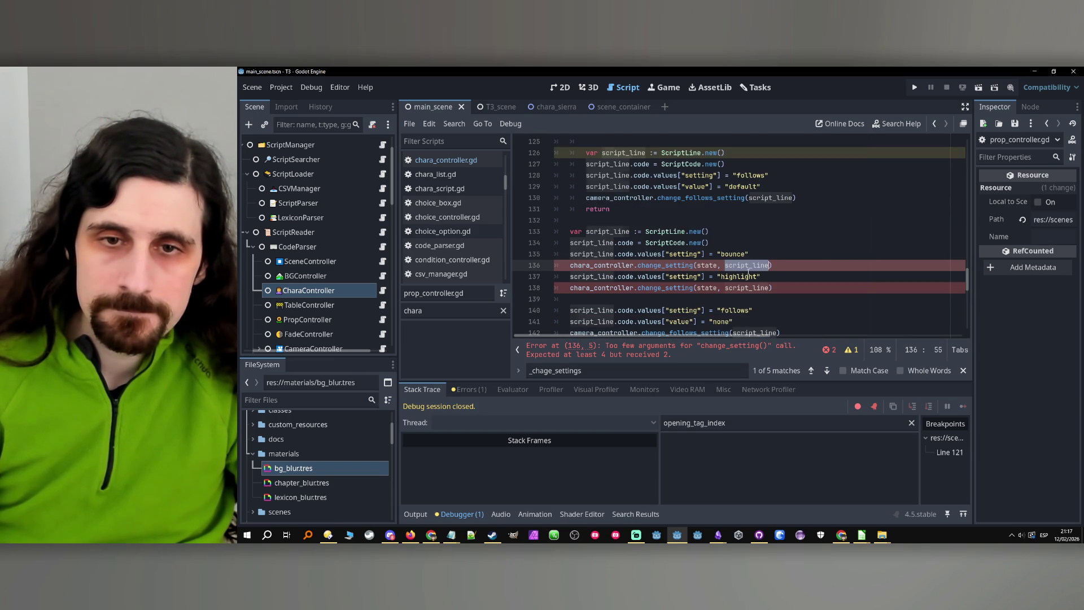
{"action": "left_click", "coordinate": [667, 265]}
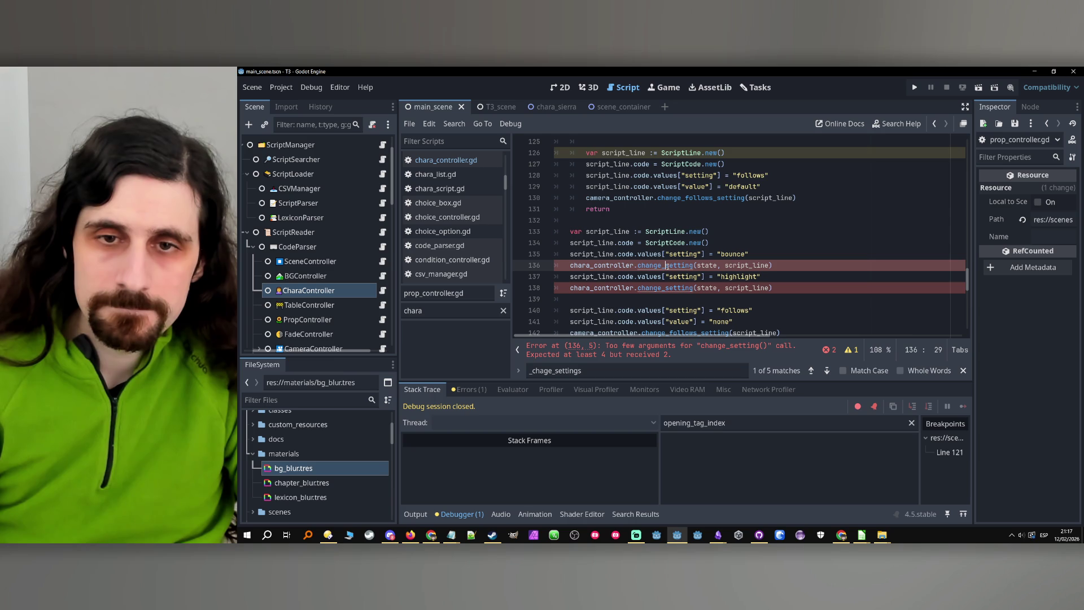
{"action": "scroll", "coordinate": [667, 265], "scroll_direction": "up", "scroll_amount": 4}
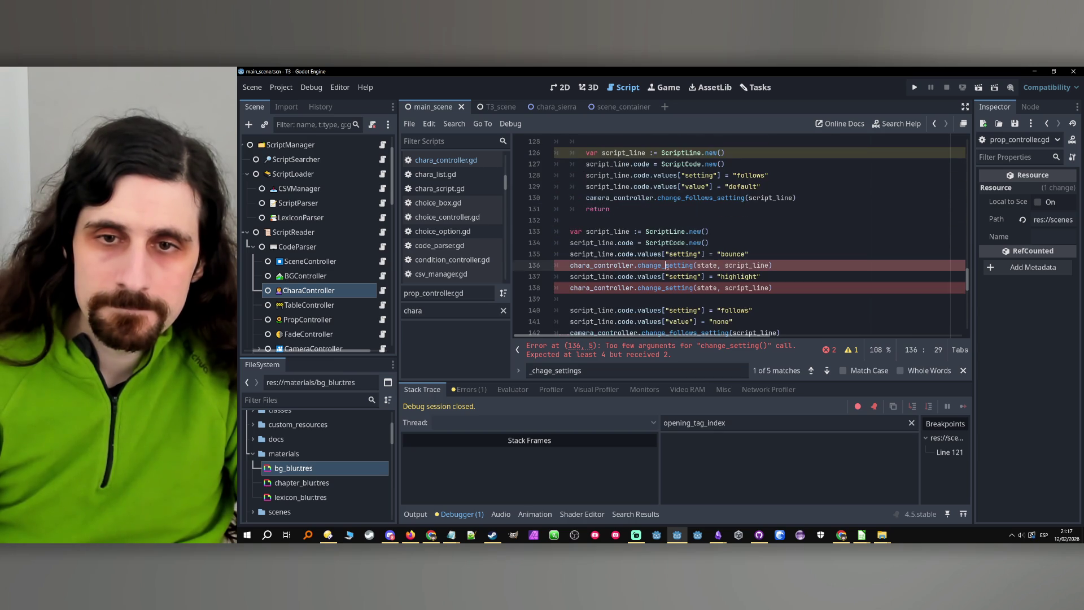
{"action": "scroll", "coordinate": [667, 265], "scroll_direction": "up", "scroll_amount": 2}
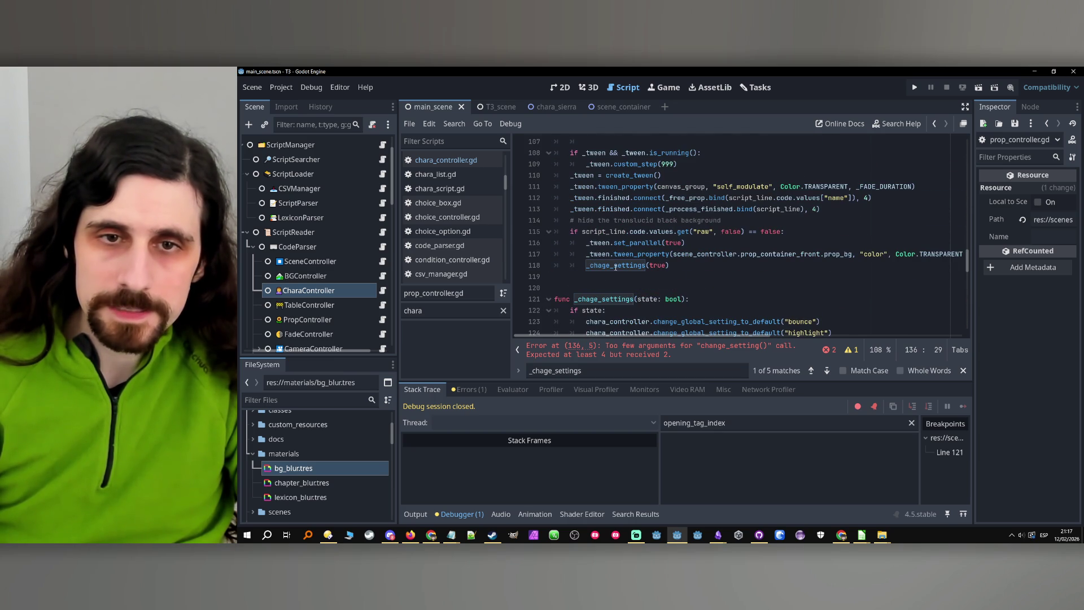
{"action": "mouse_move", "coordinate": [616, 267]}
{"action": "scroll", "coordinate": [616, 267], "scroll_direction": "up", "scroll_amount": 9}
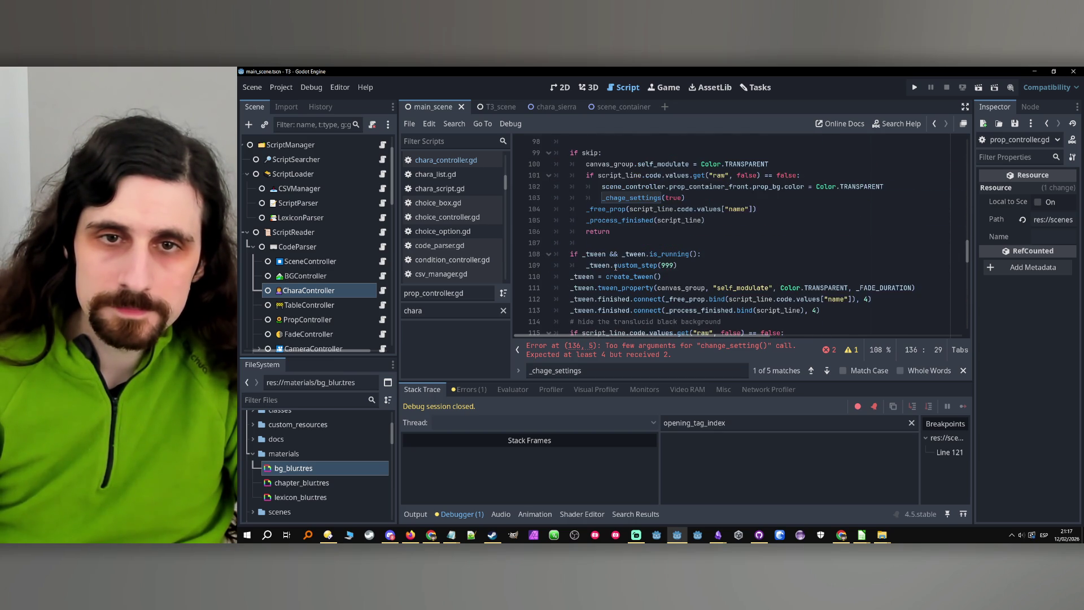
{"action": "scroll", "coordinate": [616, 267], "scroll_direction": "down", "scroll_amount": 15}
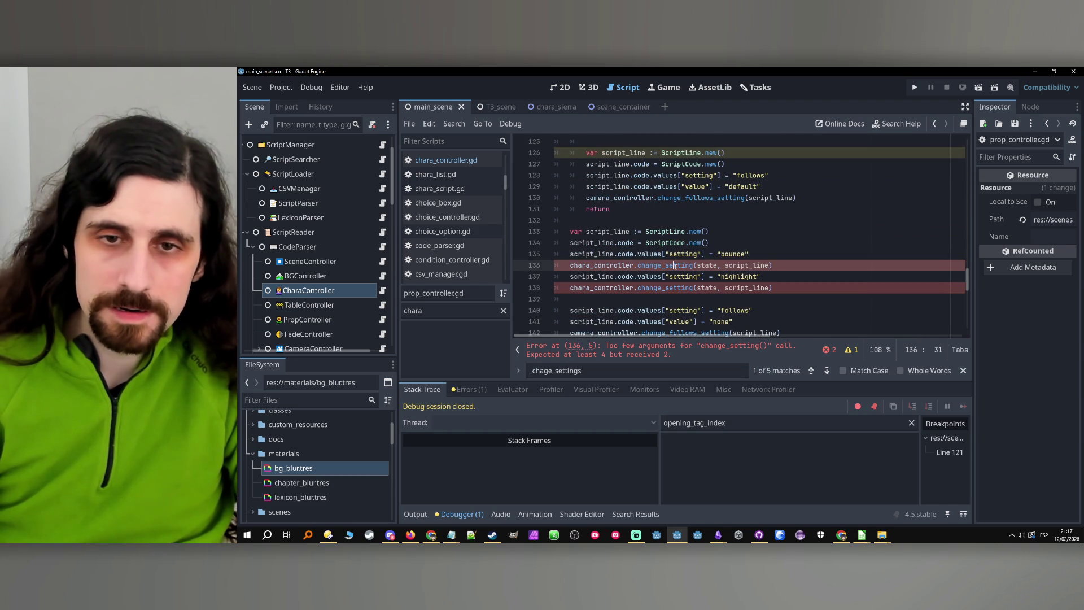
{"action": "left_click", "coordinate": [677, 266]}
{"action": "left_click", "coordinate": [677, 266], "text": "ctrl"}
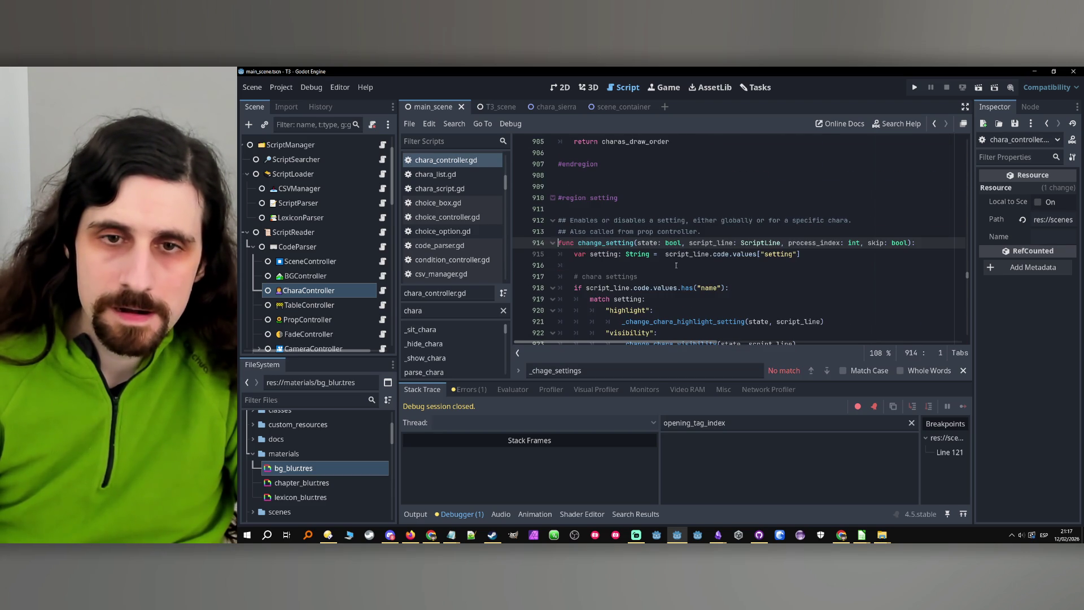
{"action": "double_click", "coordinate": [816, 243]}
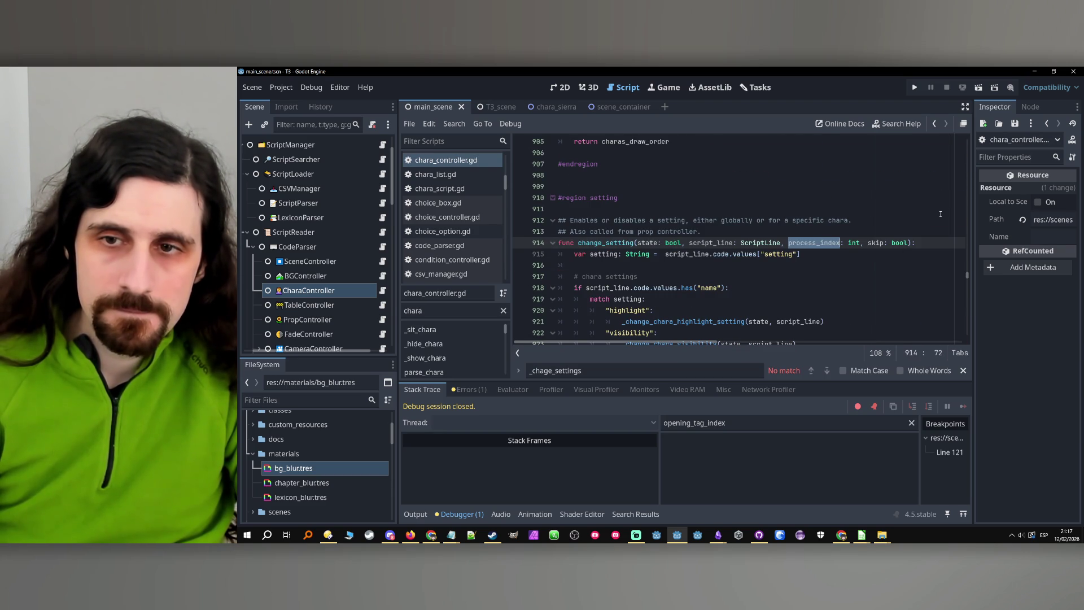
{"action": "left_click", "coordinate": [934, 126]}
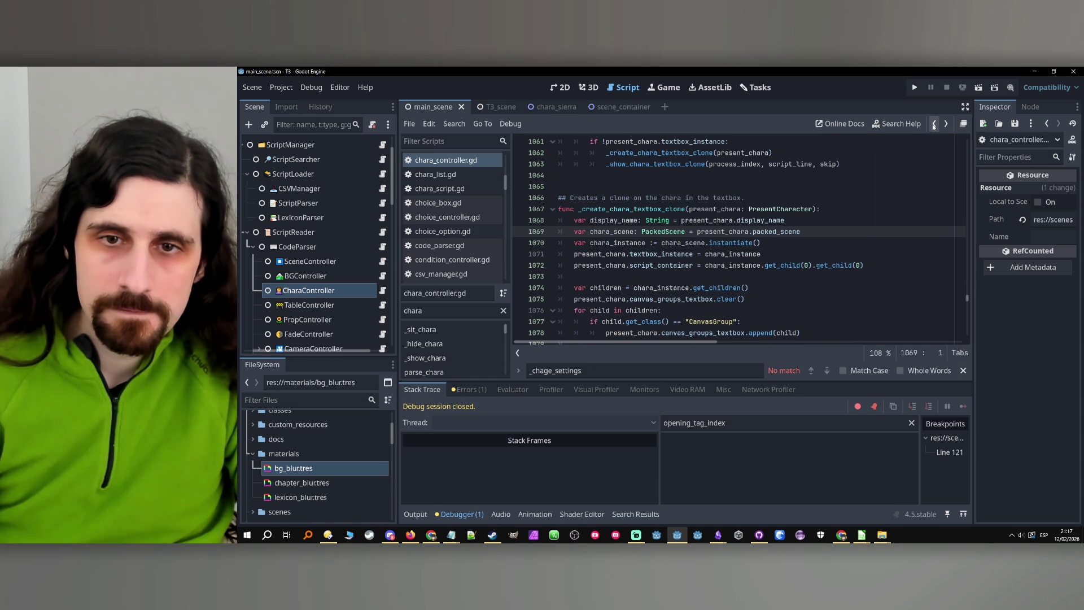
{"action": "left_click", "coordinate": [934, 127]}
{"action": "left_click", "coordinate": [934, 127]}
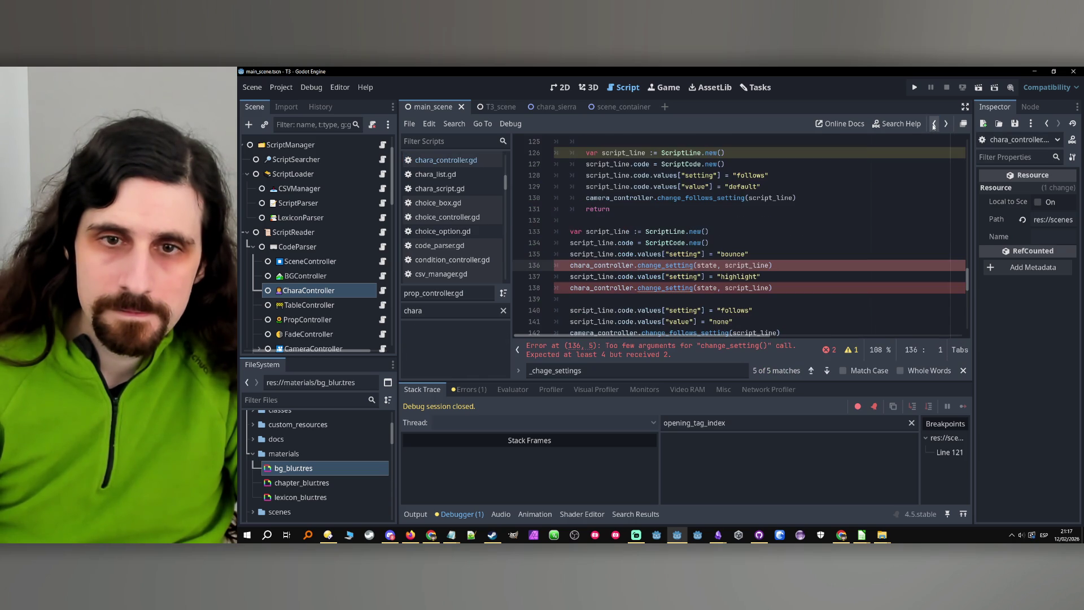
{"action": "double_click", "coordinate": [623, 266]}
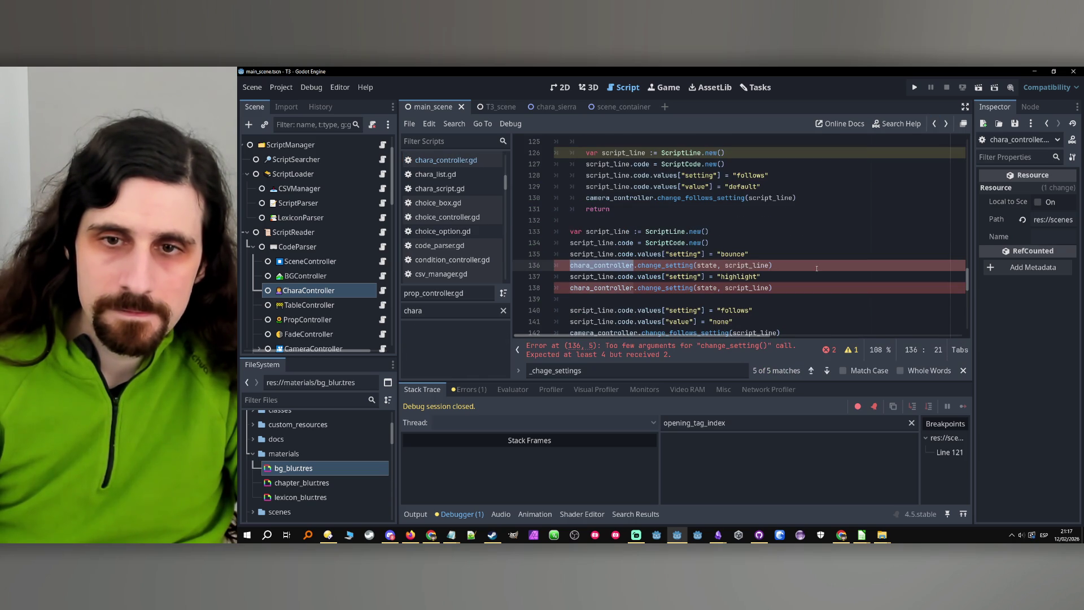
{"action": "scroll", "coordinate": [575, 266], "scroll_direction": "up", "scroll_amount": 5}
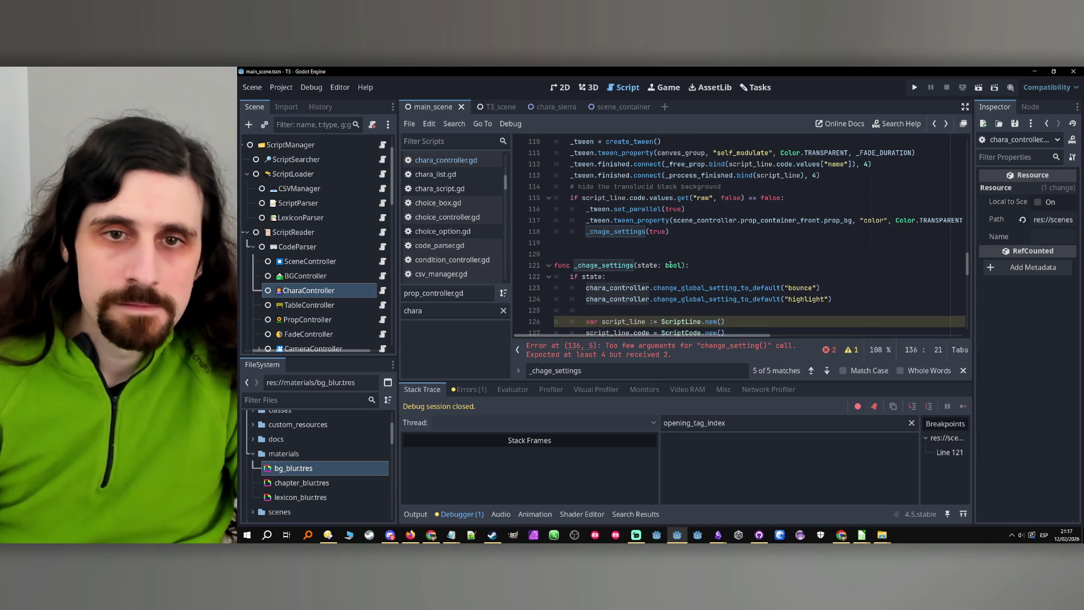
{"action": "double_click", "coordinate": [576, 265]}
{"action": "scroll", "coordinate": [576, 266], "scroll_direction": "up", "scroll_amount": 9}
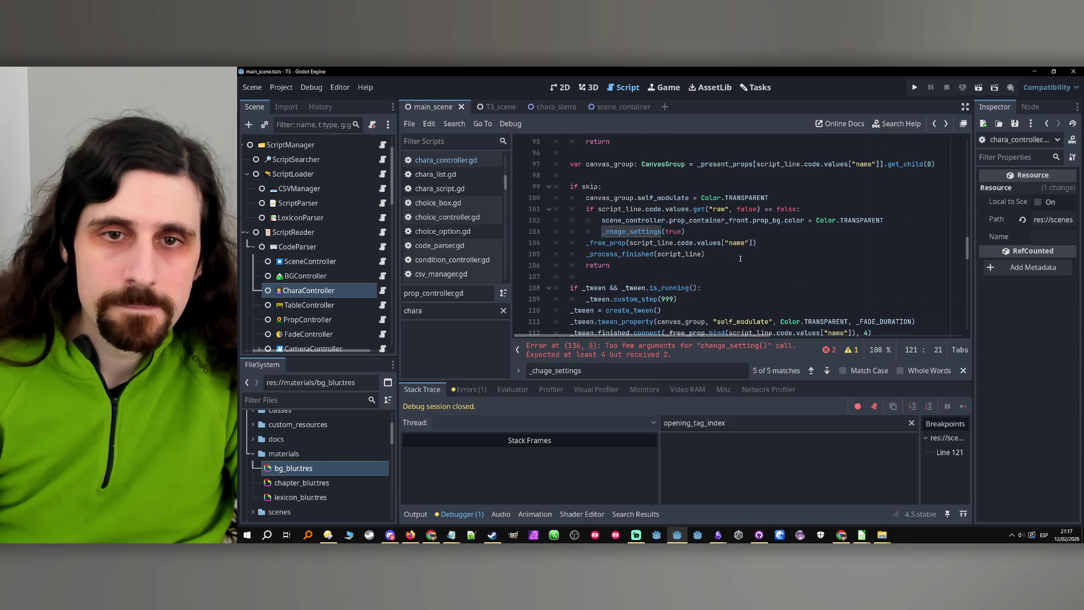
{"action": "double_click", "coordinate": [593, 220]}
{"action": "key", "text": "ctrl+f"}
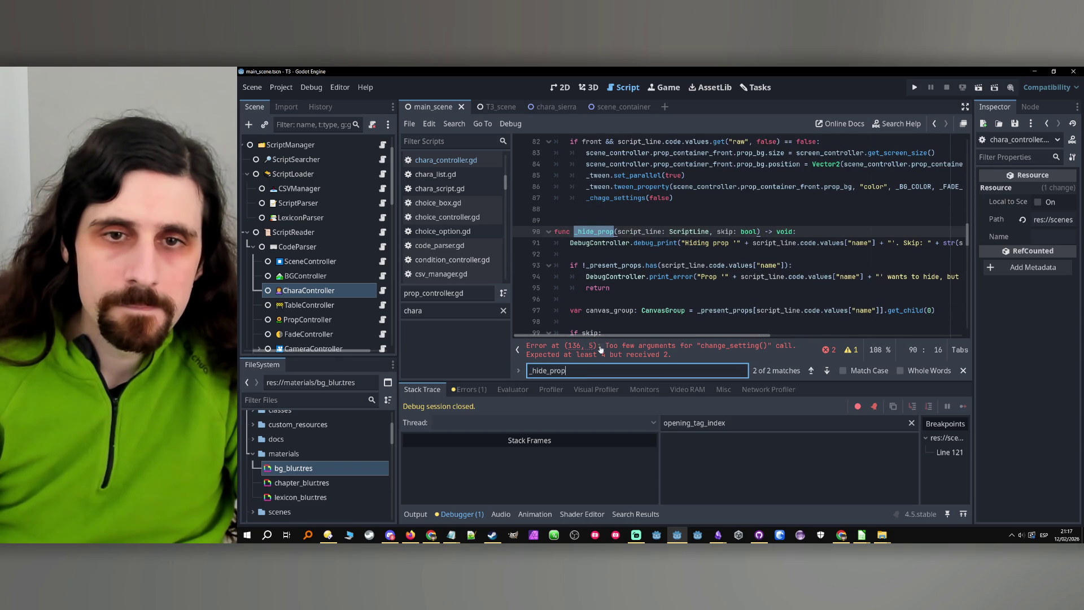
{"action": "left_click", "coordinate": [812, 371]}
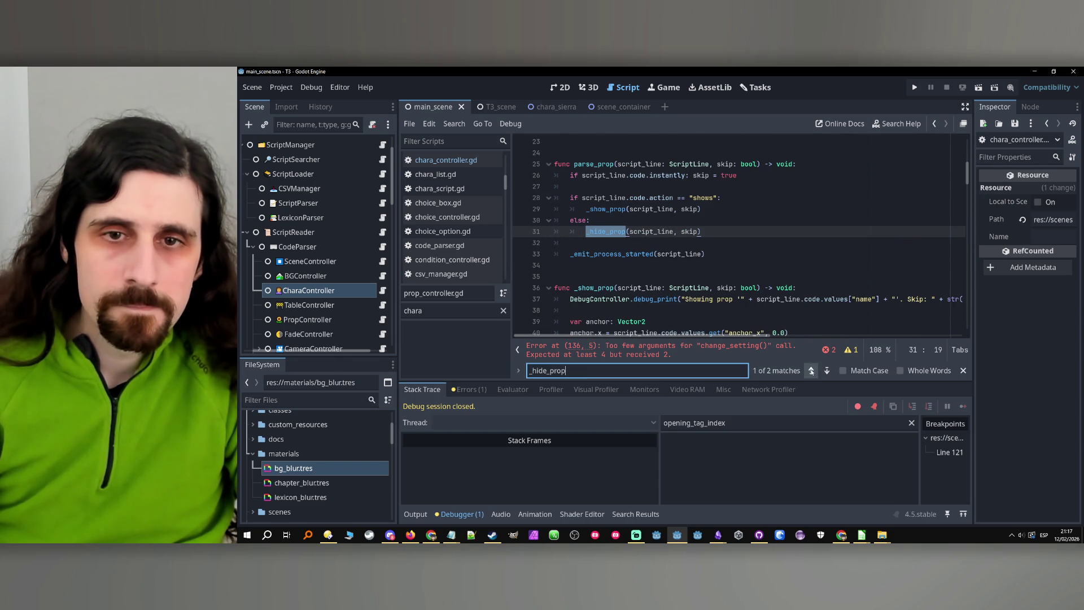
{"action": "left_click", "coordinate": [812, 371]}
{"action": "left_click", "coordinate": [811, 371]}
{"action": "left_click", "coordinate": [811, 370]}
{"action": "left_click", "coordinate": [811, 370]}
{"action": "scroll", "coordinate": [643, 231], "scroll_direction": "up", "scroll_amount": 5}
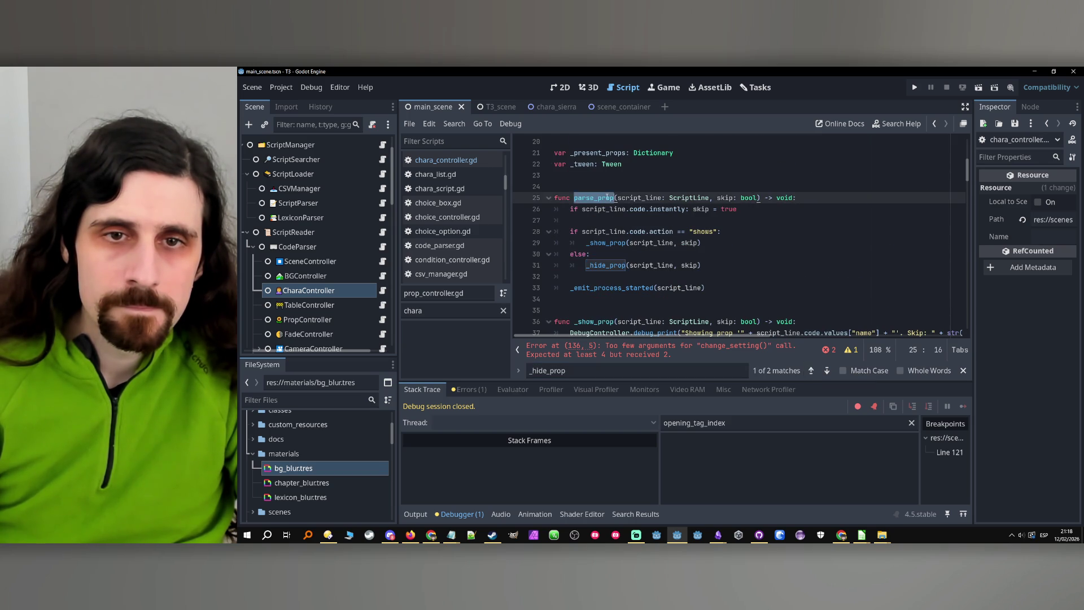
{"action": "scroll", "coordinate": [734, 257], "scroll_direction": "down", "scroll_amount": 4}
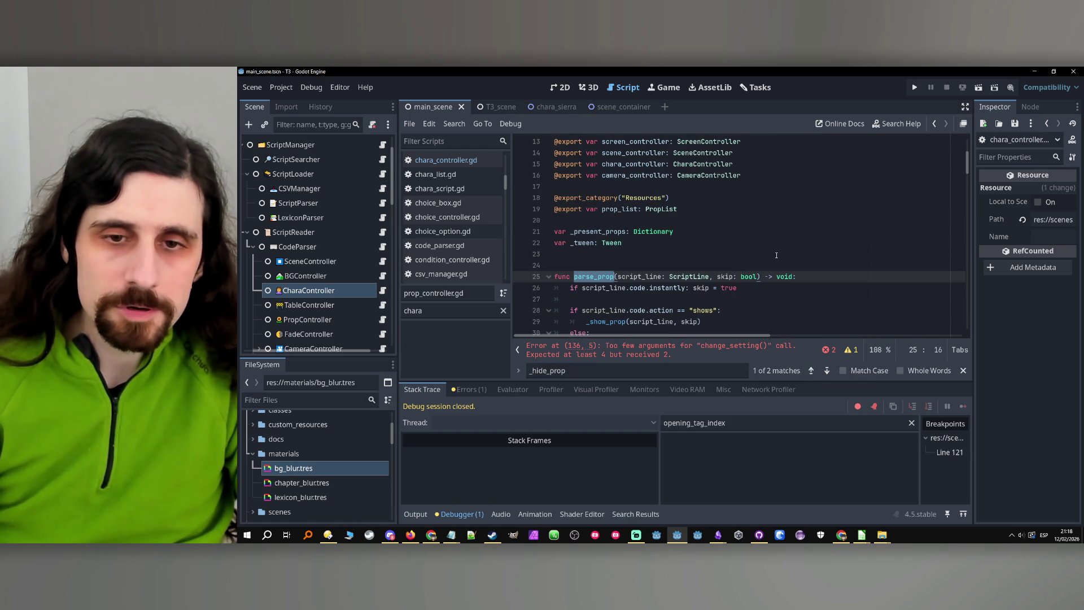
{"action": "left_click", "coordinate": [702, 353]}
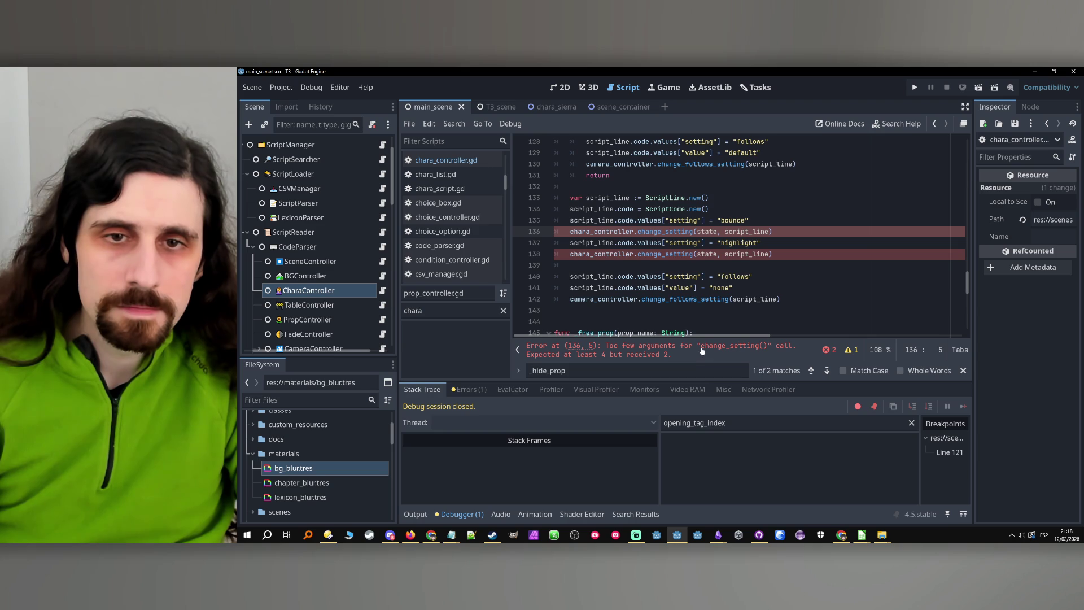
{"action": "double_click", "coordinate": [677, 231]}
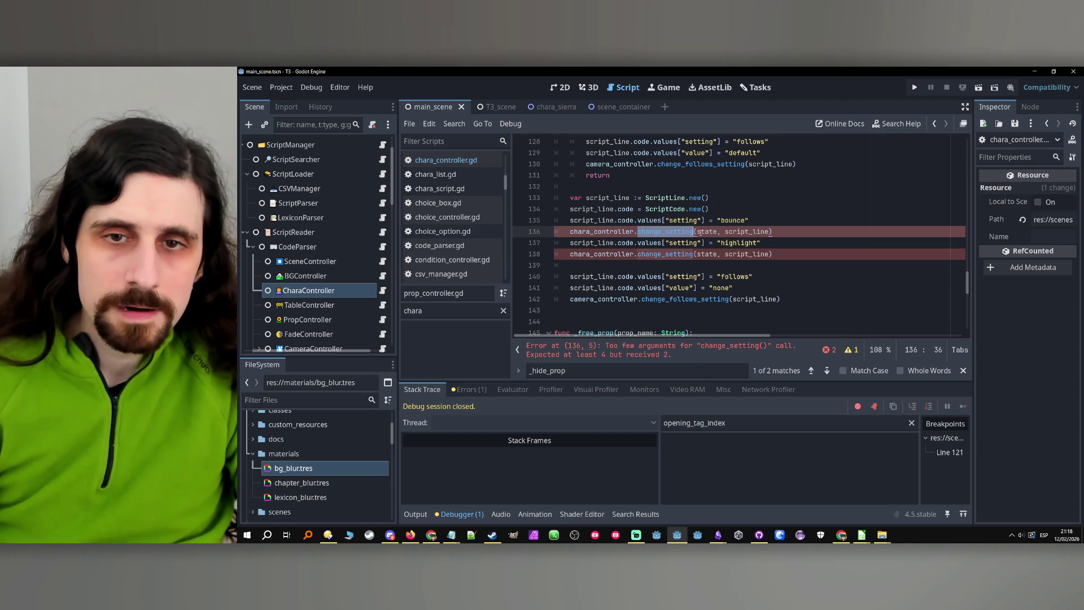
{"action": "left_click", "coordinate": [774, 237]}
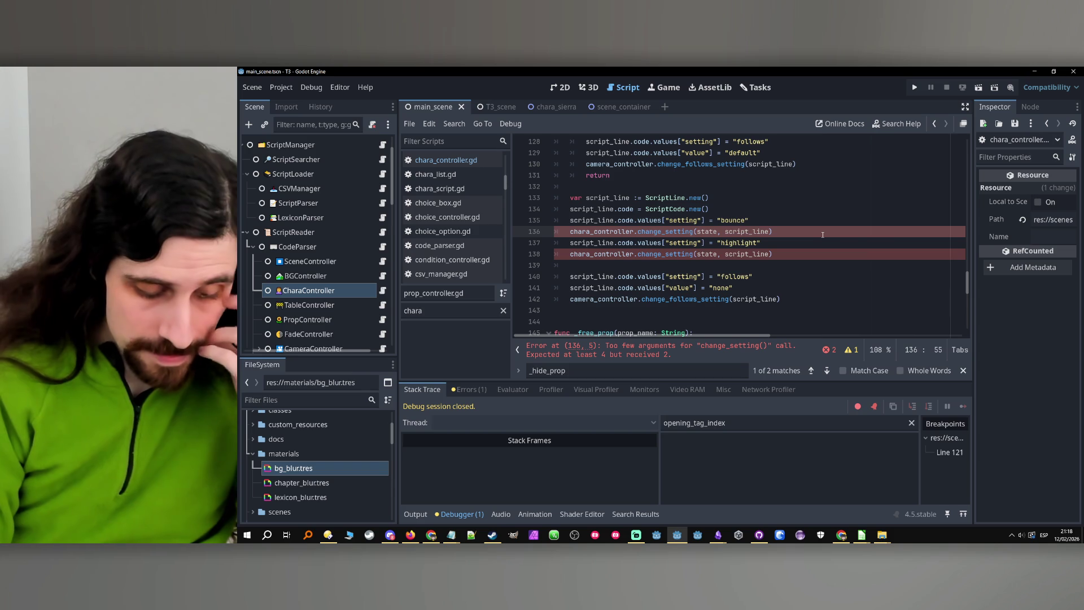
{"action": "type", "text": ","}
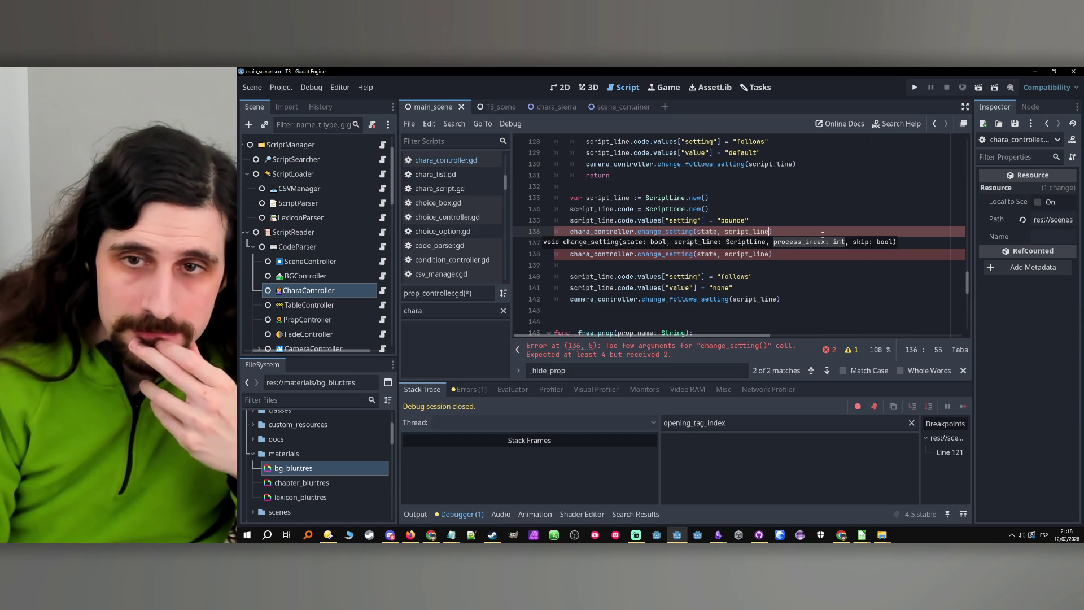
Undo the comma on line 136 and jump to change_setting's definition at line 914 of chara_controller.gd.
{"action": "key", "text": "ctrl+z"}
{"action": "left_click", "coordinate": [661, 233]}
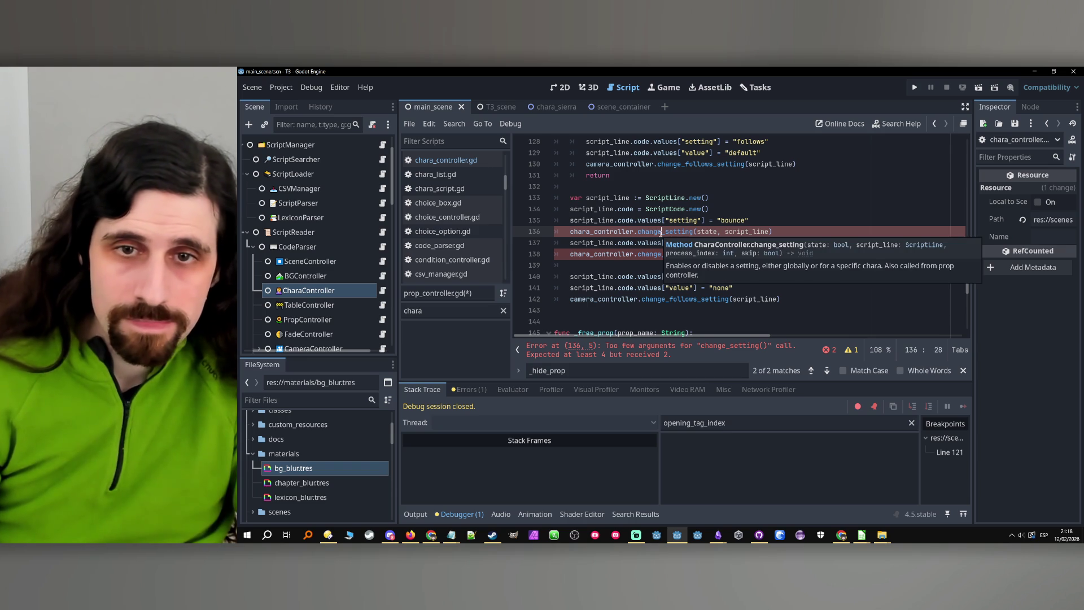
{"action": "left_click", "coordinate": [660, 233], "text": "ctrl"}
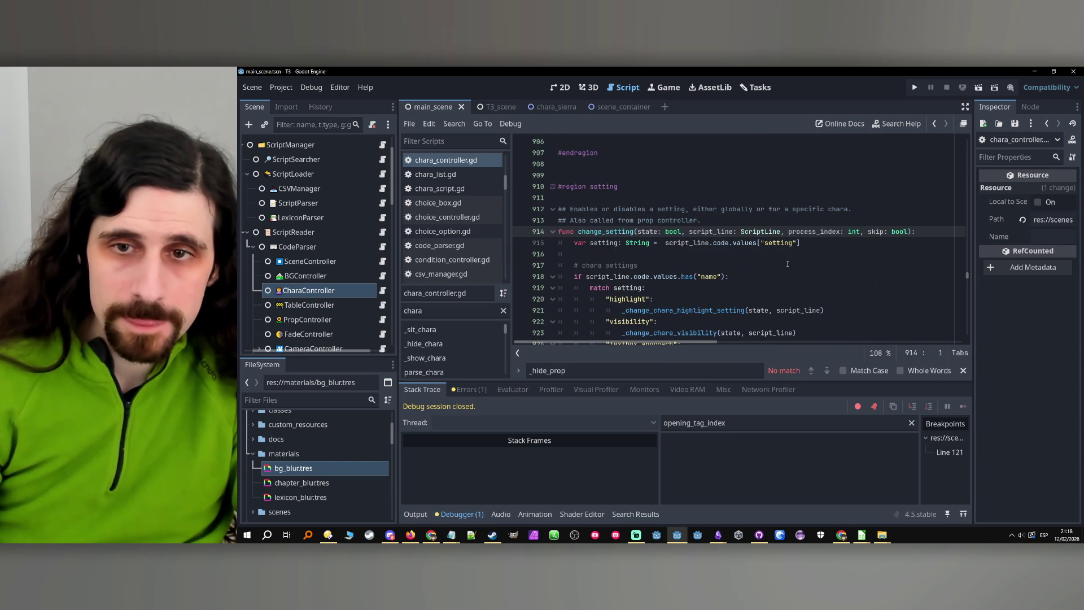
{"action": "mouse_move", "coordinate": [765, 247]}
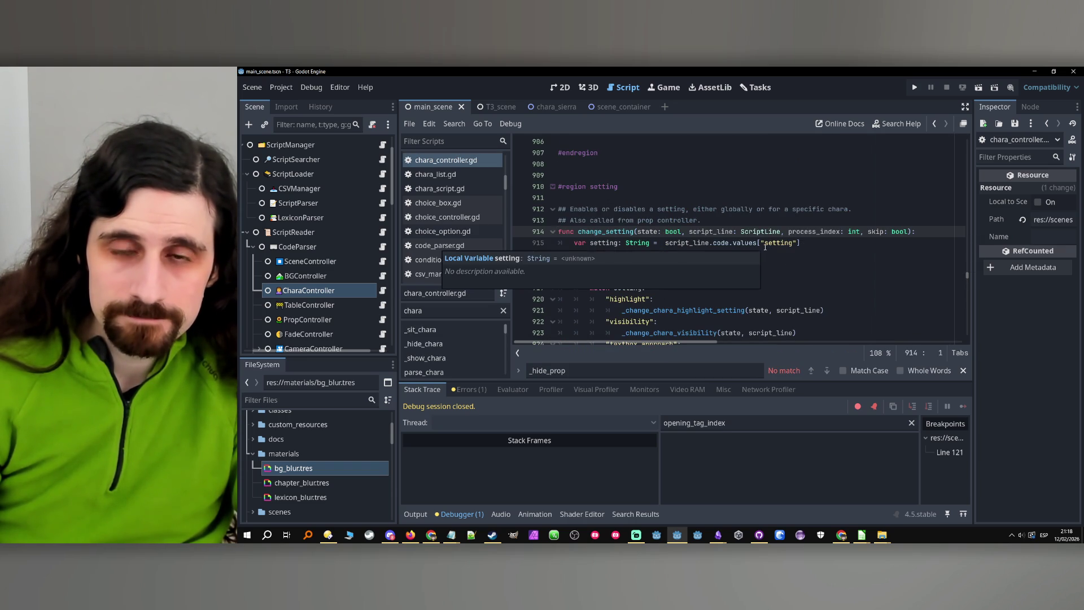